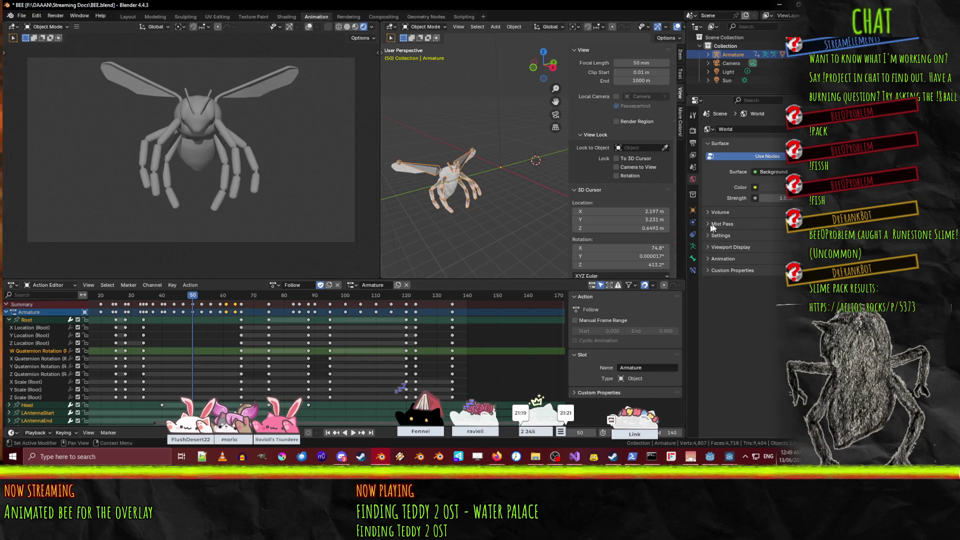
- Keep the Background world shader and shift the world colour toward bright green
left_click(772, 172)
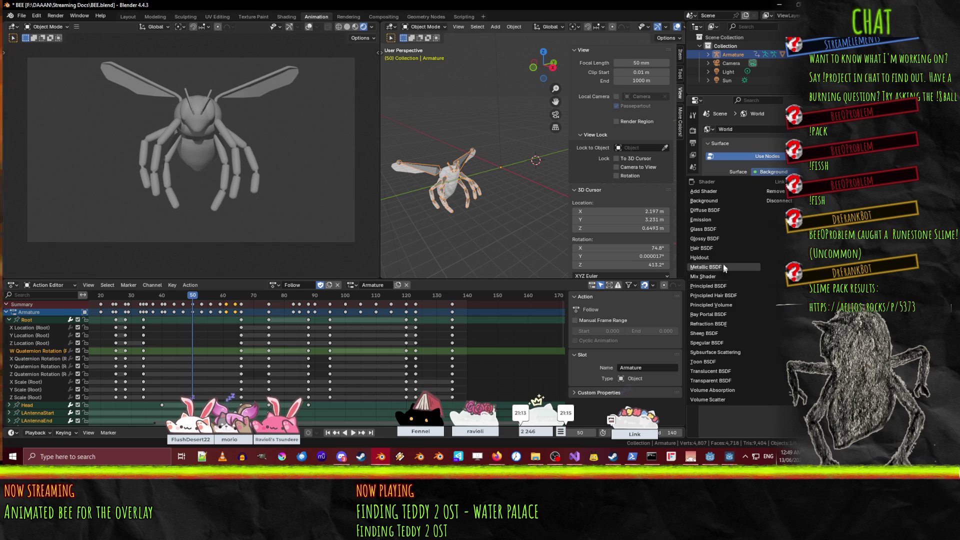
left_click(719, 199)
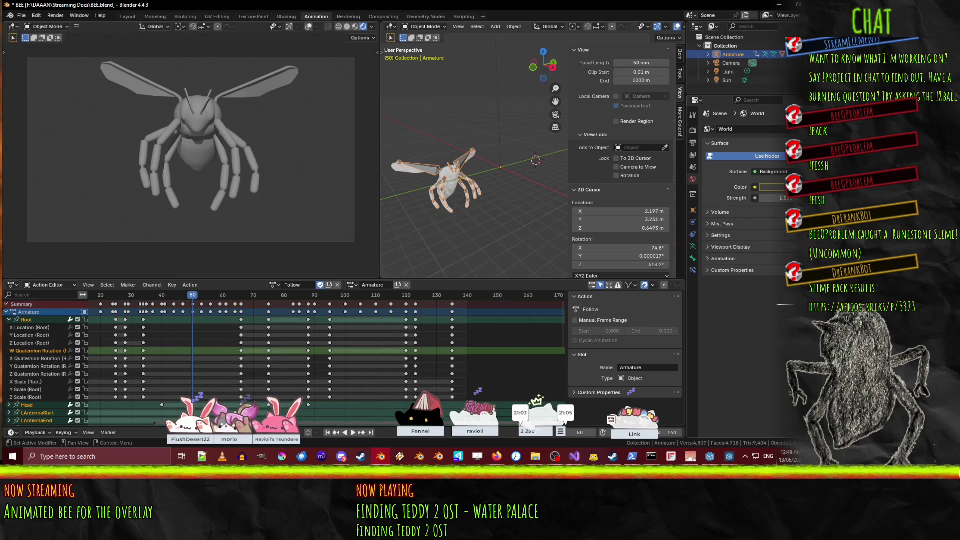
left_click(773, 187)
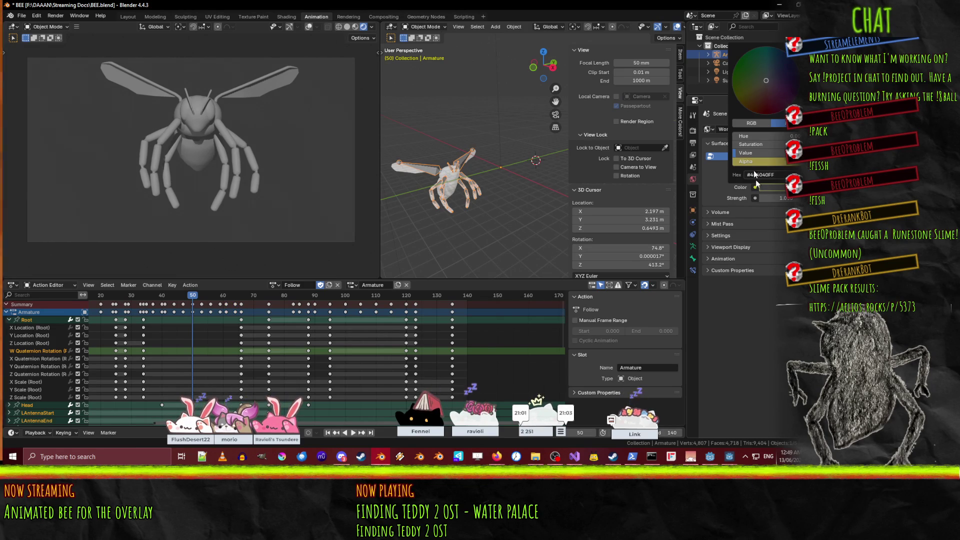
mouse_move(757, 88)
left_mouse_down()
mouse_move(735, 66)
mouse_move(734, 88)
mouse_move(775, 113)
mouse_move(732, 82)
left_mouse_up()
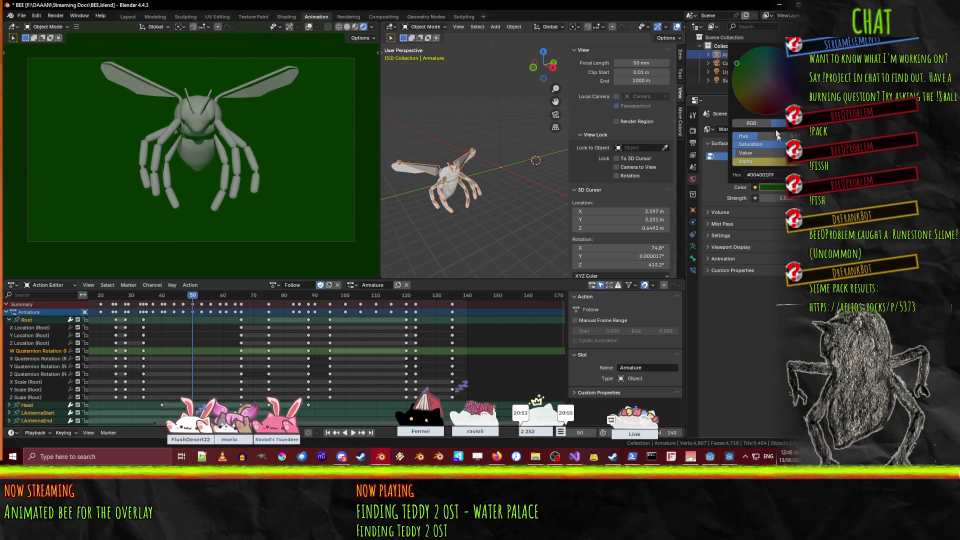
mouse_move(743, 156)
left_mouse_down()
mouse_move(790, 156)
mouse_move(776, 160)
left_mouse_up()
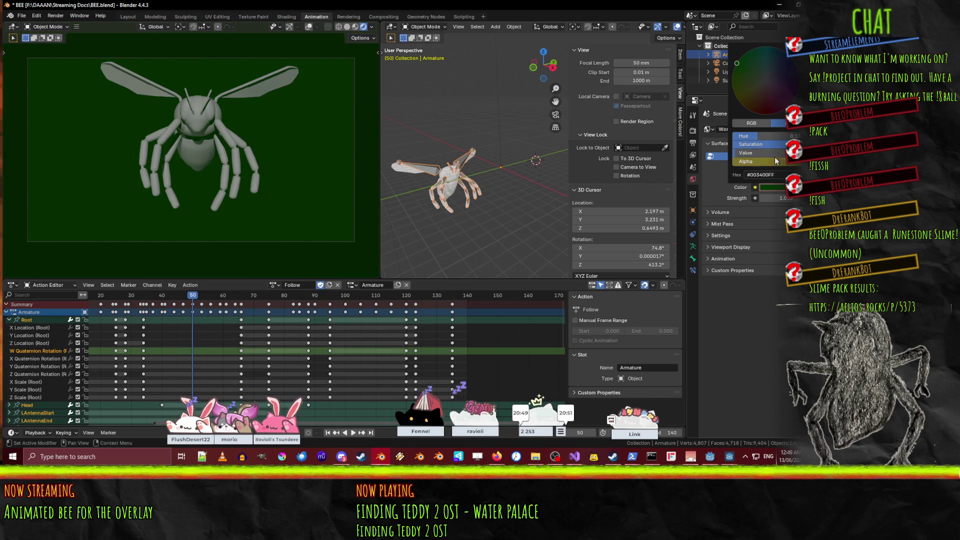
- Set the colour value to 0.5, then in RGB set green to full and blue to 0
left_click(772, 153)
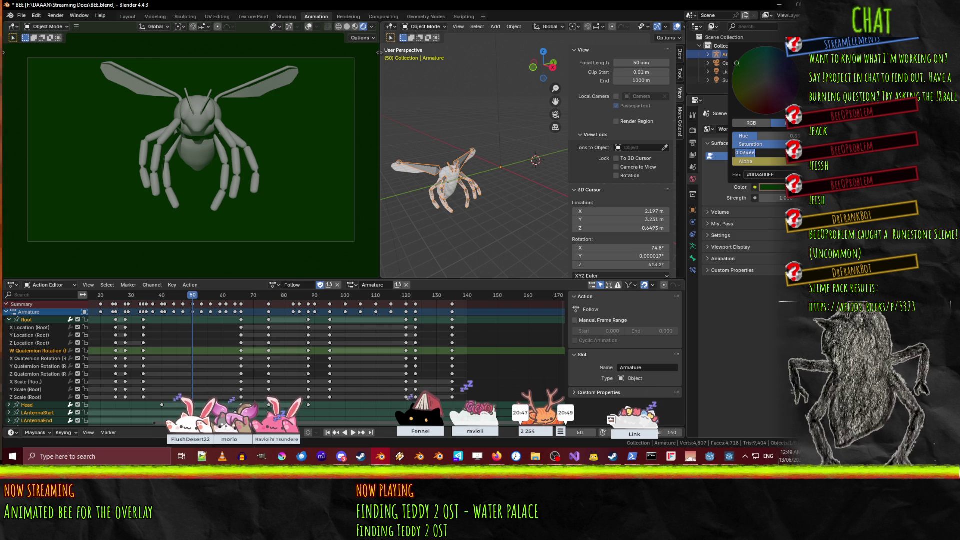
type("0.5")
key("Return")
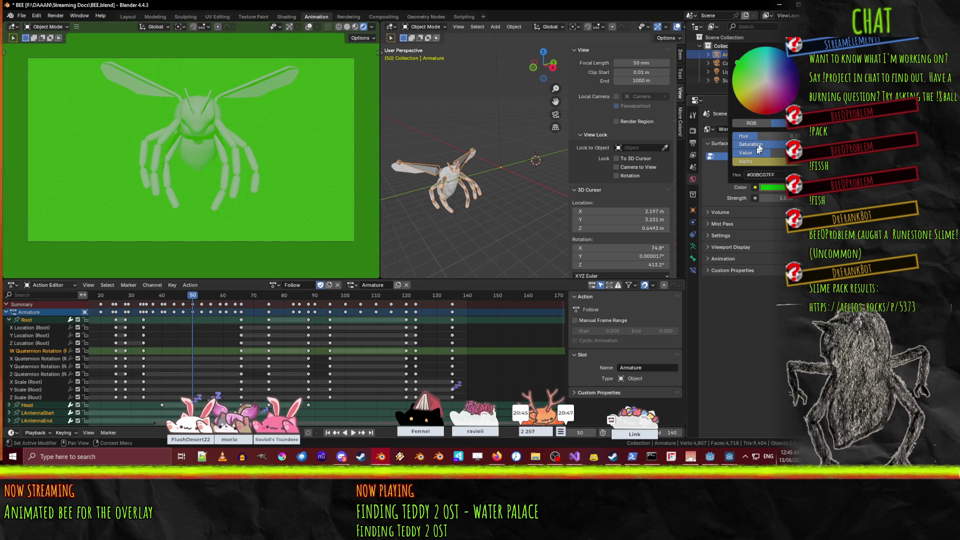
left_click(752, 123)
left_click_drag(762, 144, 800, 144)
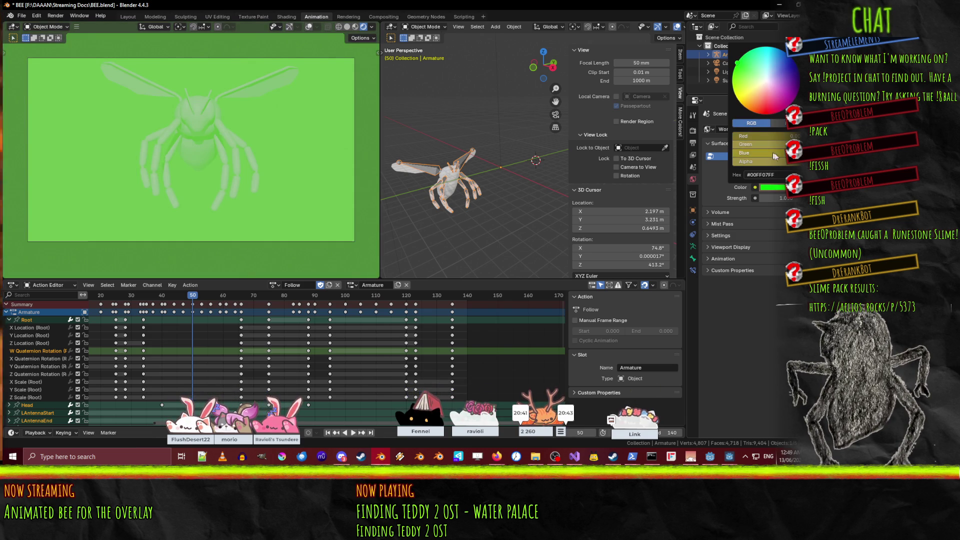
type("0")
key("Return")
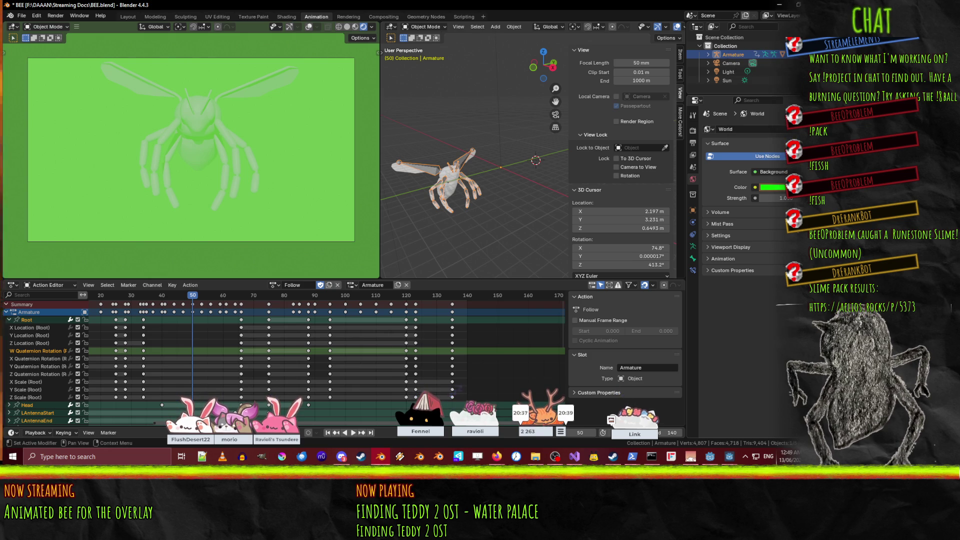
- Try world strength 0.5, 0 and 0.1, then settle it back at 1.0
left_click(790, 199)
type(".5")
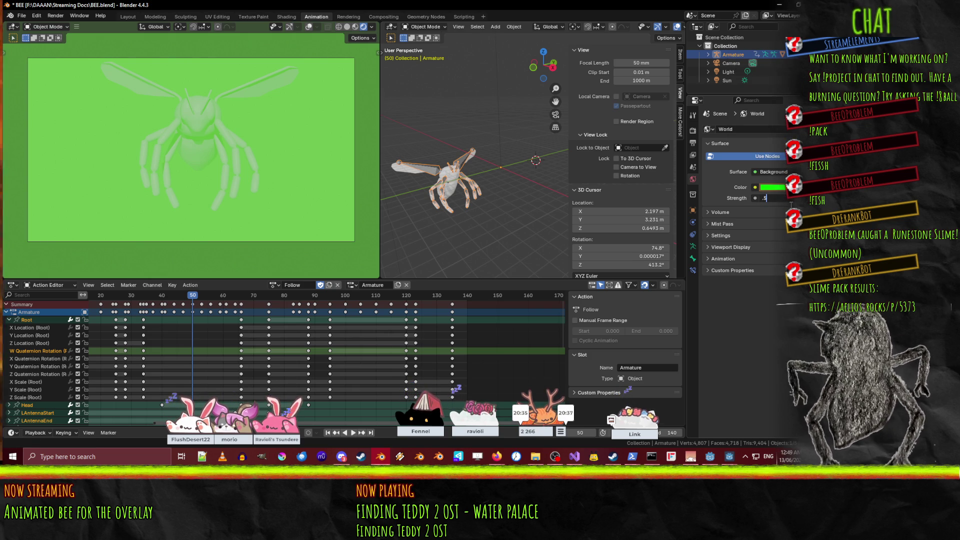
key("Return")
left_click(795, 201)
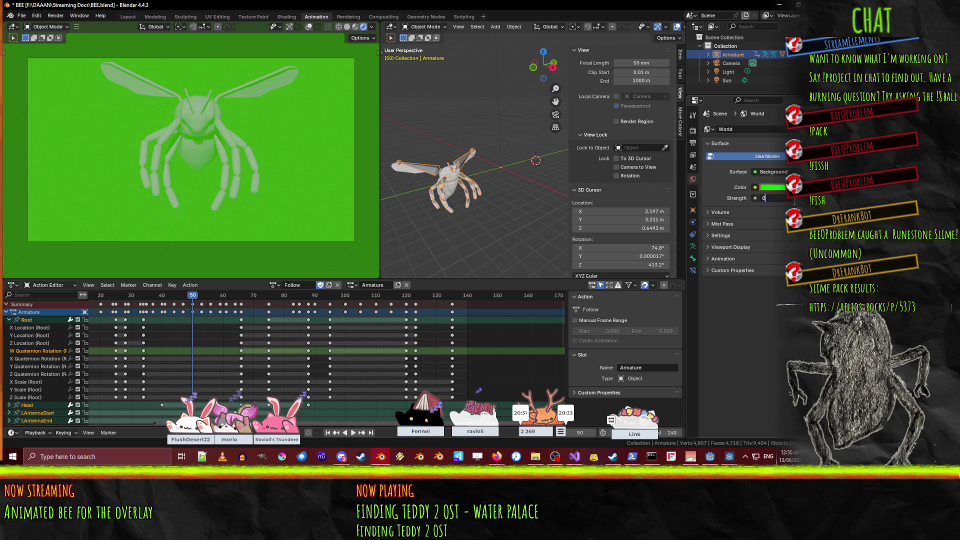
type("0")
key("Return")
left_click(793, 200)
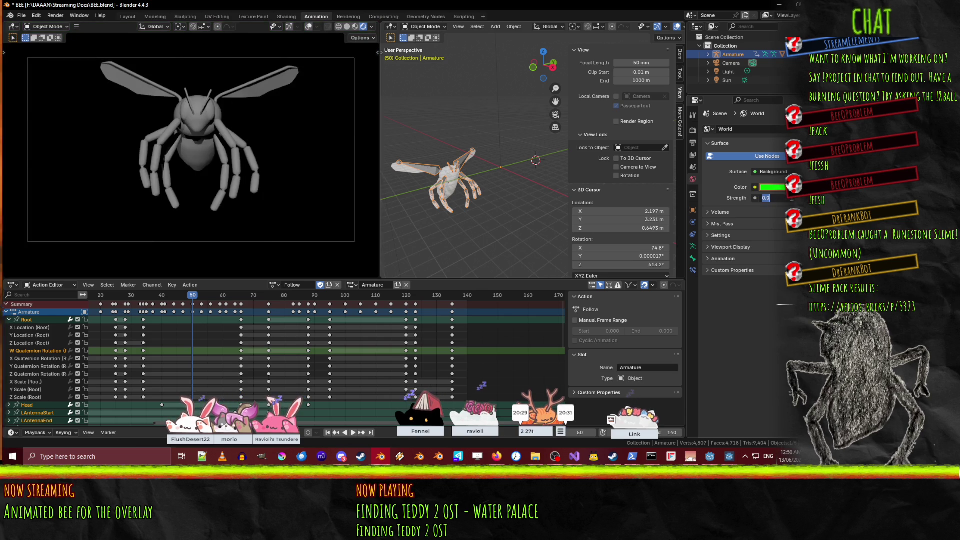
type("0.1")
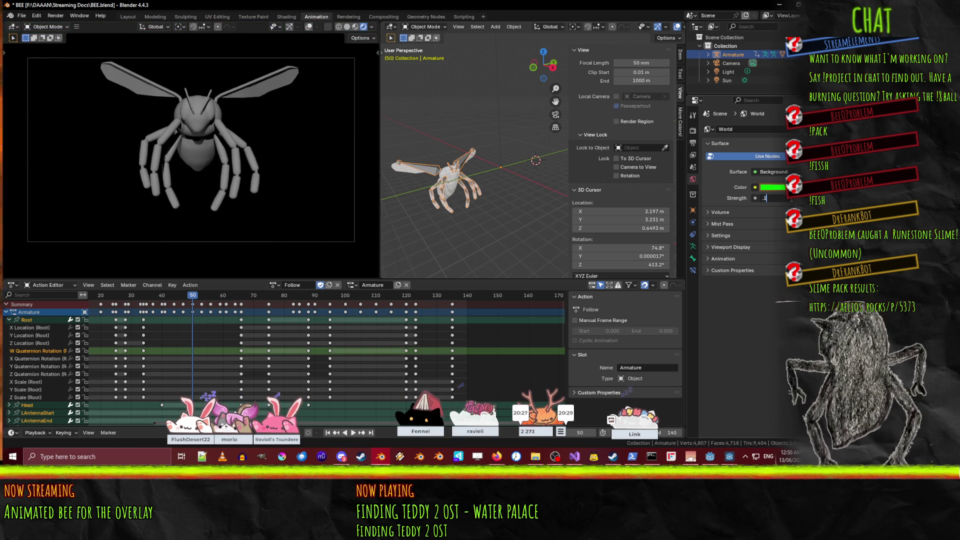
key("Return")
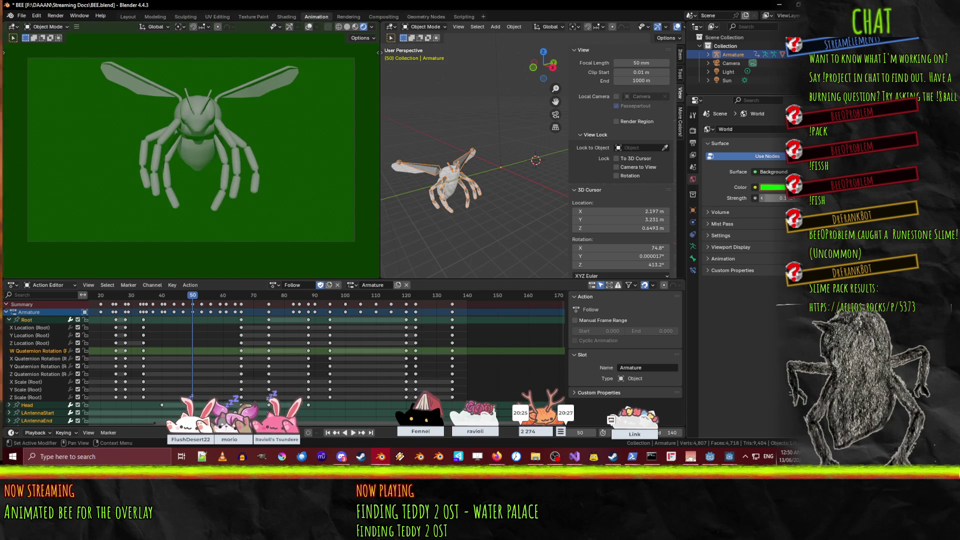
left_click(790, 199)
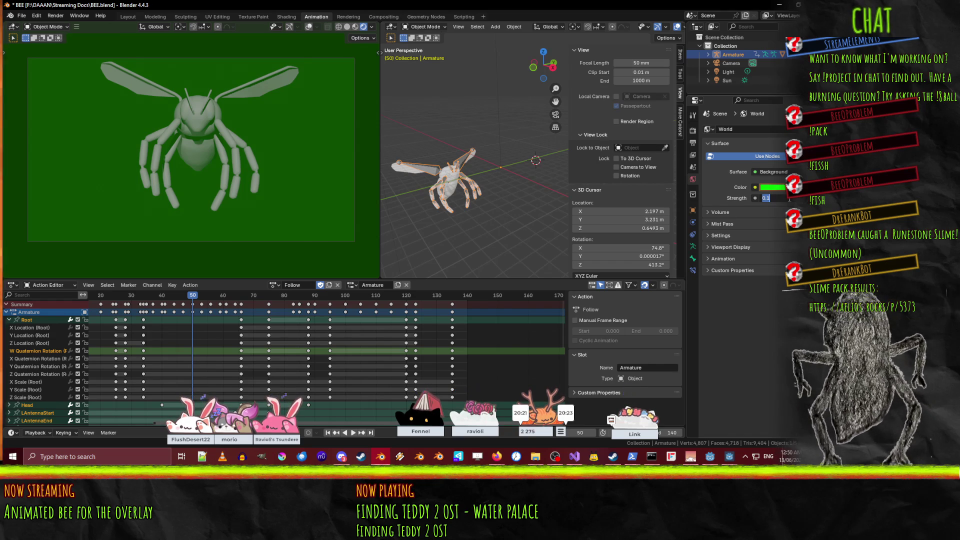
type("1")
key("Return")
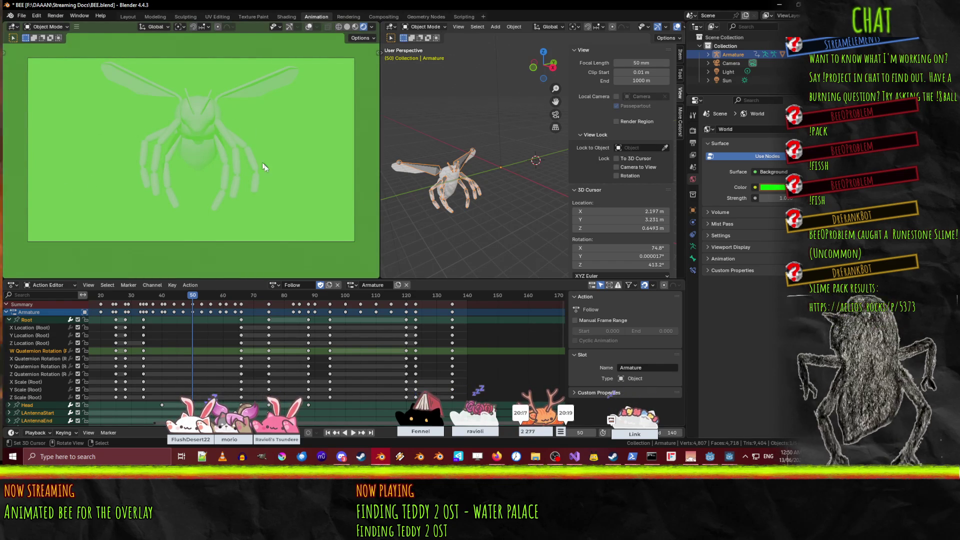
- Orbit around the bee, toggle X-ray, and start the bee animation playing
mouse_move(214, 152)
left_mouse_down()
mouse_move(235, 160)
mouse_move(81, 120)
mouse_move(301, 182)
left_mouse_up()
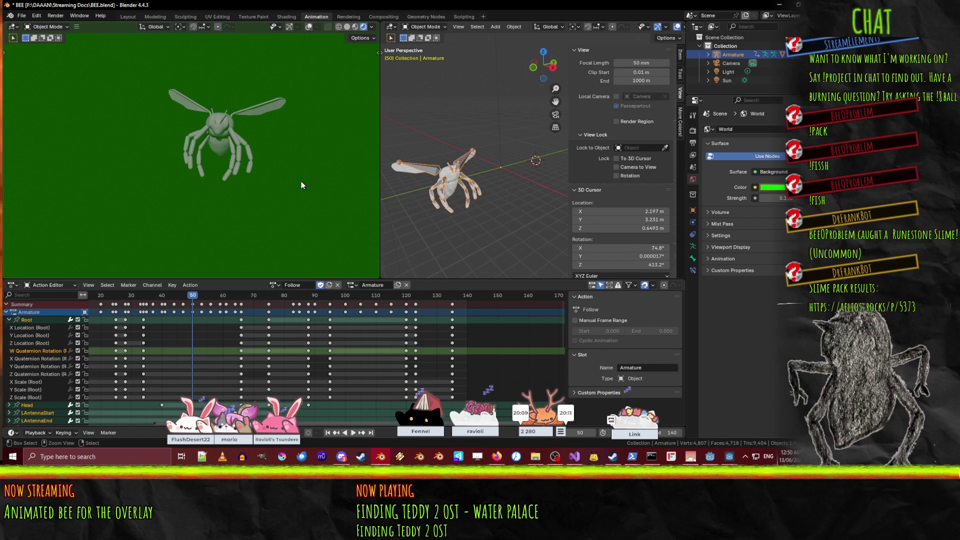
key("alt+z")
key("space")
left_click(129, 294)
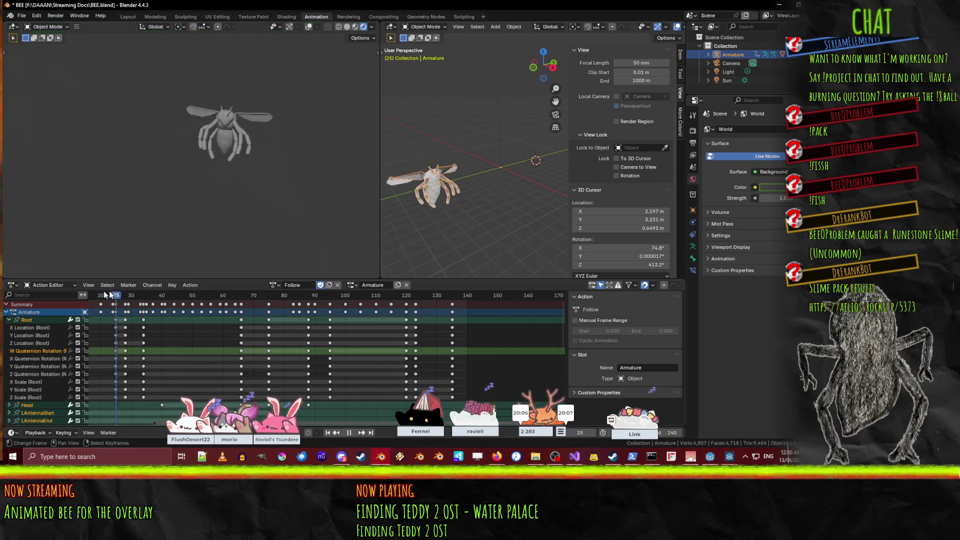
- Stop playback at frame 0, keep Object Mode, widen the right viewport and select the camera
key("Escape")
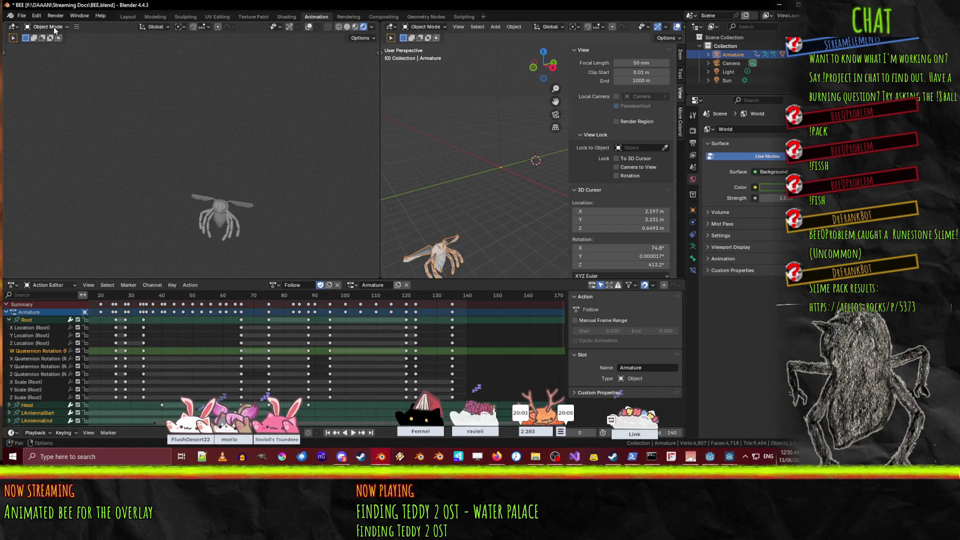
left_click(35, 284)
left_click(36, 285)
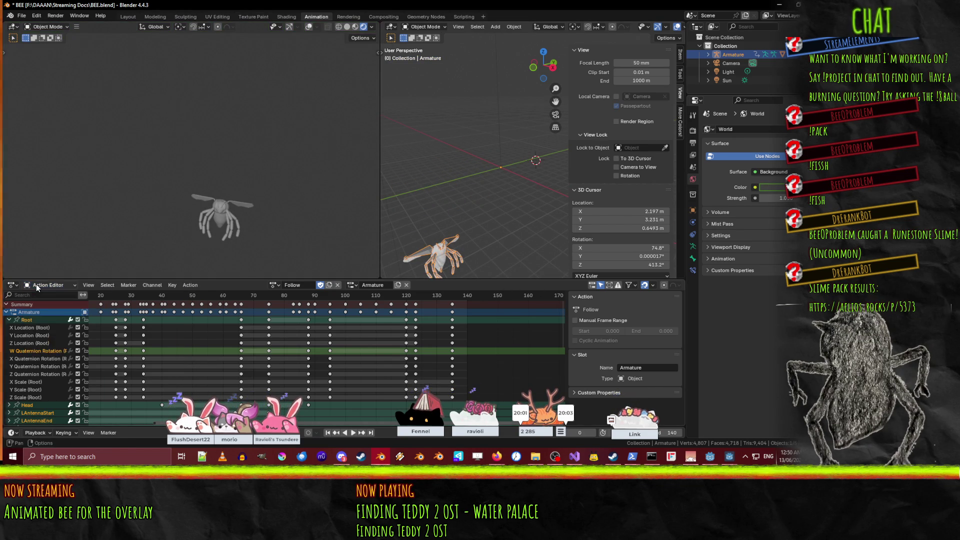
left_click(32, 28)
left_click(31, 28)
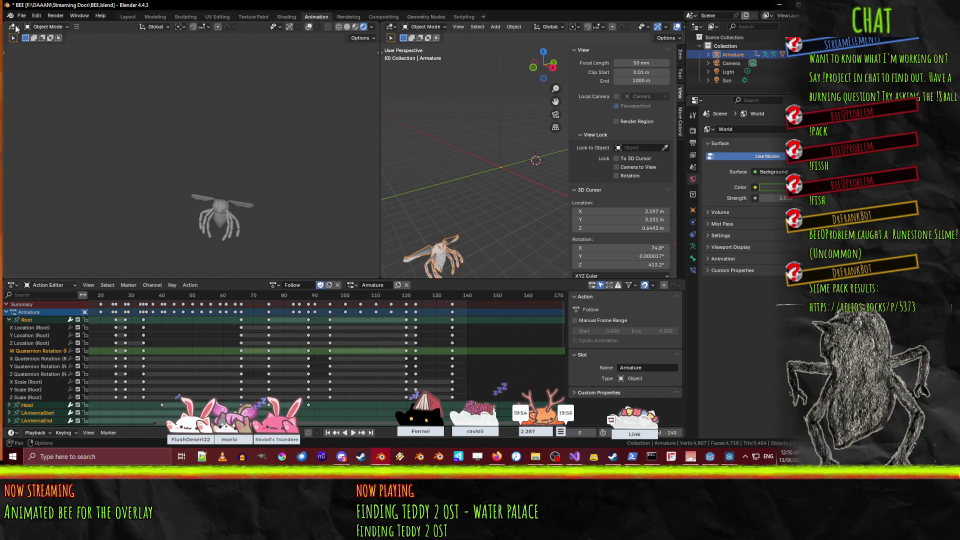
left_click_drag(379, 129, 296, 129)
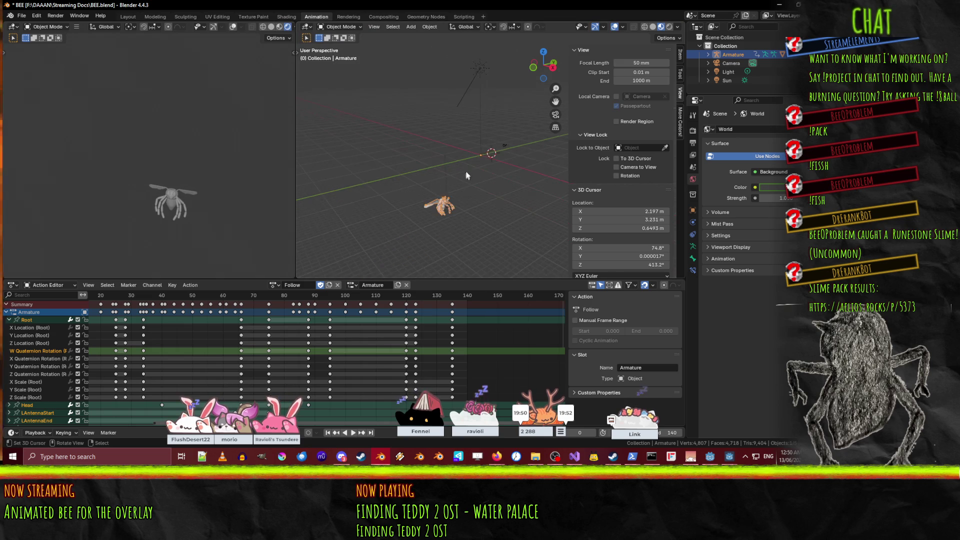
left_click(506, 146)
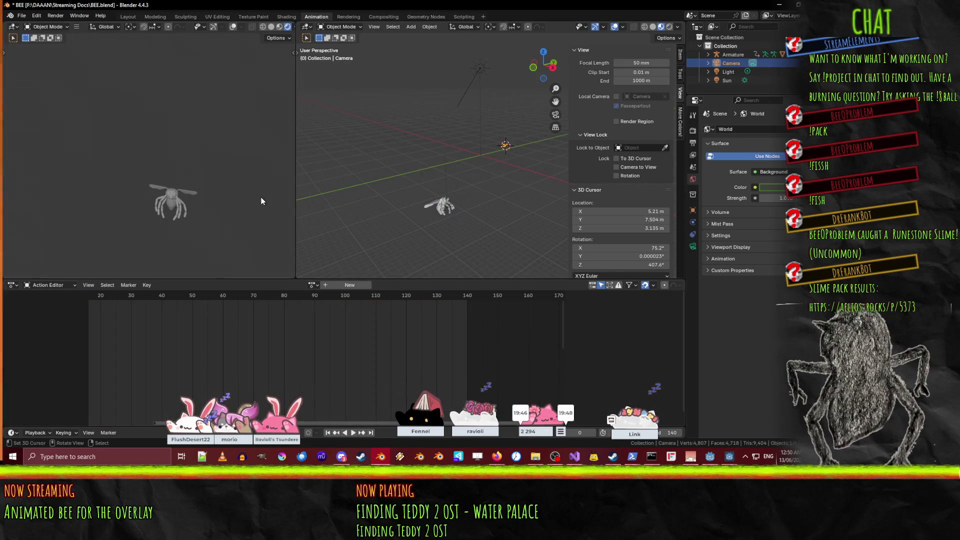
- Place the 3D cursor beside the bee, centre frame 0, and select the bee armature
scroll(143, 172, "up", 1)
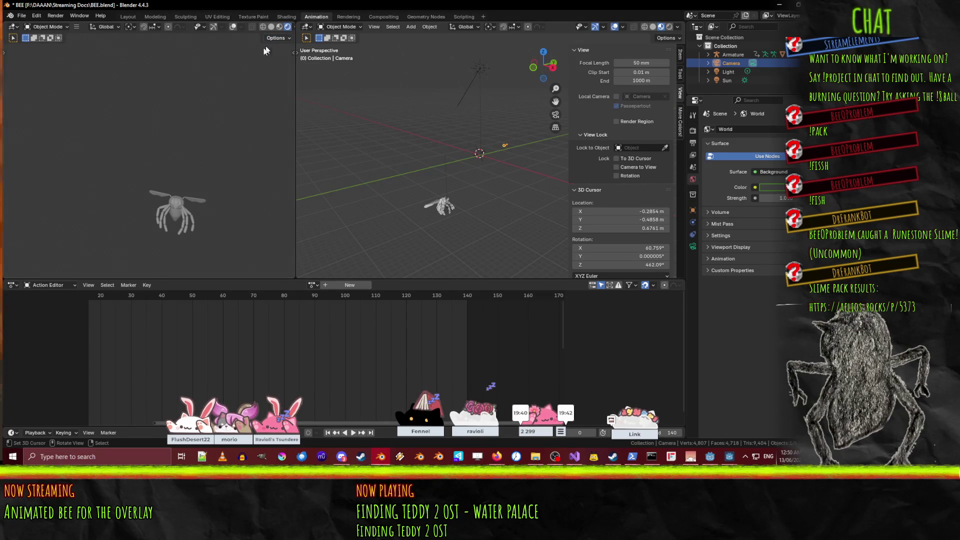
left_click(242, 196)
scroll(244, 196, "up", 3)
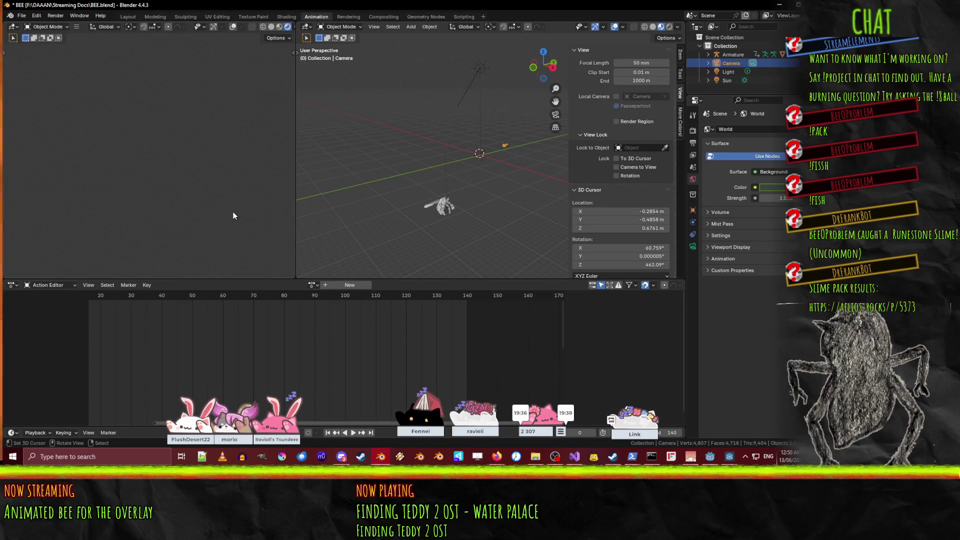
scroll(225, 180, "down", 2)
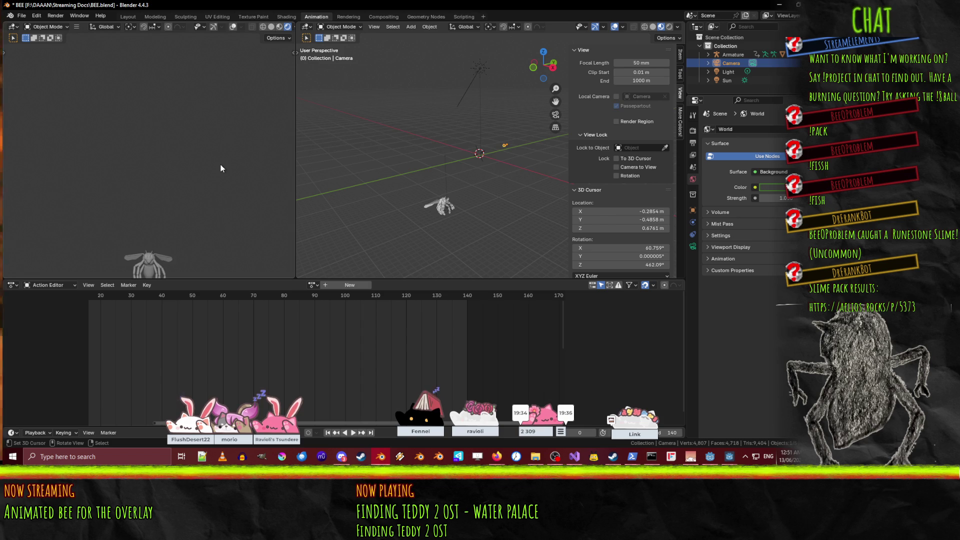
scroll(220, 169, "up", 2)
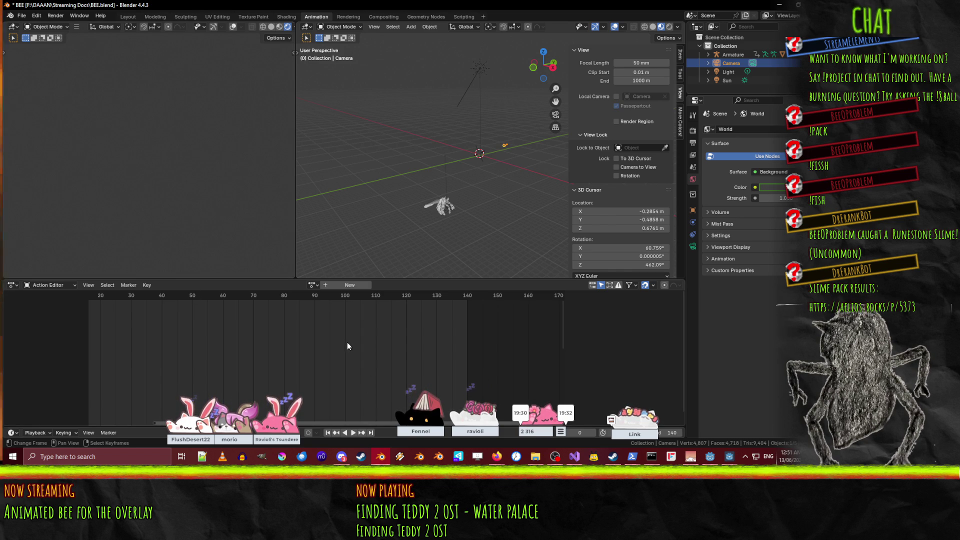
key("KP_Decimal")
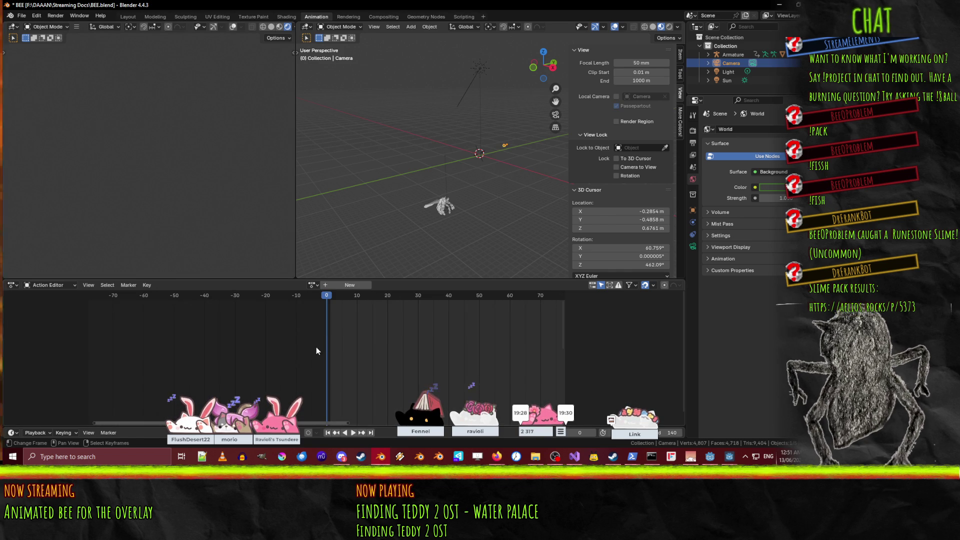
left_click(445, 210)
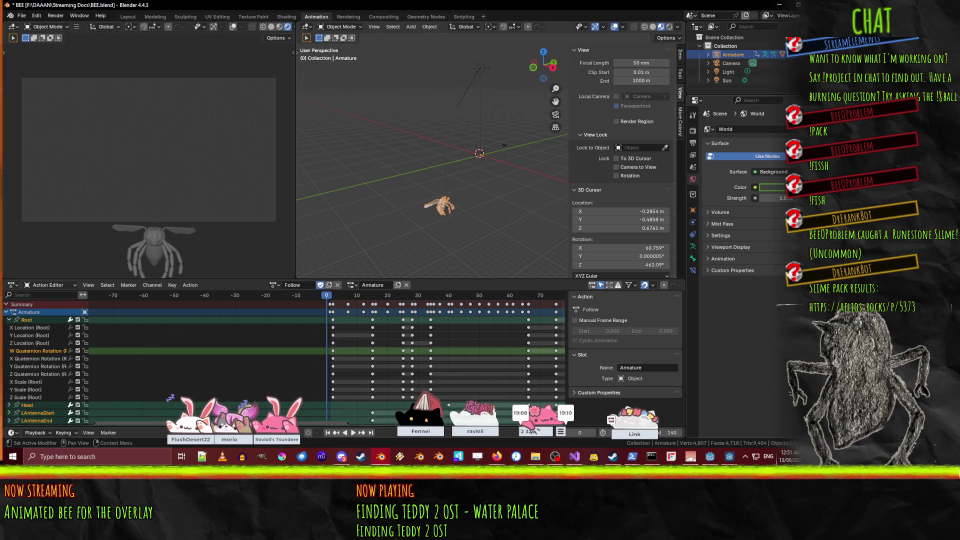
- Set the world colour from yellow back to green (#00FF40) and play the bee animation
left_click(772, 187)
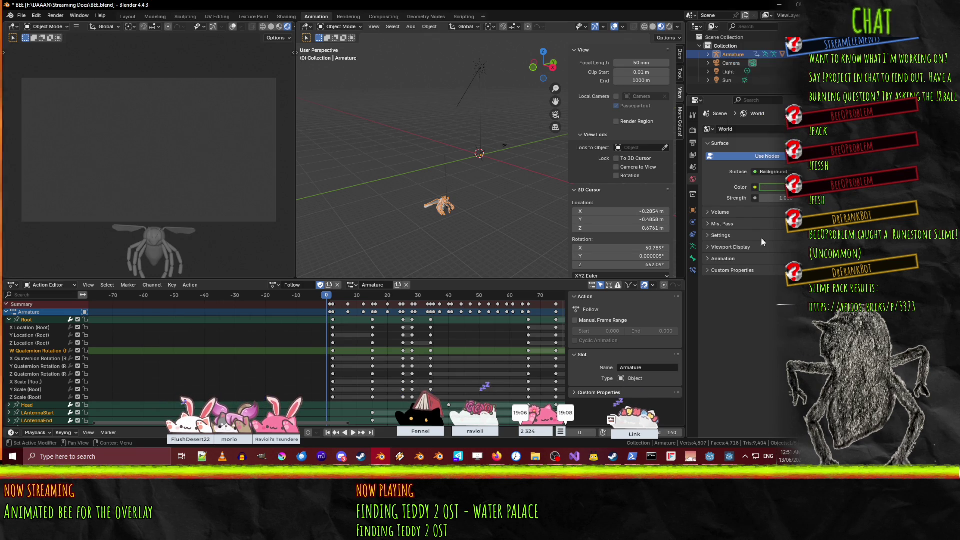
left_click(781, 188)
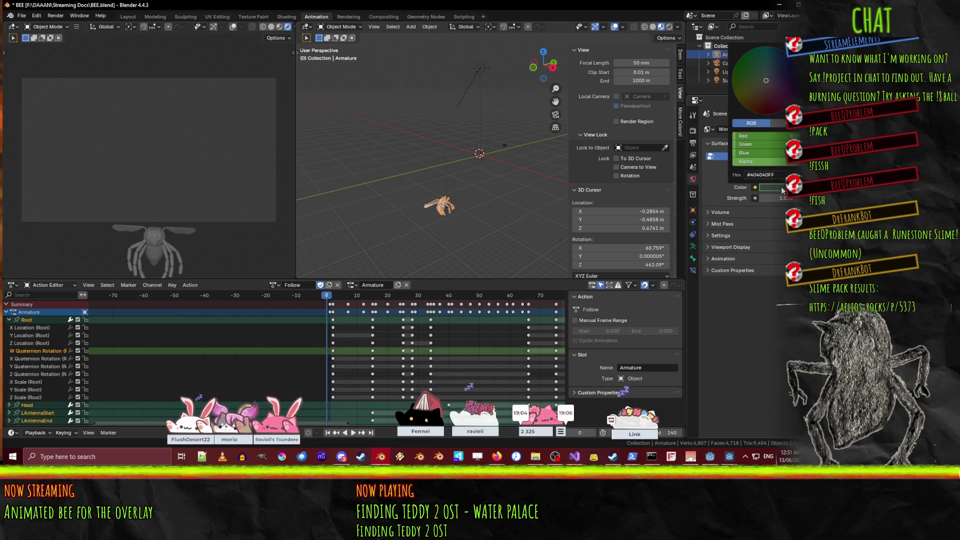
left_click_drag(762, 137, 795, 144)
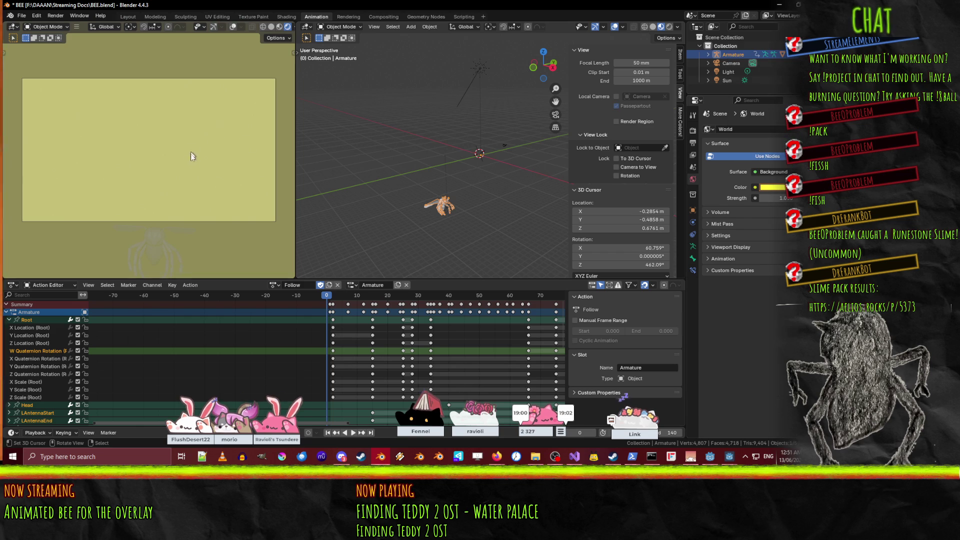
left_click(771, 188)
left_click_drag(765, 136, 733, 136)
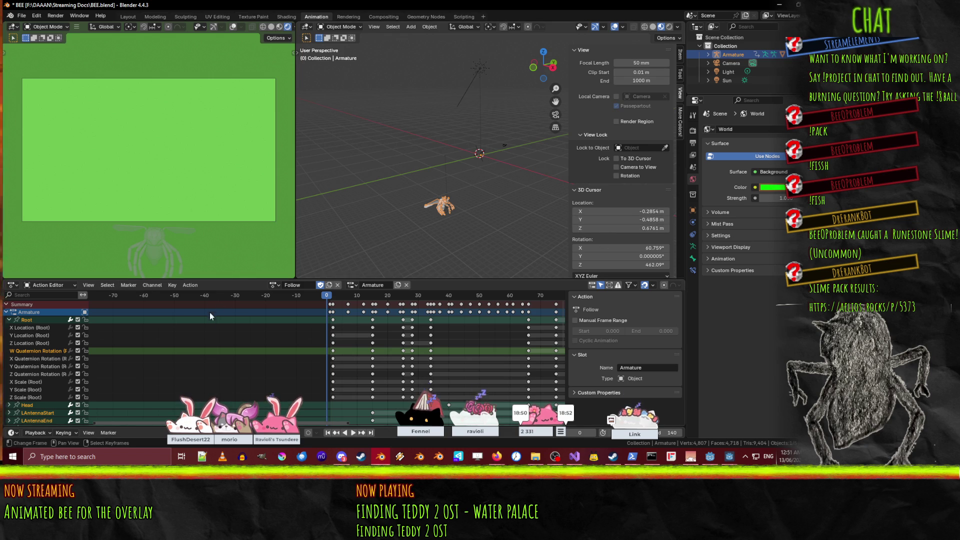
left_click(354, 434)
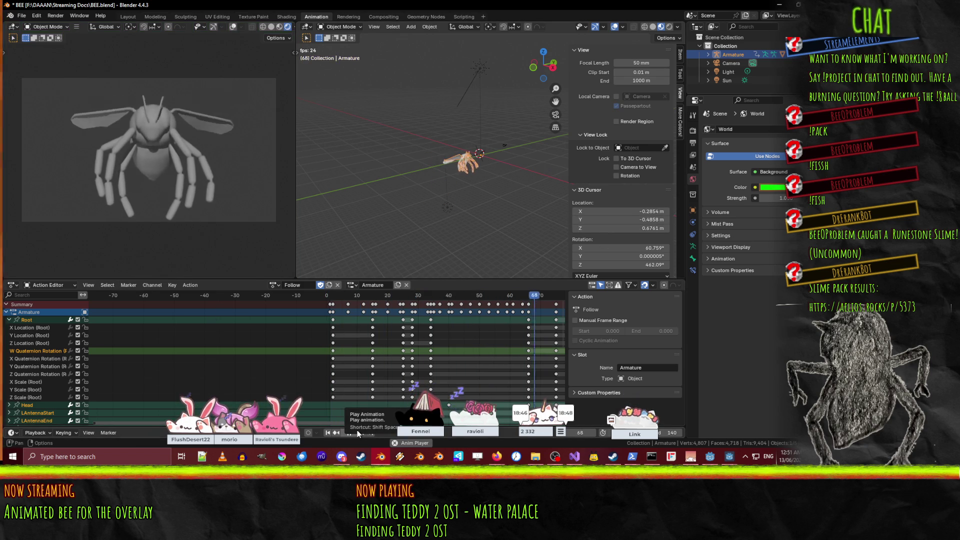
- Stop playback, toggle the armature into Edit Mode and back, and zoom the Action Editor
left_click(356, 433)
key("Tab")
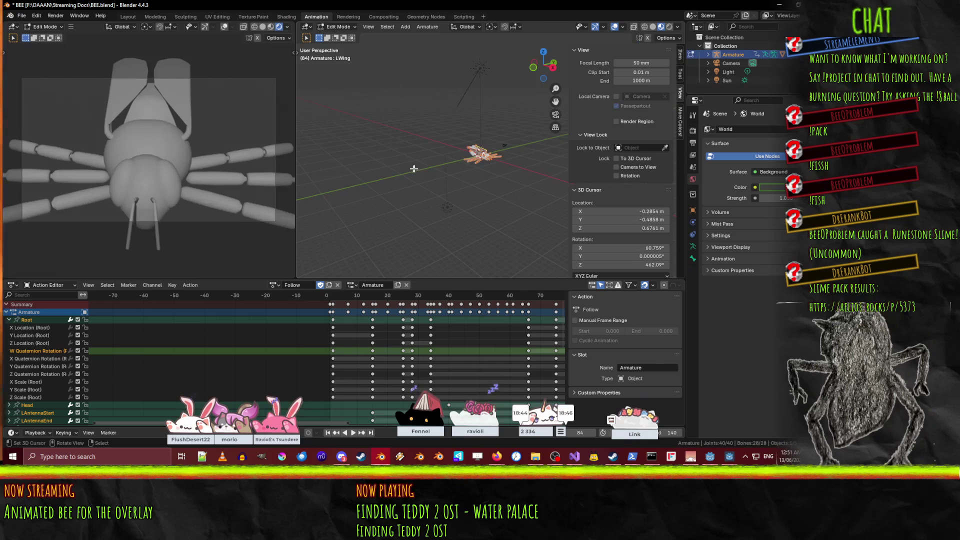
key("Tab")
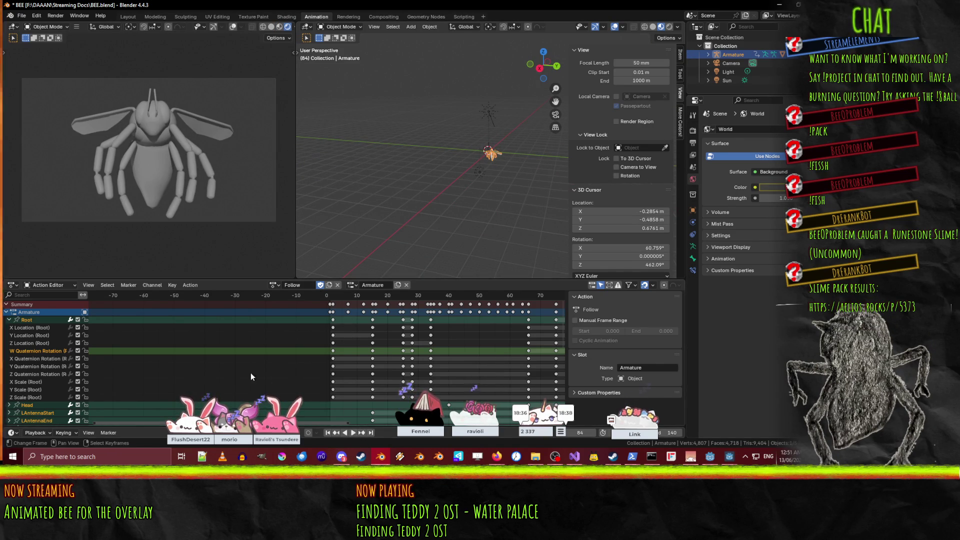
scroll(288, 374, "down", 3)
scroll(417, 352, "down", 3)
scroll(364, 347, "down", 5)
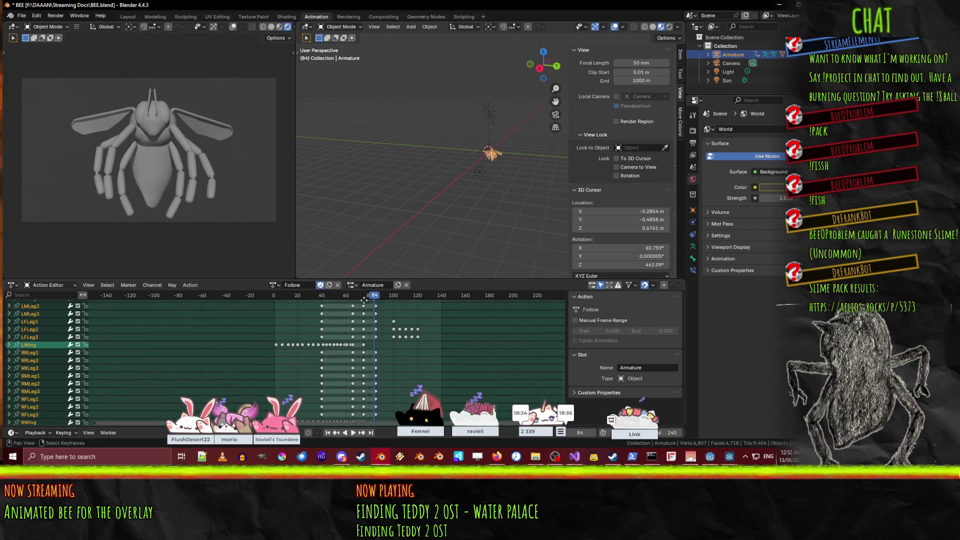
scroll(364, 346, "up", 5)
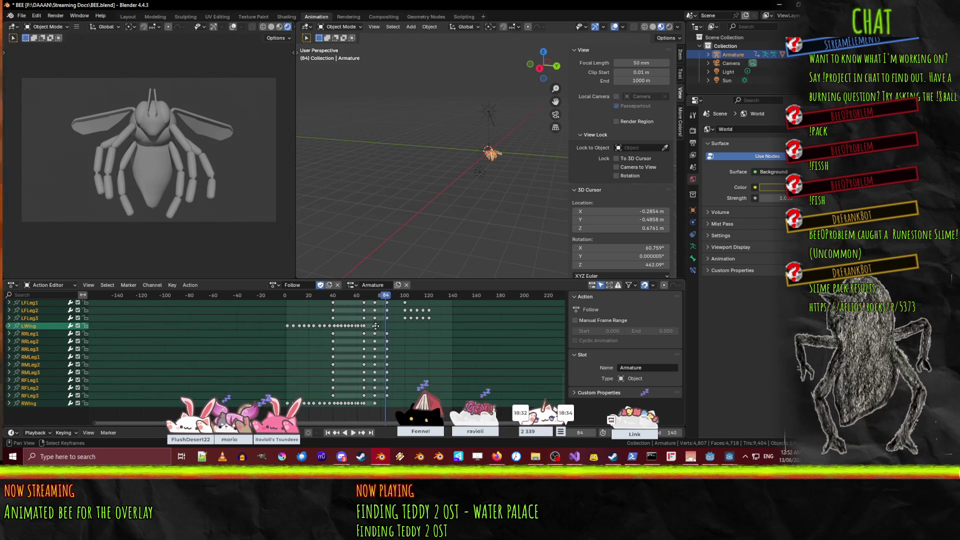
scroll(401, 320, "left", 3)
scroll(401, 319, "up", 5)
scroll(401, 319, "right", 2)
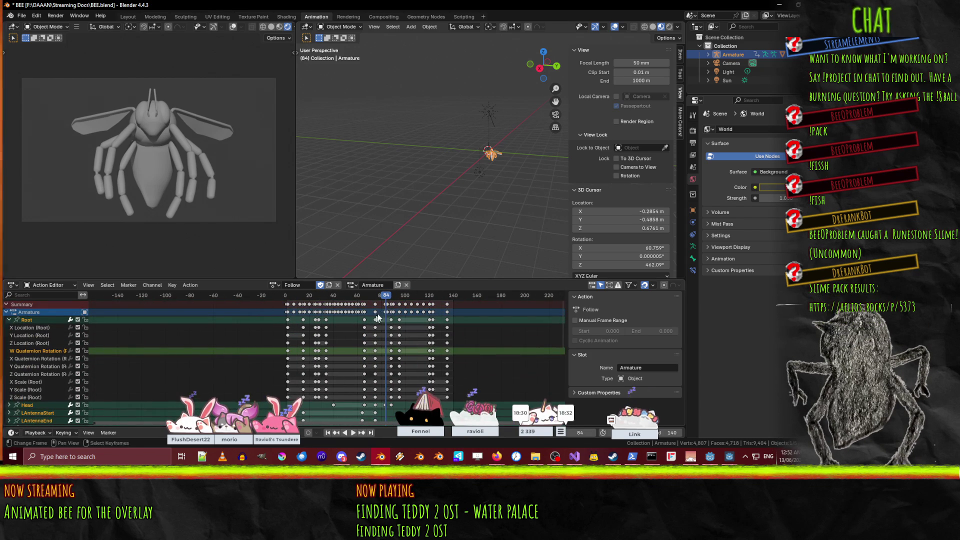
- Rewind to frame 0 and make the camera the active object
key("shift+Left")
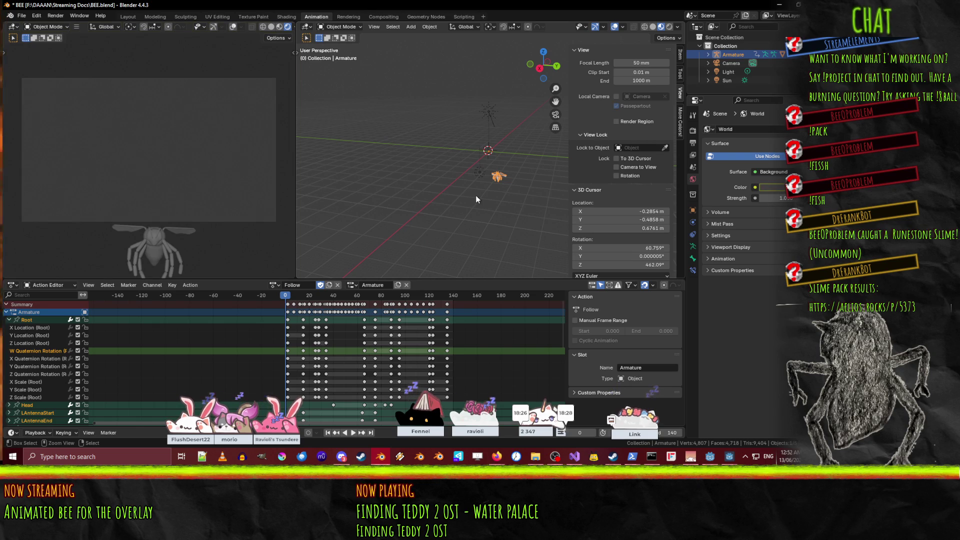
key("Down")
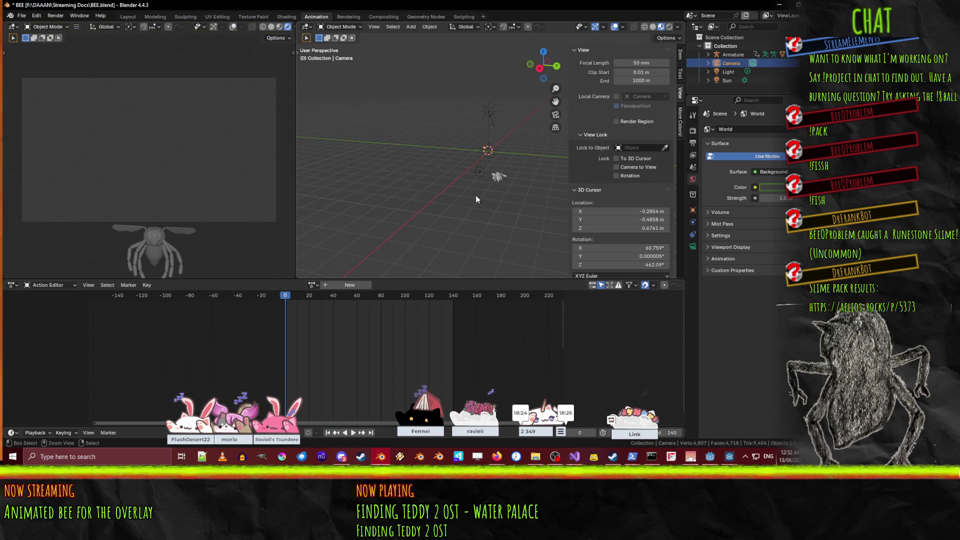
key("shift")
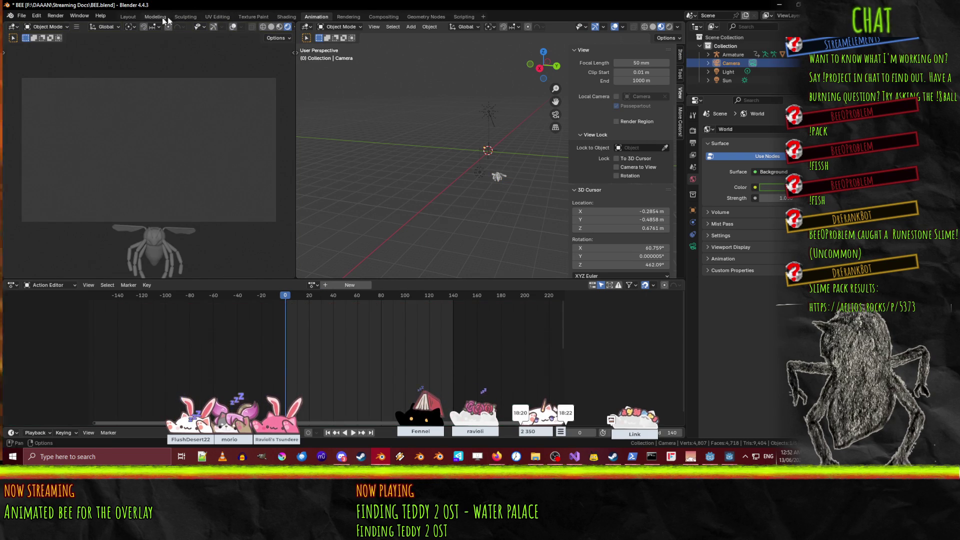
- In the Rendering workspace, set the World surface colour to bright green
left_click(350, 17)
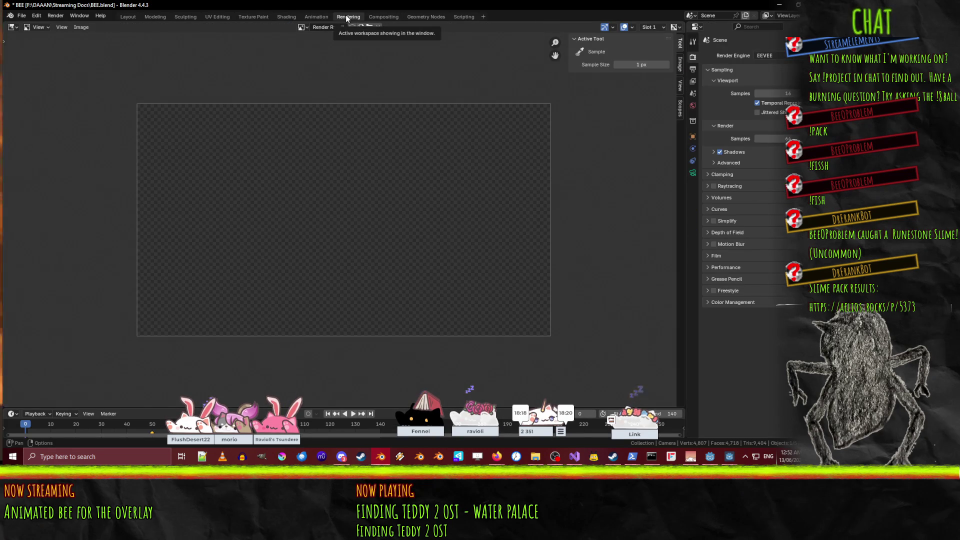
left_click(692, 107)
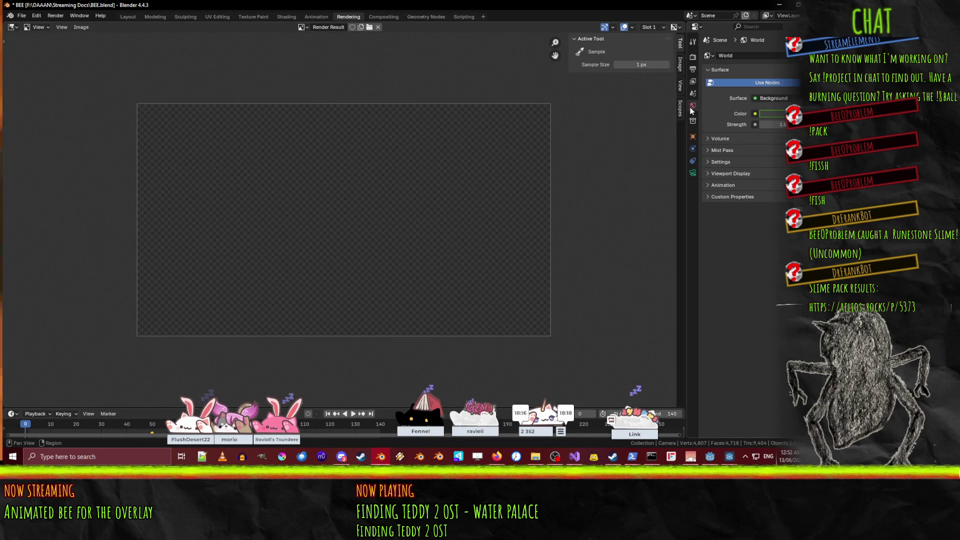
left_click(773, 113)
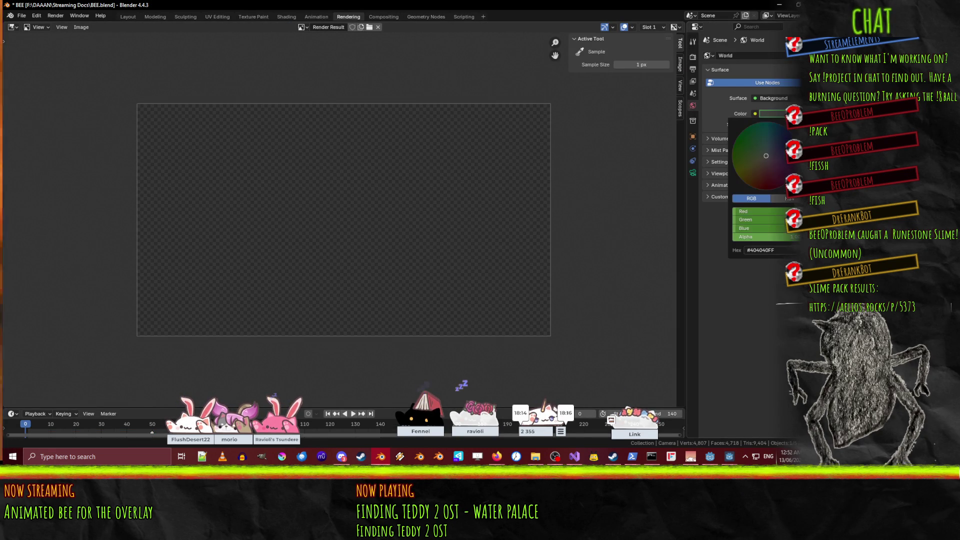
left_click_drag(748, 223, 780, 223)
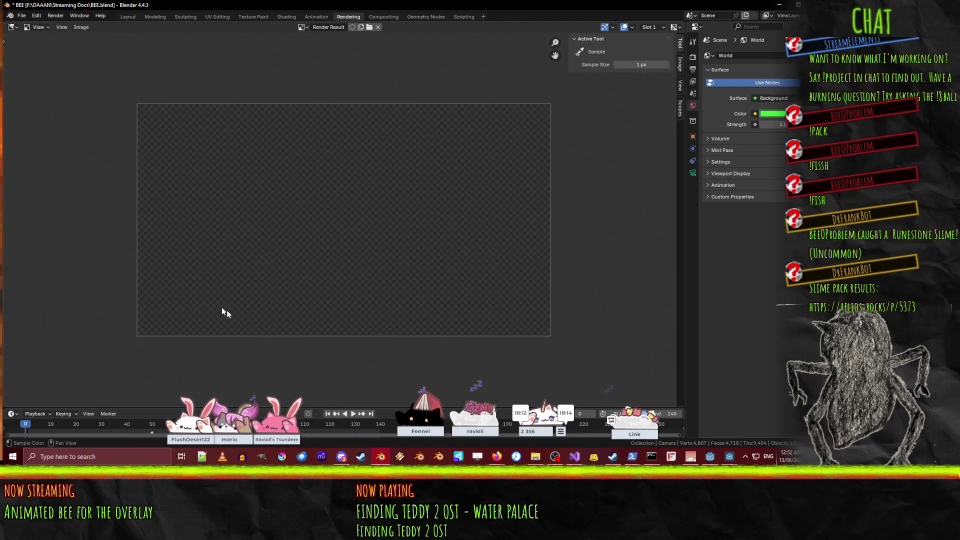
- Expand Mist Pass keeping Quadratic falloff, then the Settings and Viewport Display panels
left_click(725, 150)
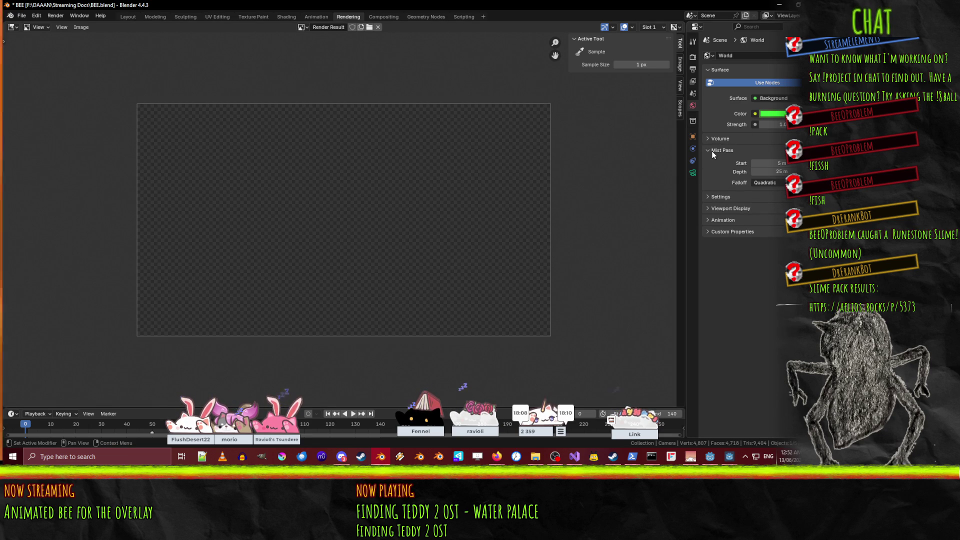
left_click(770, 183)
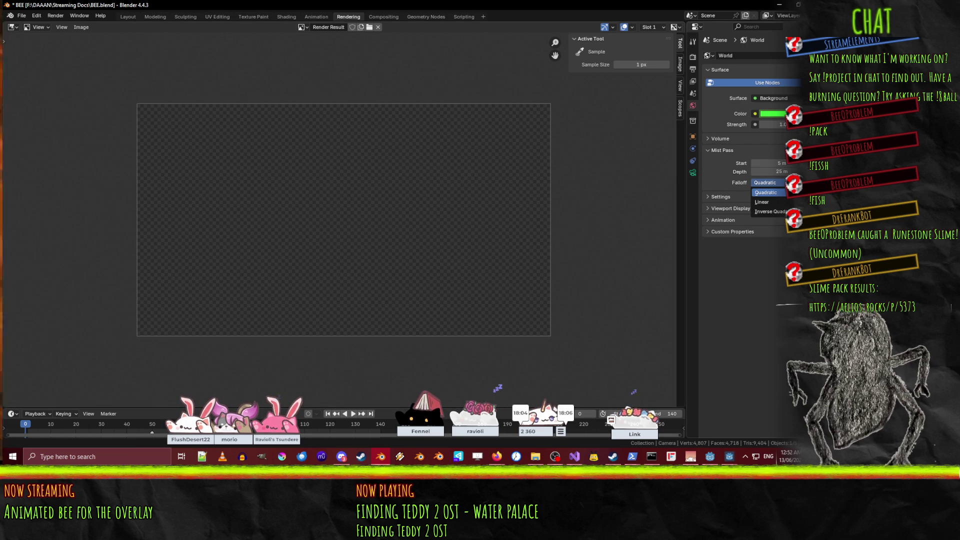
left_click(766, 192)
left_click(731, 198)
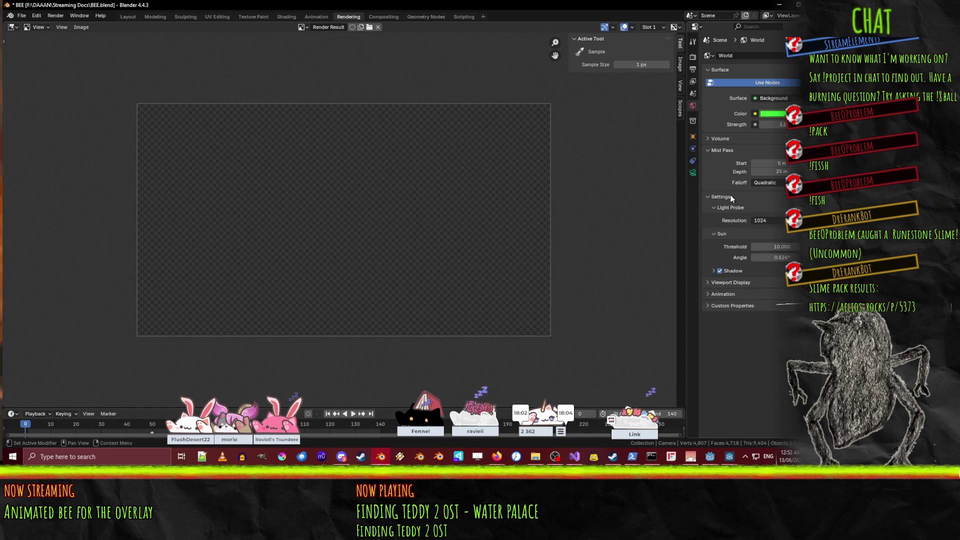
left_click(730, 196)
left_click(725, 209)
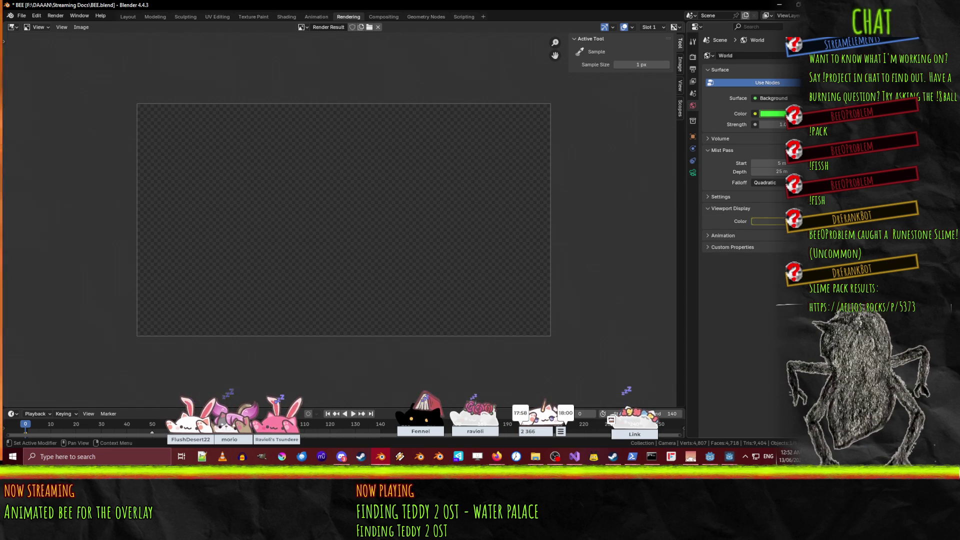
- In the Animation workspace, scrub to around frame 54 and briefly play the animation
left_click(317, 16)
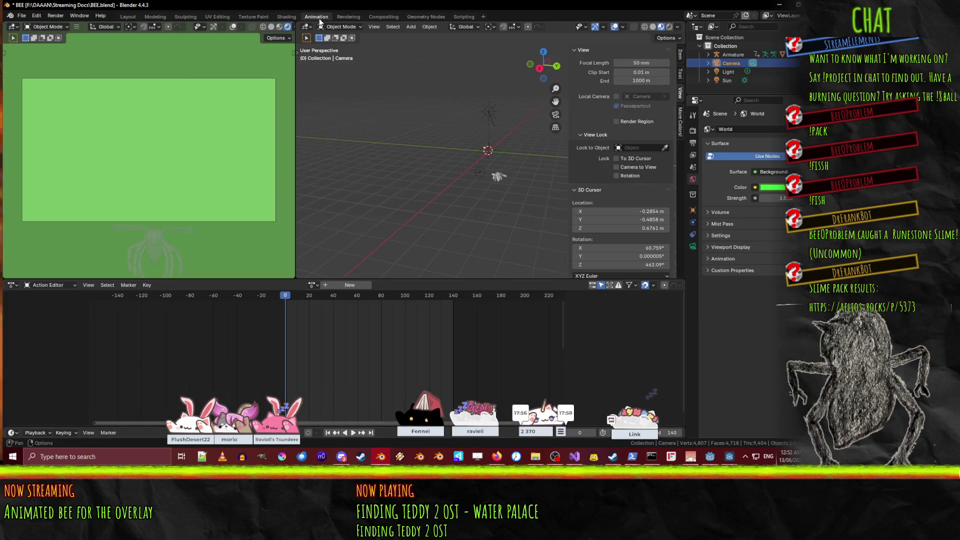
mouse_move(312, 296)
left_mouse_down()
mouse_move(353, 297)
mouse_move(285, 296)
left_mouse_up()
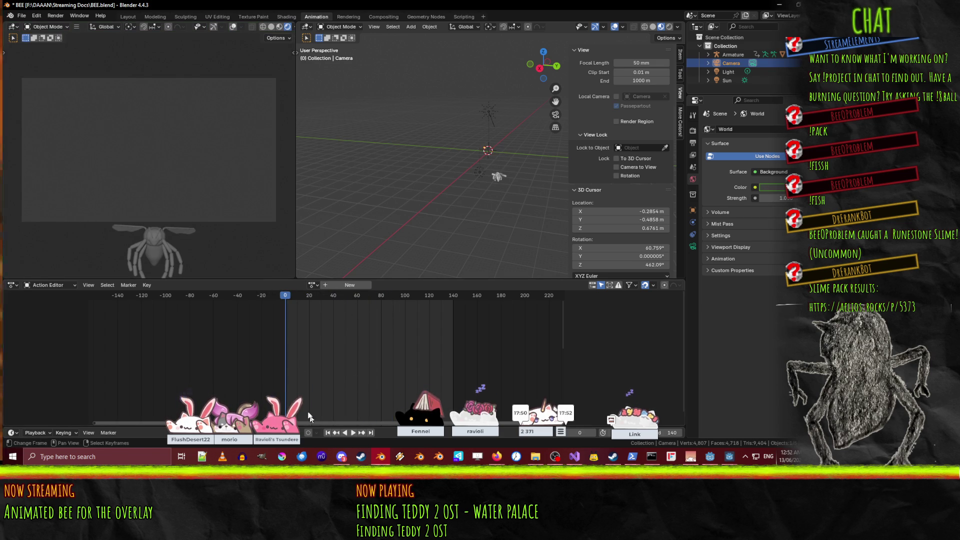
scroll(358, 354, "down", 5)
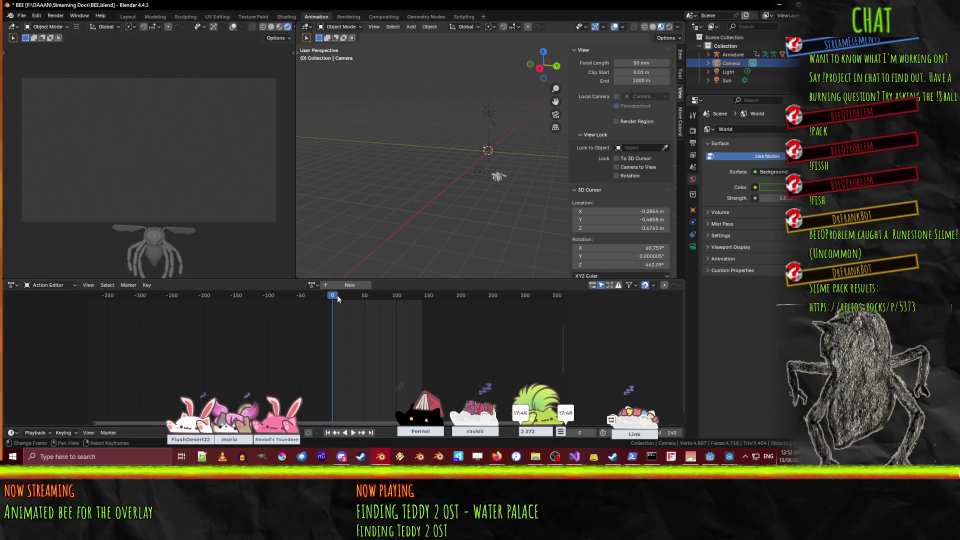
key("space")
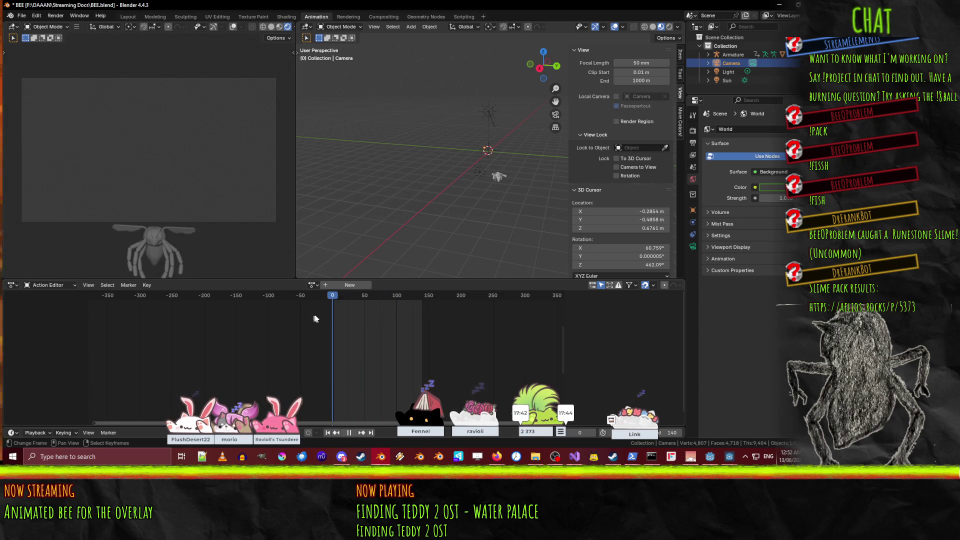
key("space")
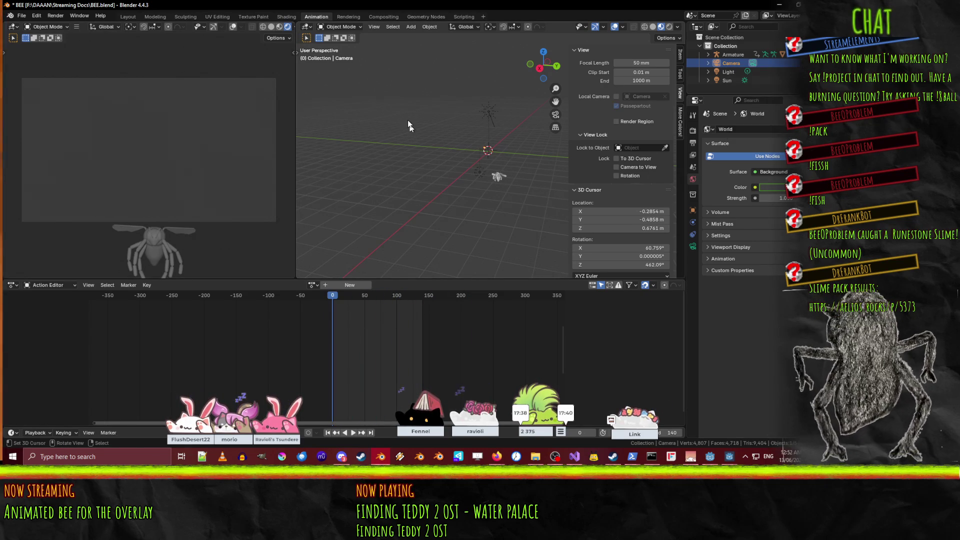
- Confirm the world colour is bright green in Modeling, then play the animation in Animation
left_click(155, 16)
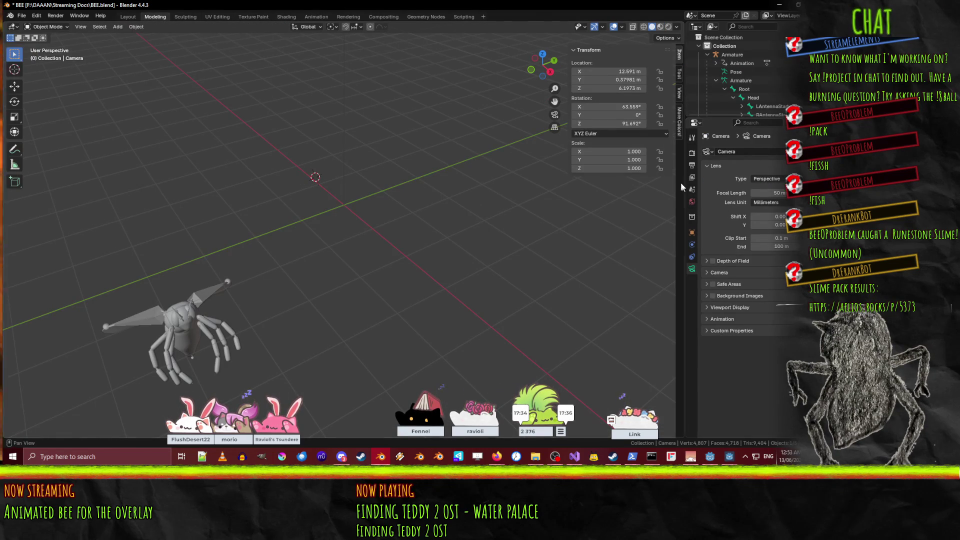
left_click(691, 204)
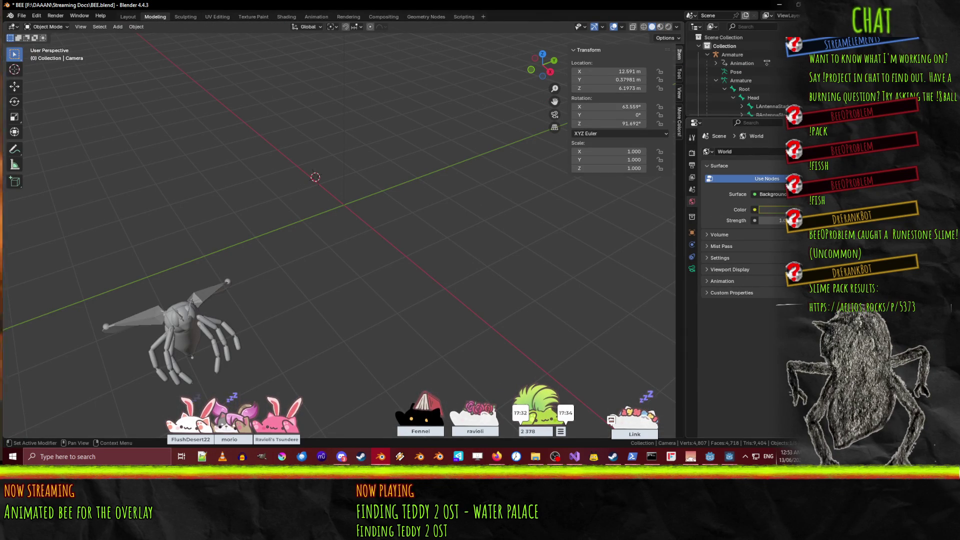
left_click(772, 209)
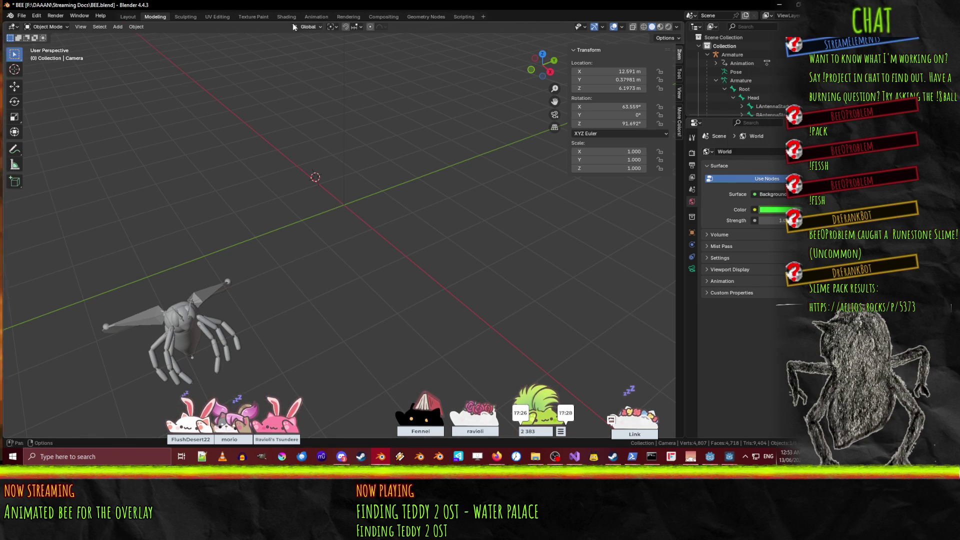
left_click(315, 16)
key("space")
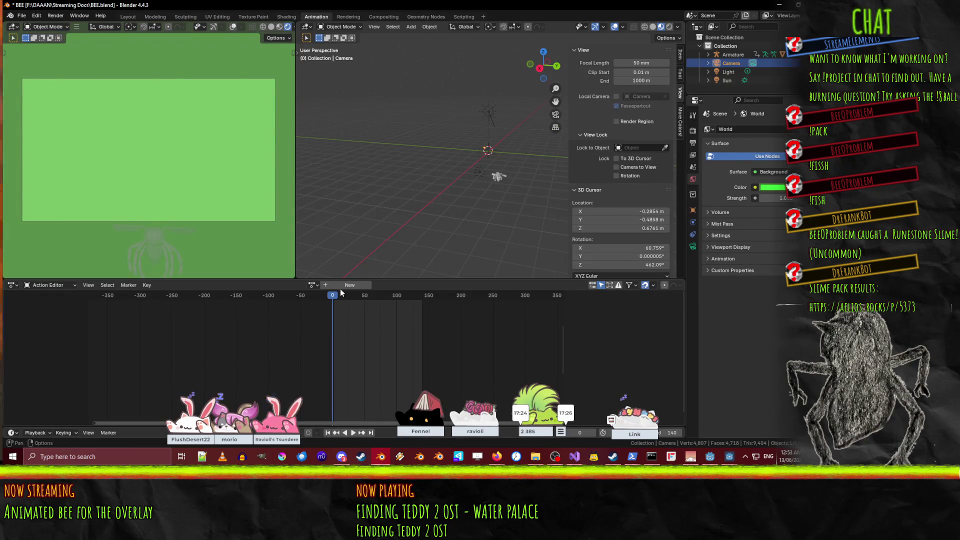
- Scrub back to frame 0 and stop playback
mouse_move(349, 296)
left_mouse_down()
mouse_move(390, 298)
mouse_move(319, 297)
left_mouse_up()
key("space")
scroll(378, 367, "down", 3)
- In the Action Editor, try WorldAction, unlink it, then load the bee's Follow action
left_click(313, 285)
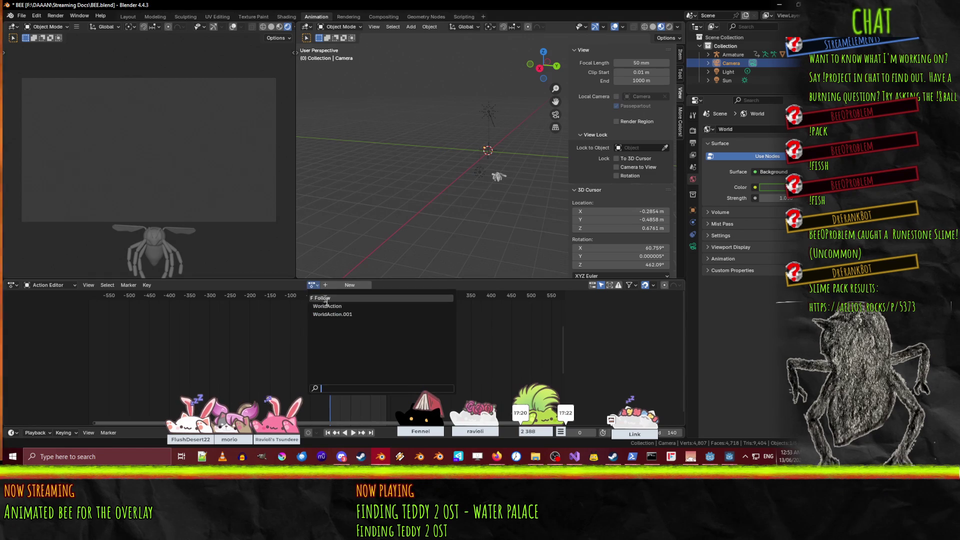
left_click(343, 307)
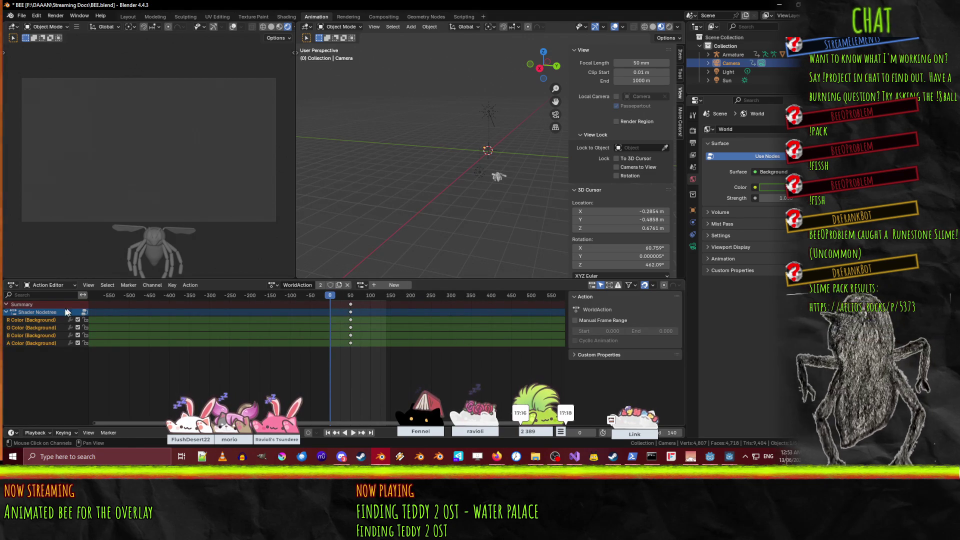
left_click(347, 285)
left_click(345, 285)
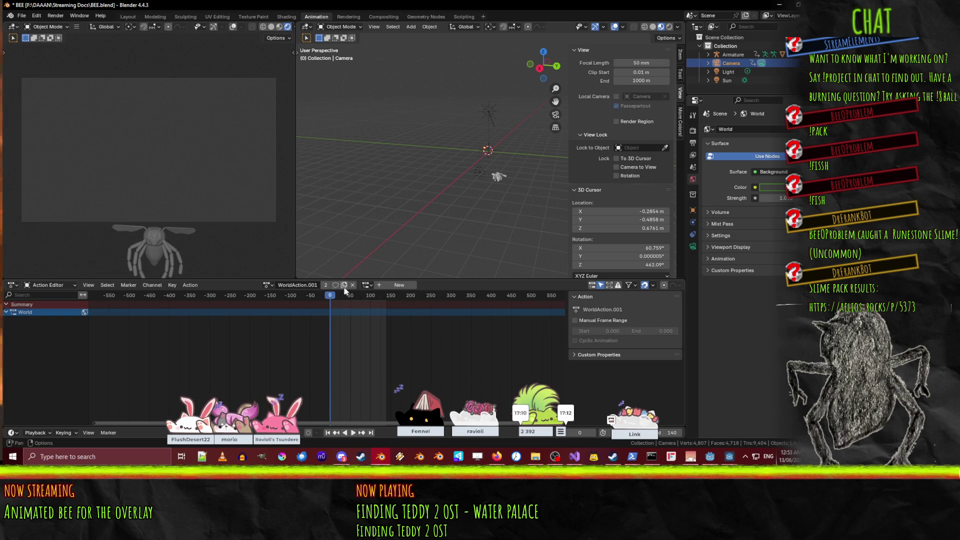
left_click(354, 285)
left_click(325, 285)
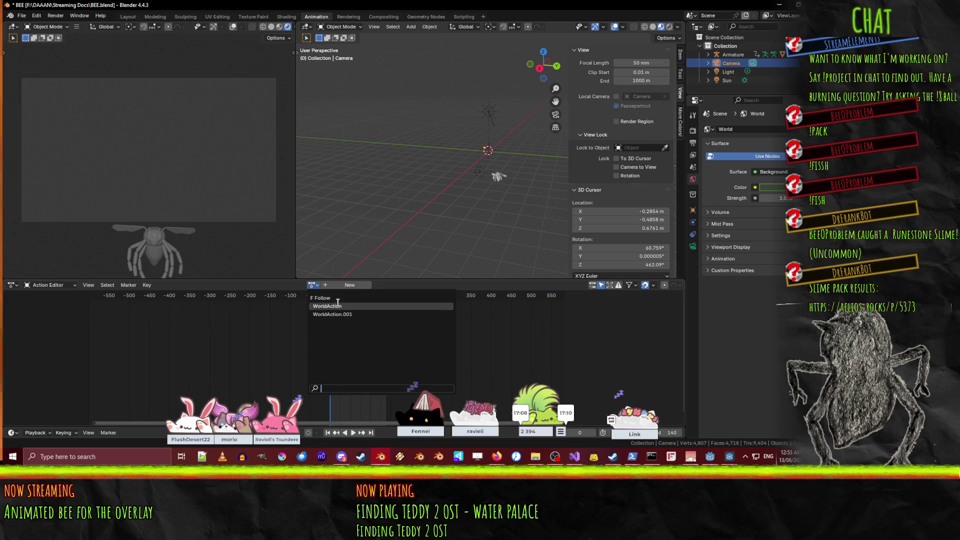
left_click(335, 302)
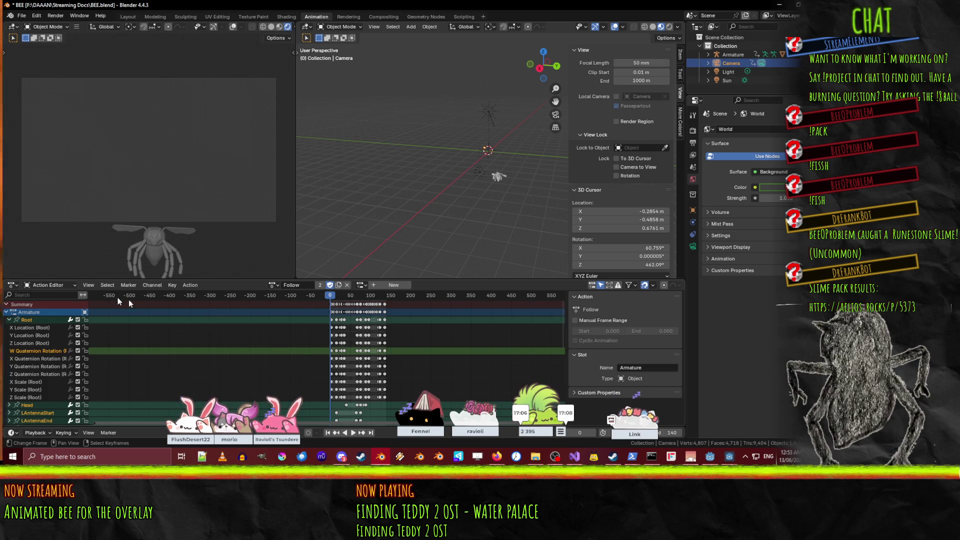
- Briefly preview the Follow animation and collapse the Root bone channel group
left_click(353, 433)
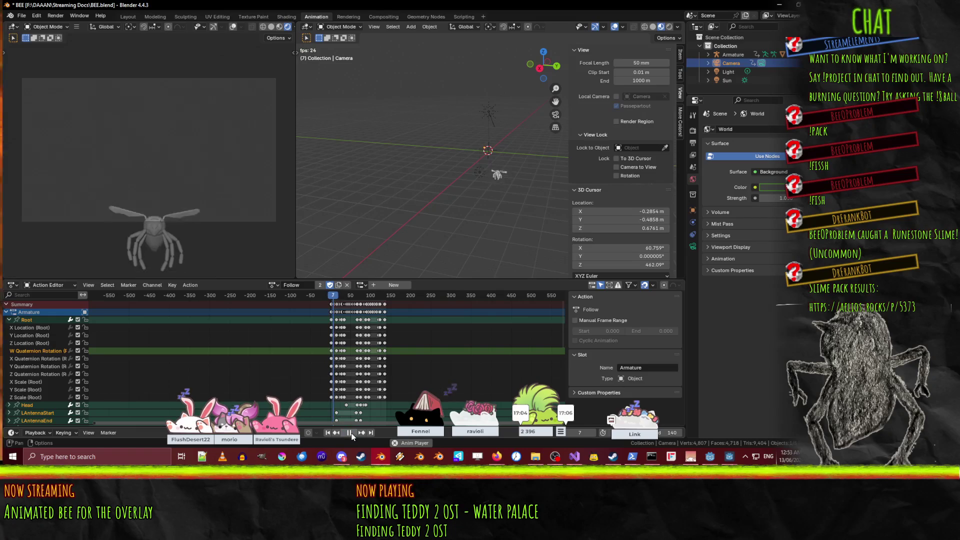
left_click(351, 433)
left_click(9, 320)
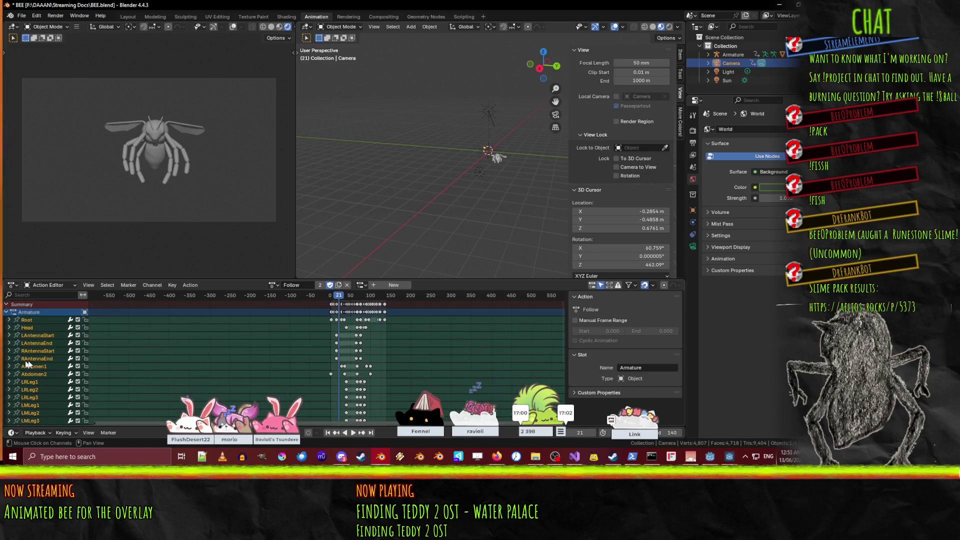
- Rewind to frame 0, dismiss the World Color node menu, and switch to the Stack Exchange answer in Firefox
key("shift+Left")
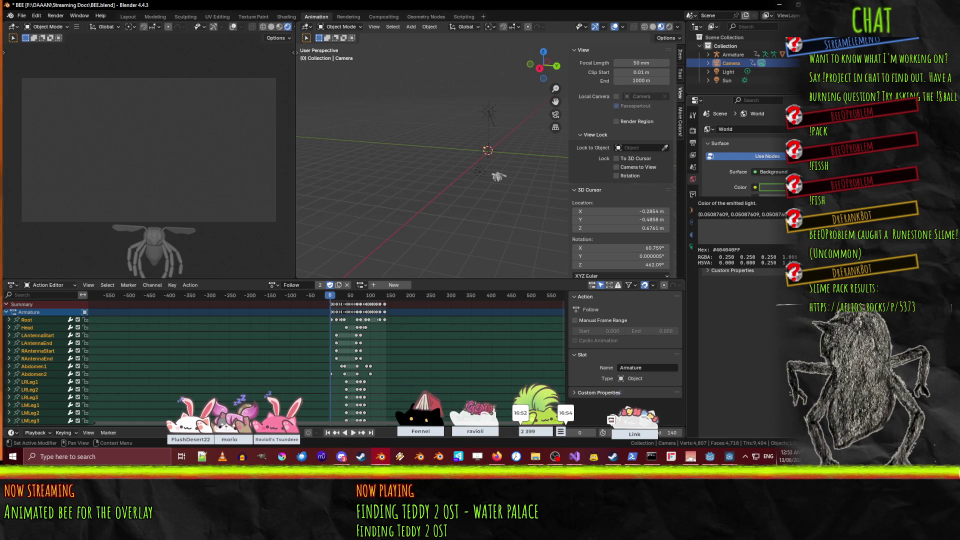
left_click(756, 188)
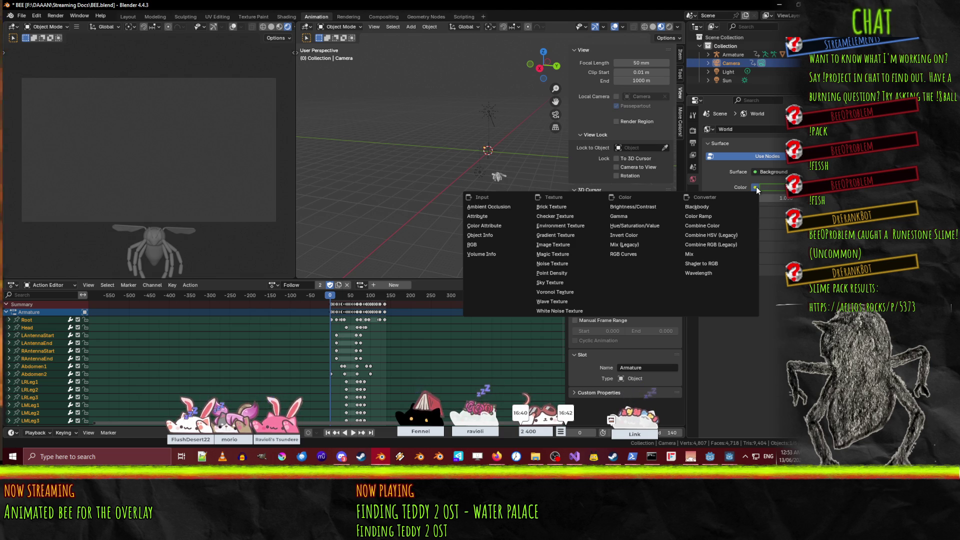
key("Escape")
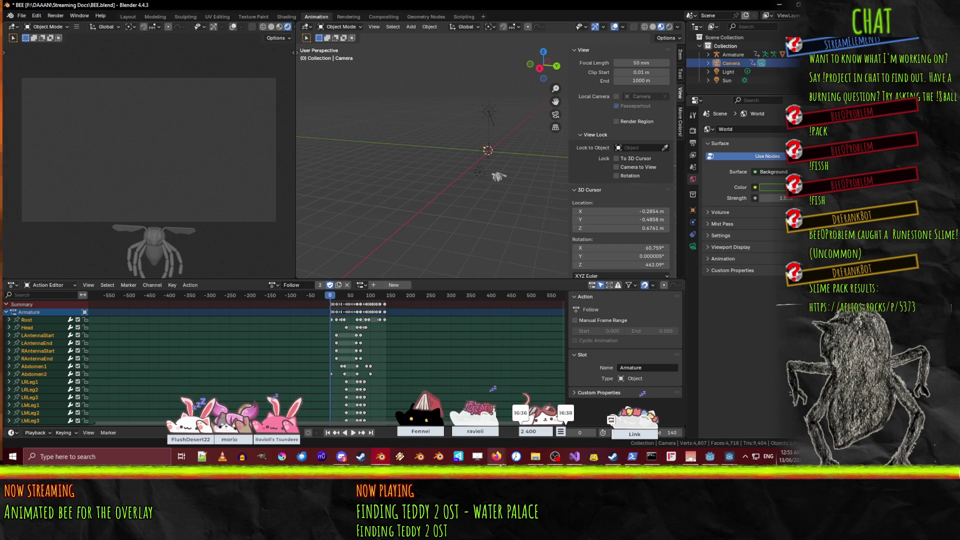
mouse_move(497, 457)
mouse_move(424, 421)
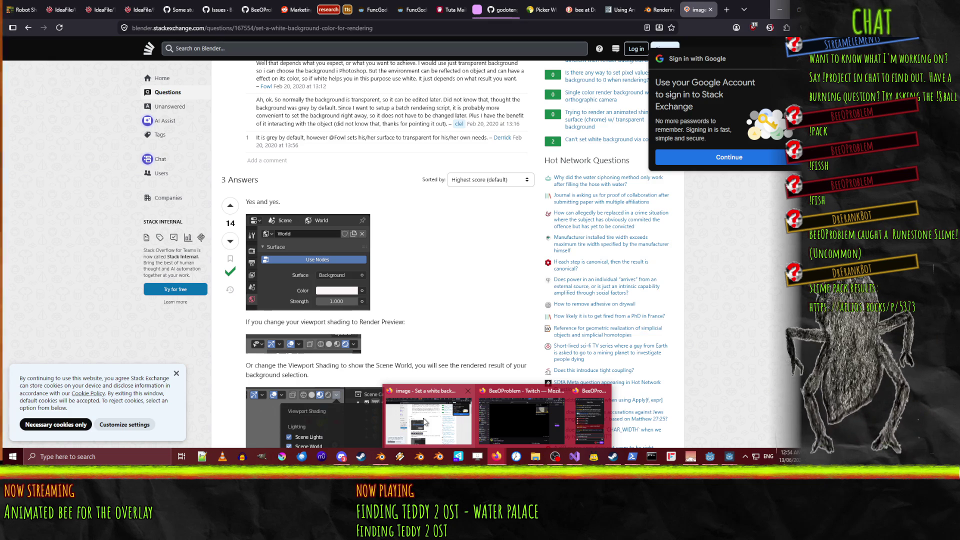
- Read the Stack Exchange answers on Render Preview shading, World Color and Color Management, then return to Blender
left_click(425, 421)
scroll(308, 179, "down", 3)
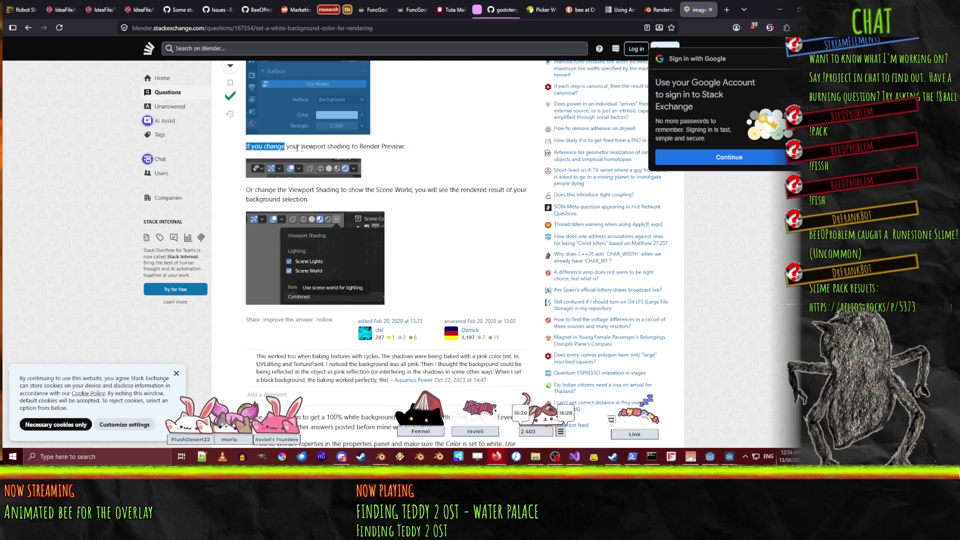
left_click_drag(404, 146, 230, 150)
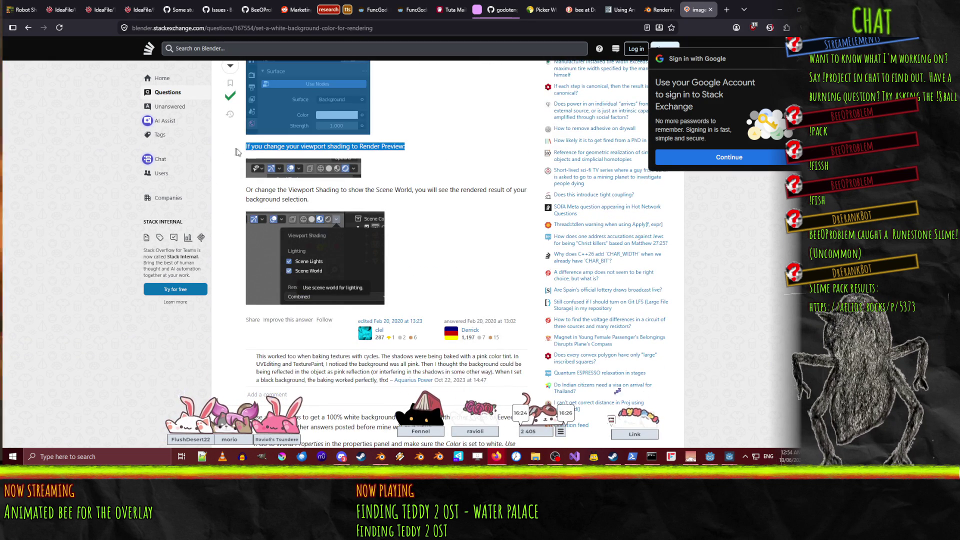
left_click(397, 200)
scroll(396, 199, "down", 2)
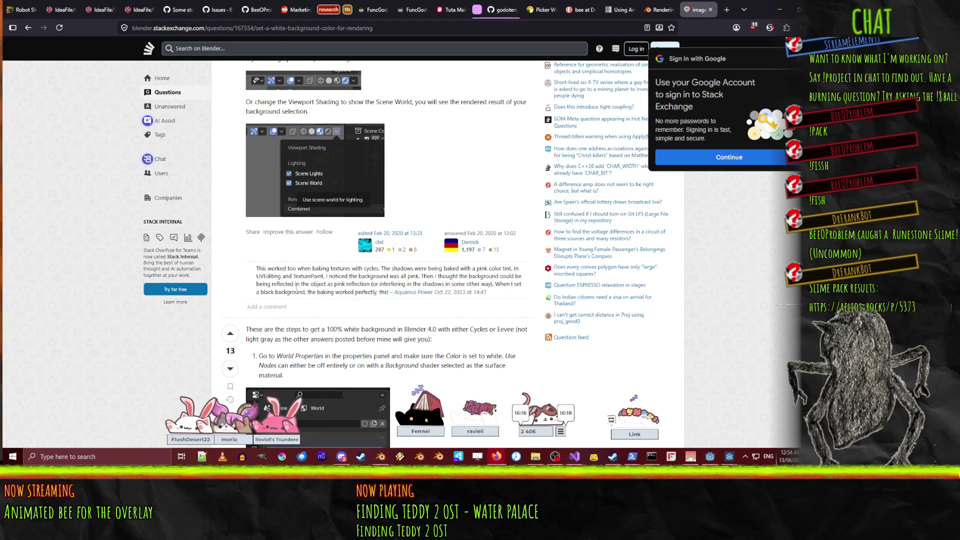
scroll(296, 289, "down", 4)
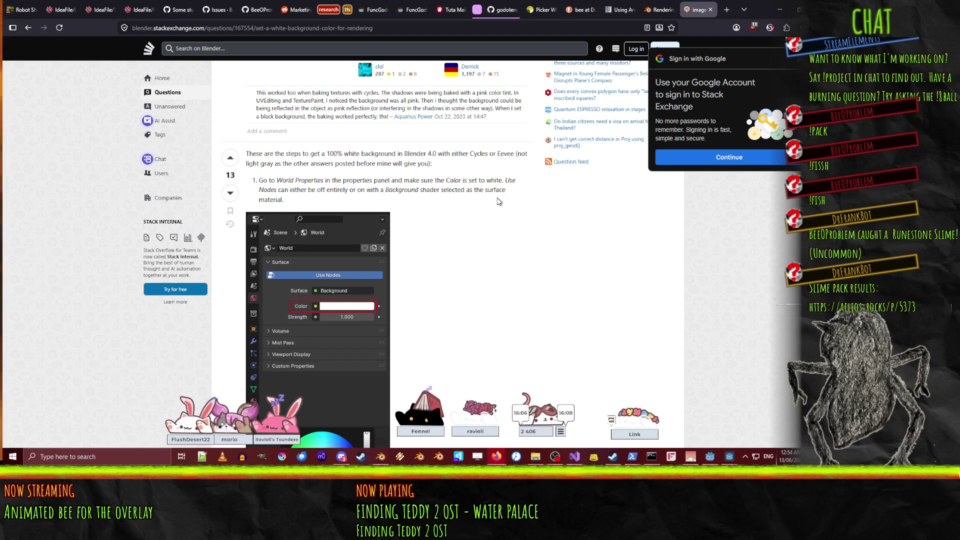
scroll(497, 202, "down", 3)
scroll(498, 198, "down", 5)
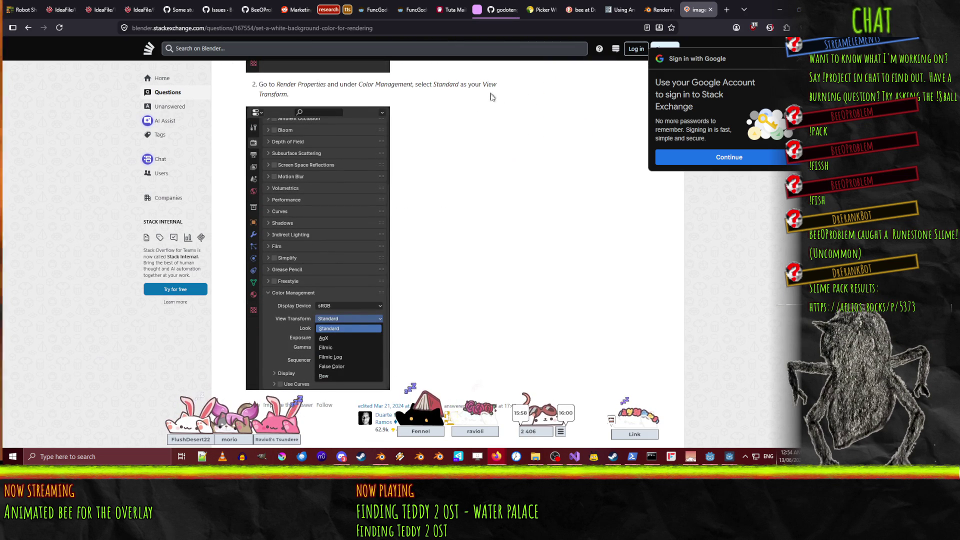
scroll(497, 106, "down", 3)
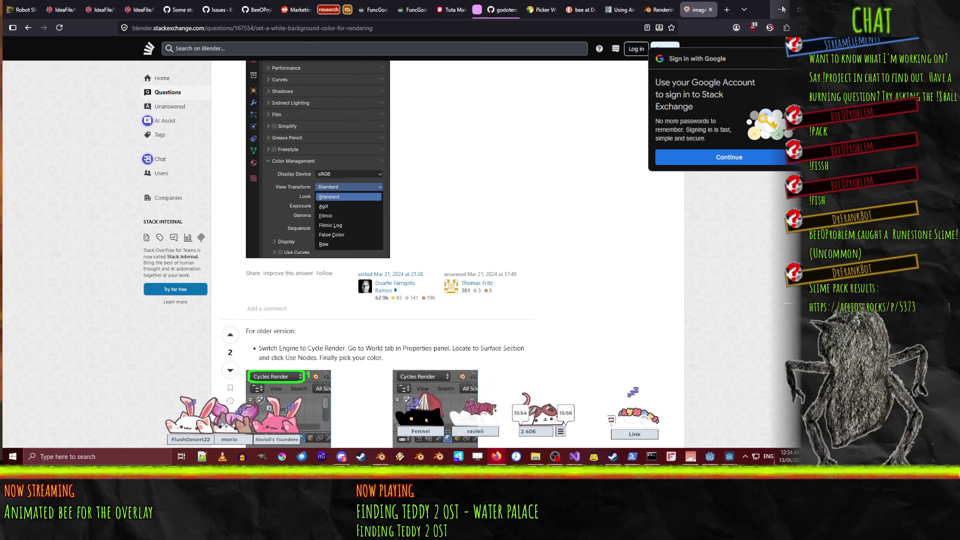
key("alt+Tab")
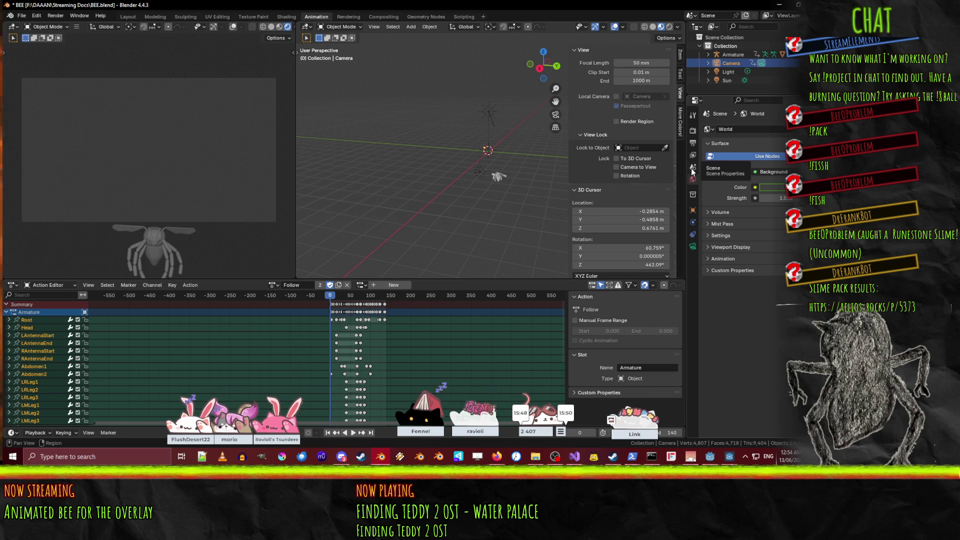
- Switch the render engine to Cycles in Render Properties
left_click(693, 133)
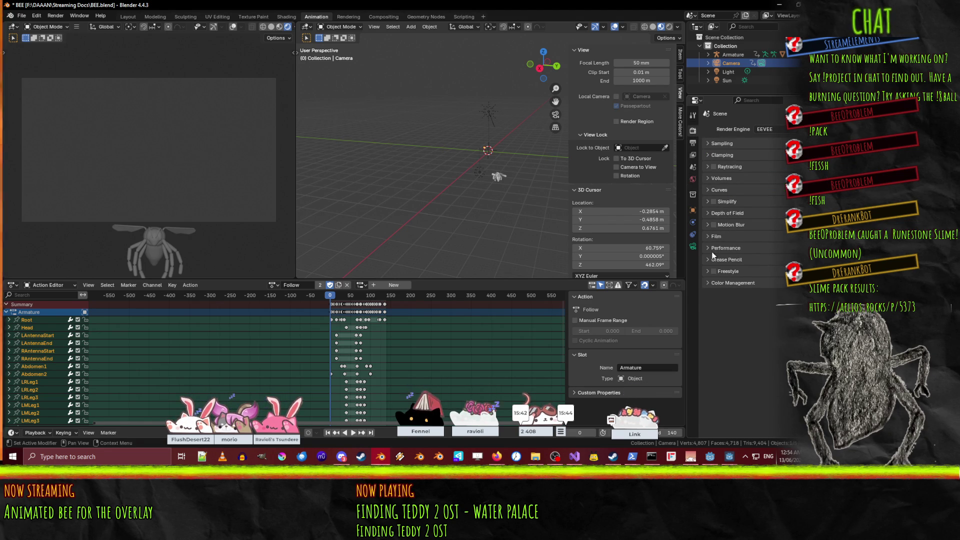
left_click(708, 143)
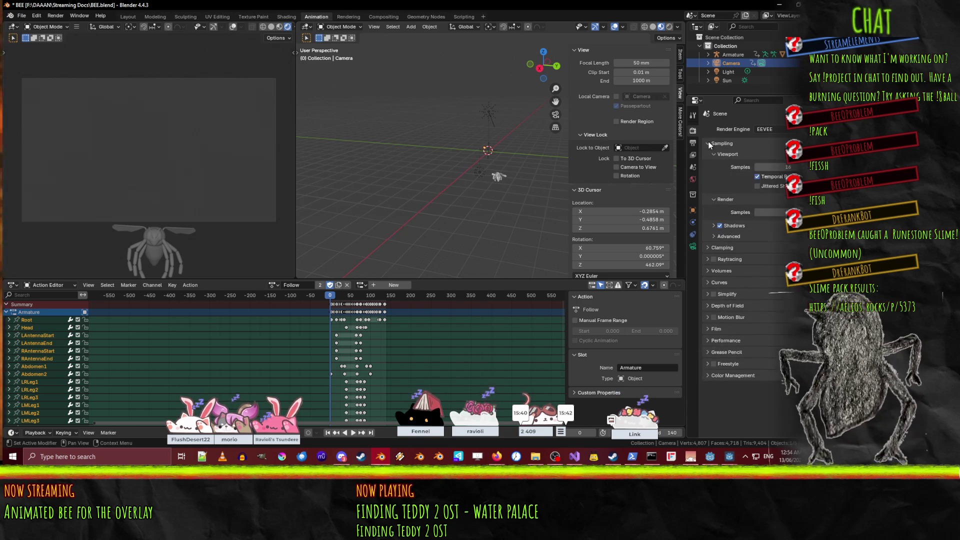
left_click(709, 143)
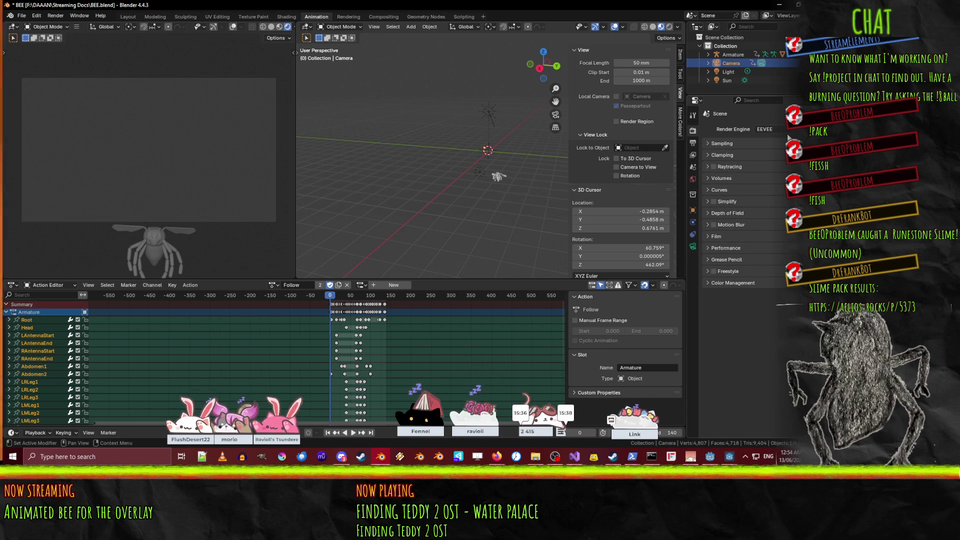
left_click(783, 130)
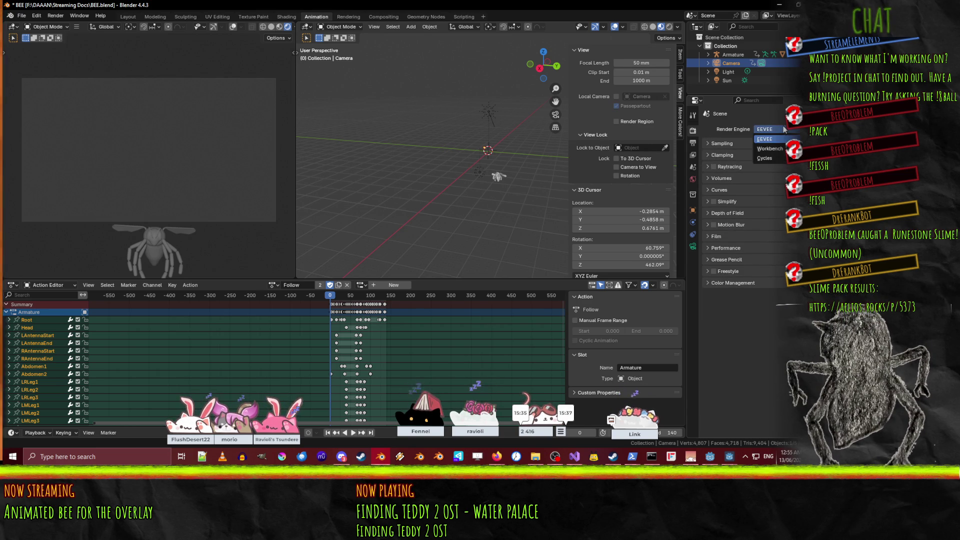
left_click(772, 155)
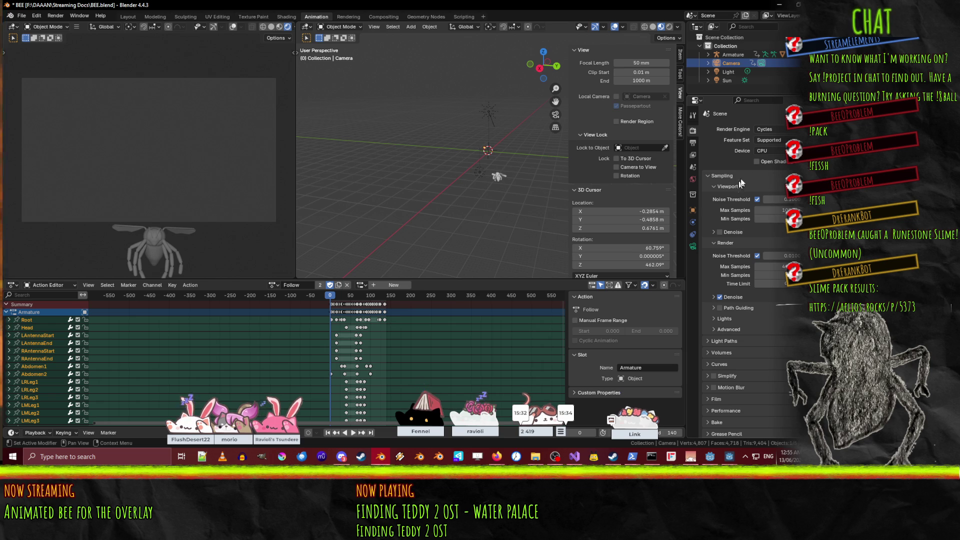
- Set the Color Management view transform to Standard, keeping the sRGB display device
scroll(738, 196, "down", 2)
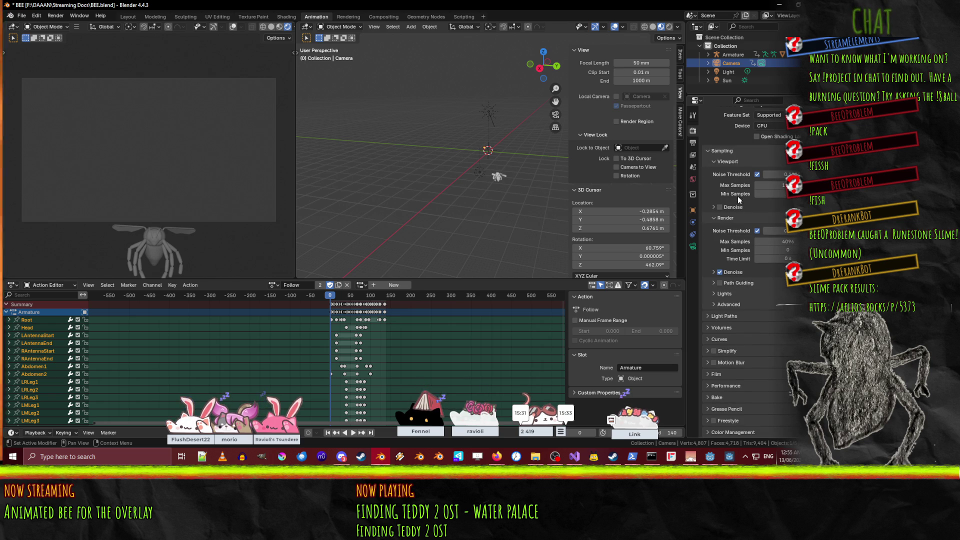
left_click(721, 433)
scroll(722, 433, "down", 5)
left_click(772, 343)
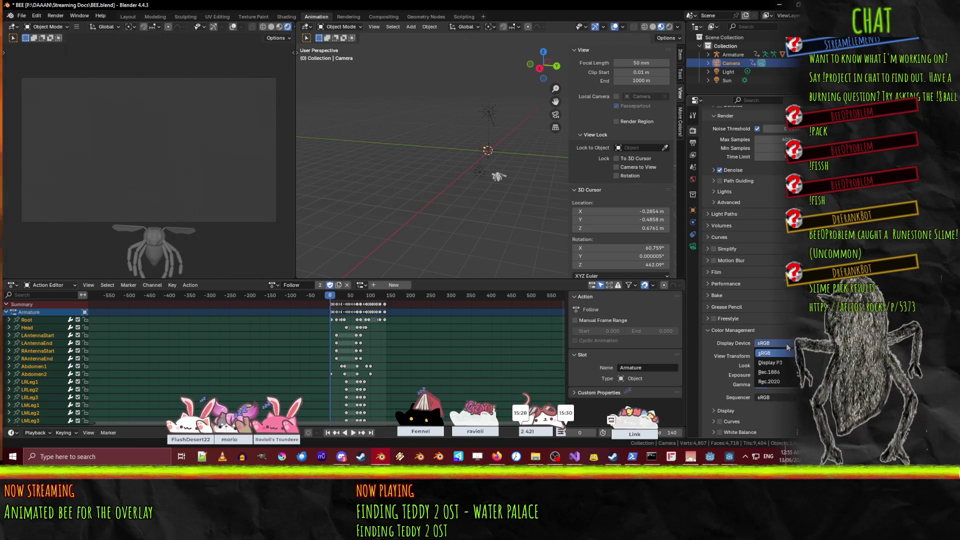
left_click(780, 356)
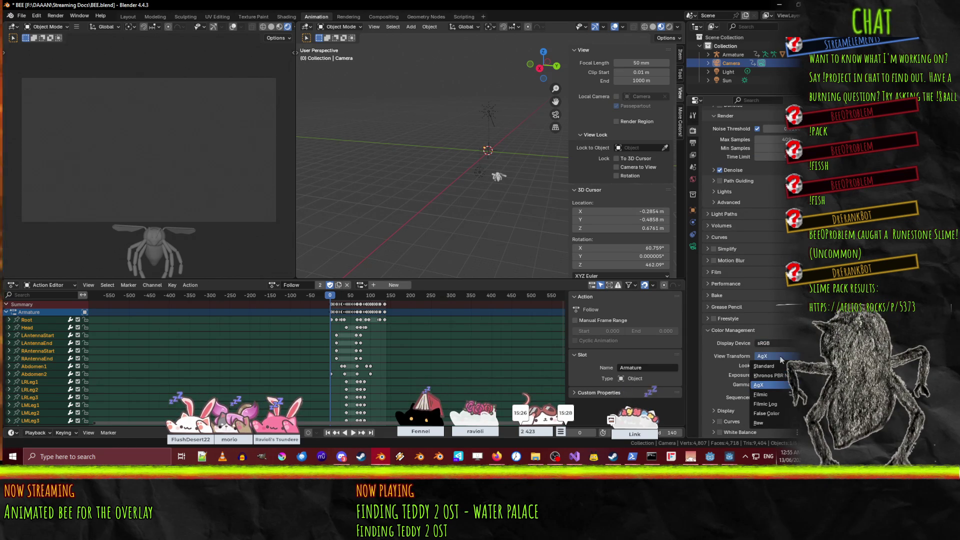
left_click(771, 367)
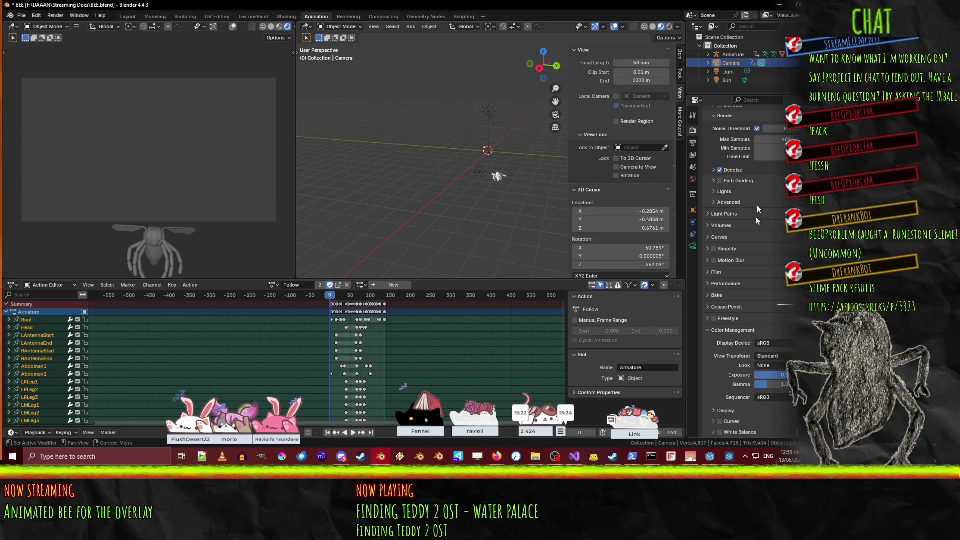
scroll(754, 235, "up", 5)
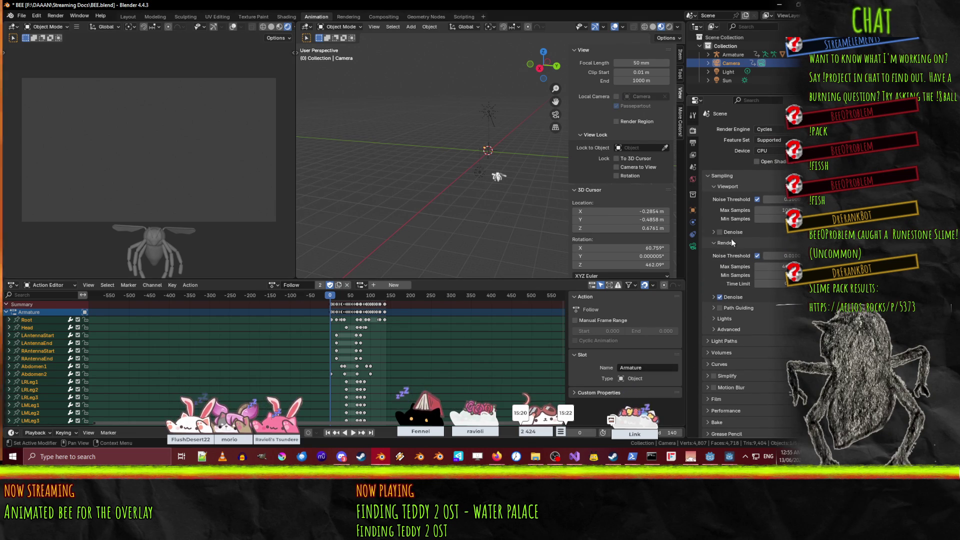
left_click(692, 179)
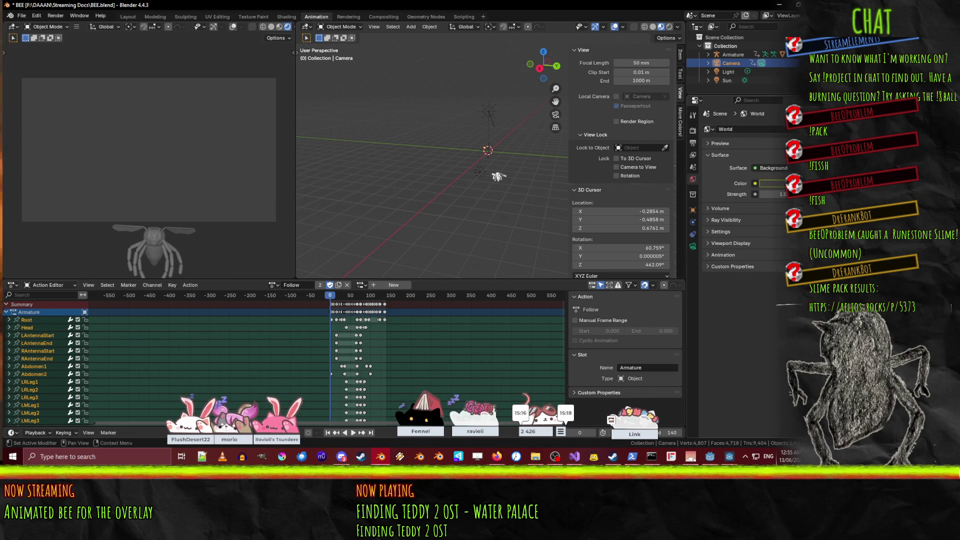
- Set the World background colour's green value to 1
left_click(774, 183)
left_click(757, 141)
type("1")
key("Return")
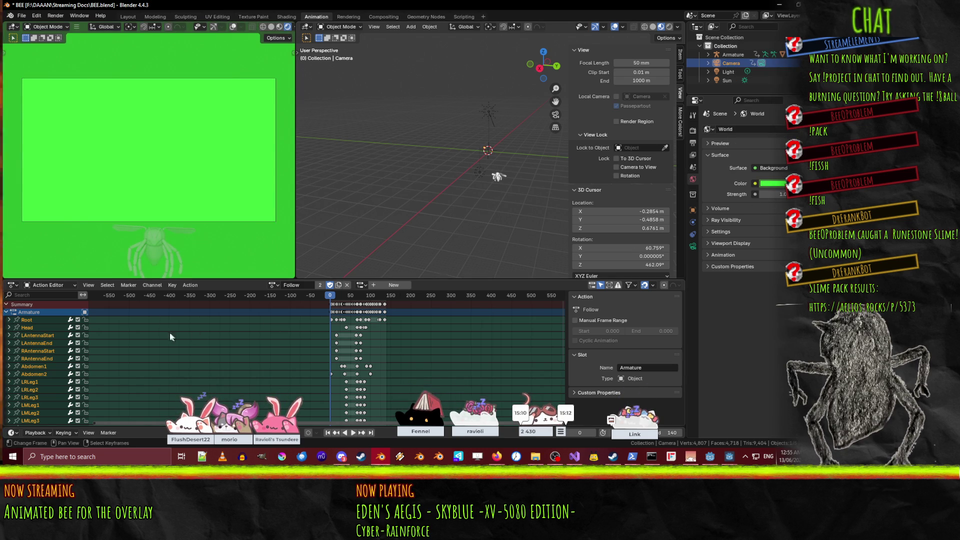
- Play the bee animation over the green background, stop it and rewind to frame 0
left_click(354, 432)
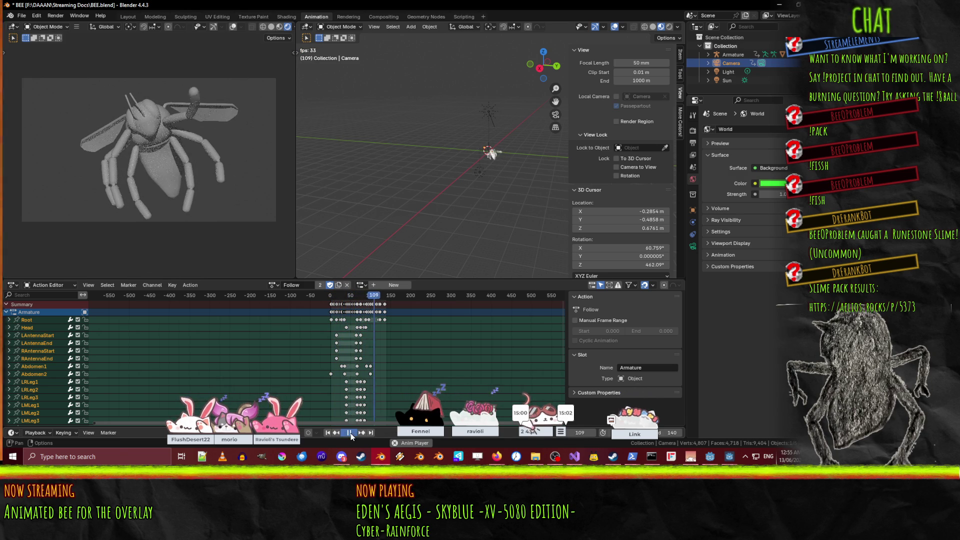
key("space")
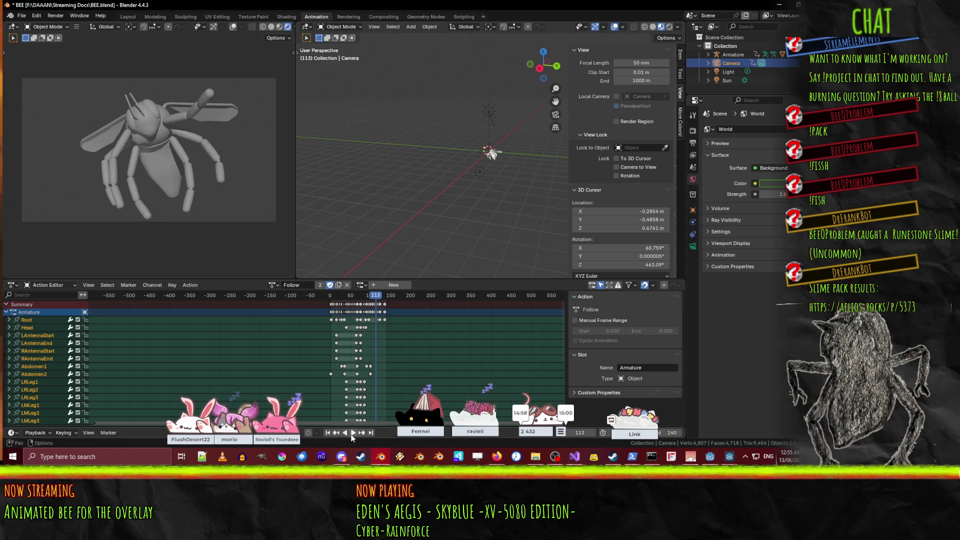
key("shift+Left")
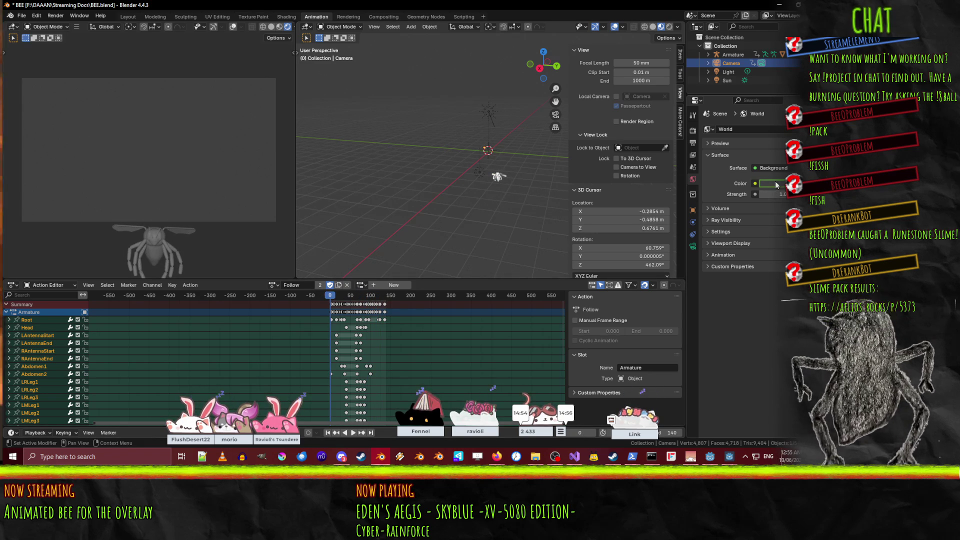
scroll(364, 352, "down", 2)
scroll(364, 353, "up", 1)
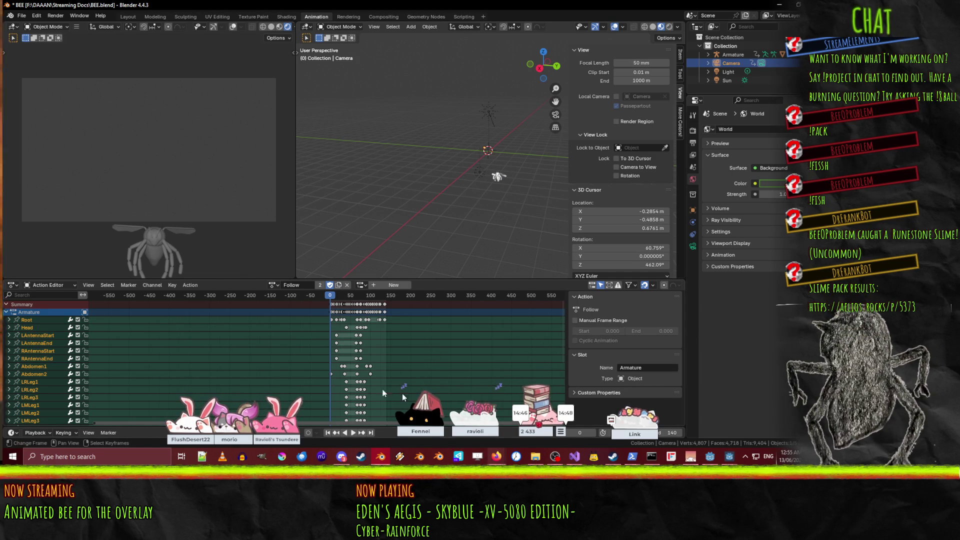
- Make the Action Editor taller so the Follow action's bone channels from Root to RWing show
left_click_drag(425, 279, 429, 137)
left_click_drag(429, 144, 429, 150)
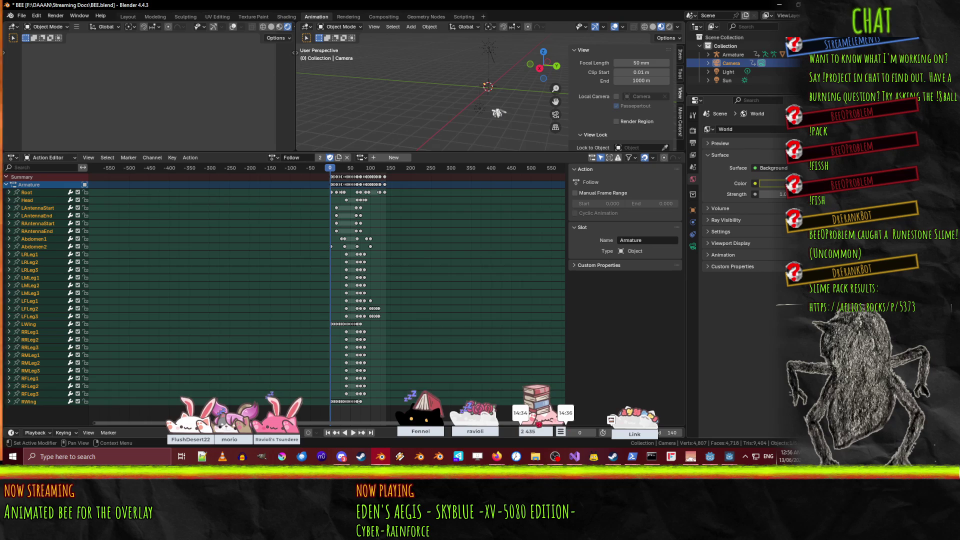
right_click(766, 184)
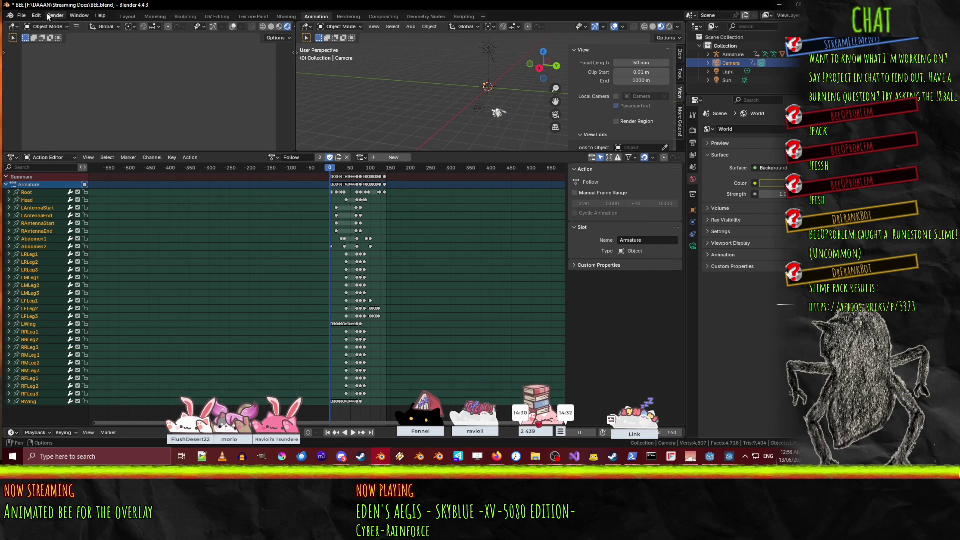
- Quit Blender without saving and reopen BEE.blend from the recent files list
left_click(23, 16)
left_click(26, 18)
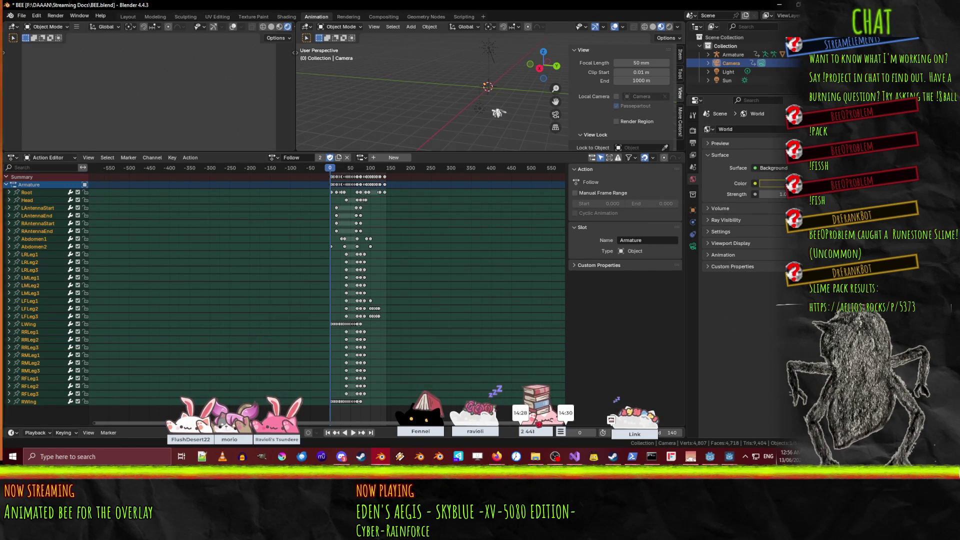
key("ctrl+q")
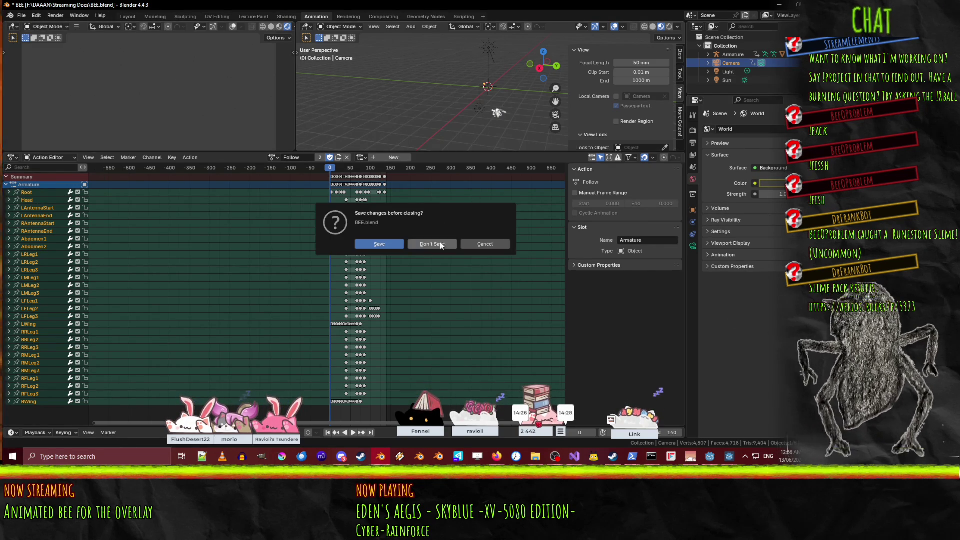
left_click(441, 245)
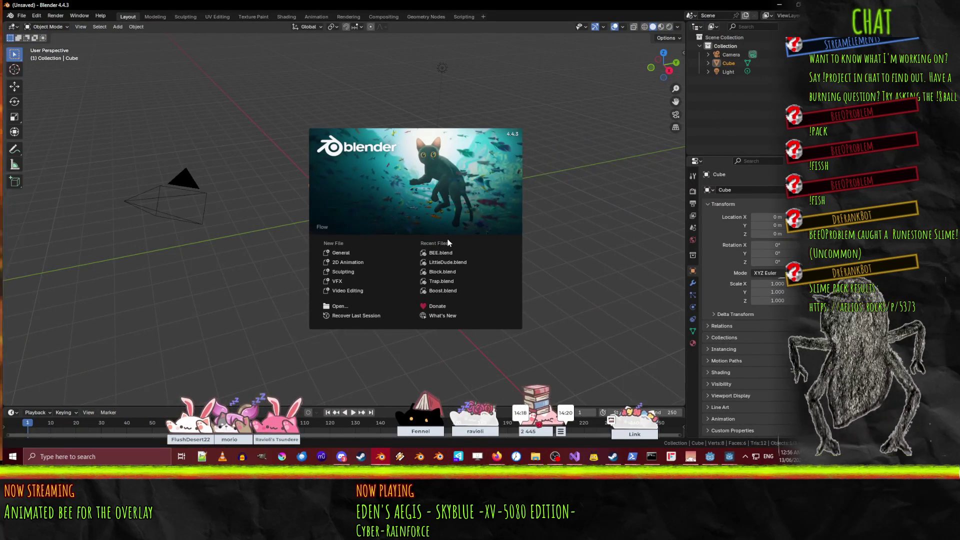
left_click(440, 252)
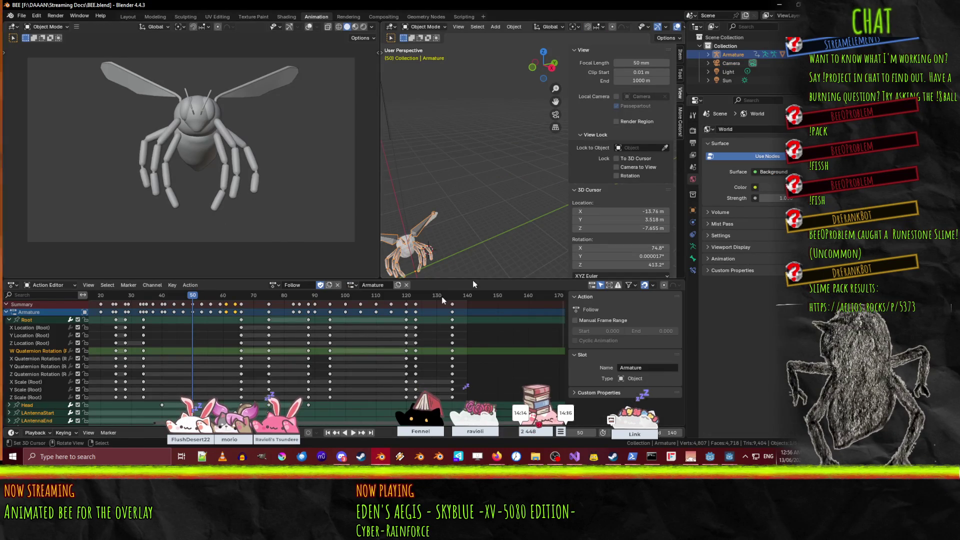
- Raise the World colour's RGB green channel to make it bright green (#40FF40)
key("shift+Left")
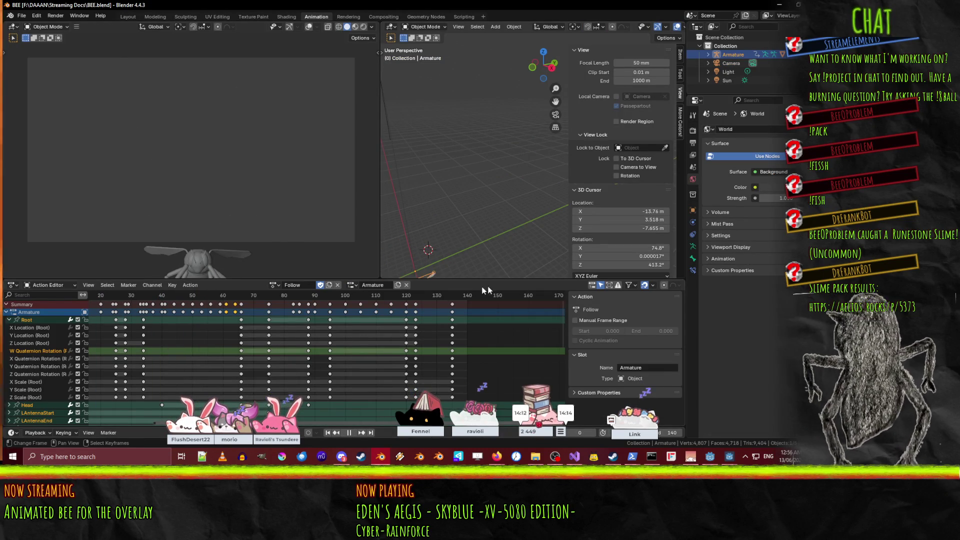
left_click(430, 296)
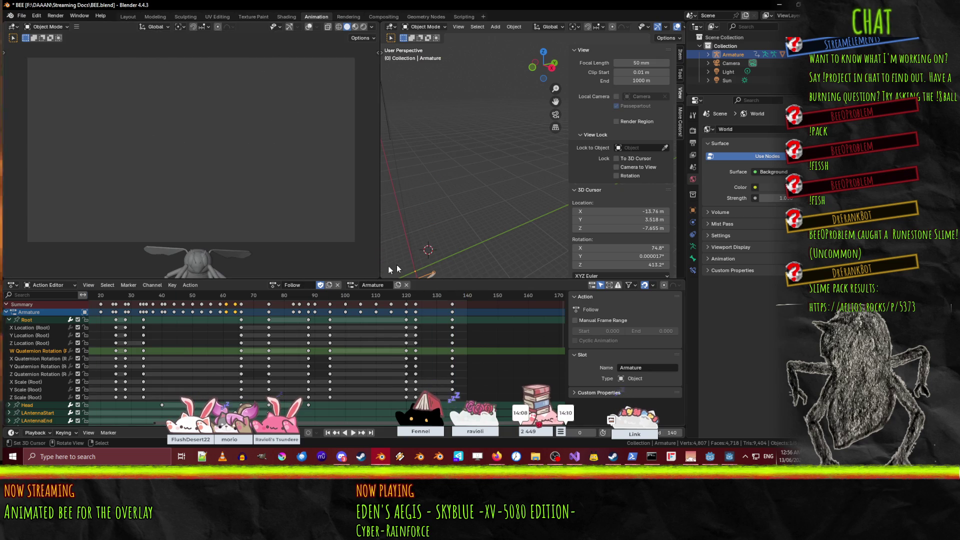
left_click(770, 187)
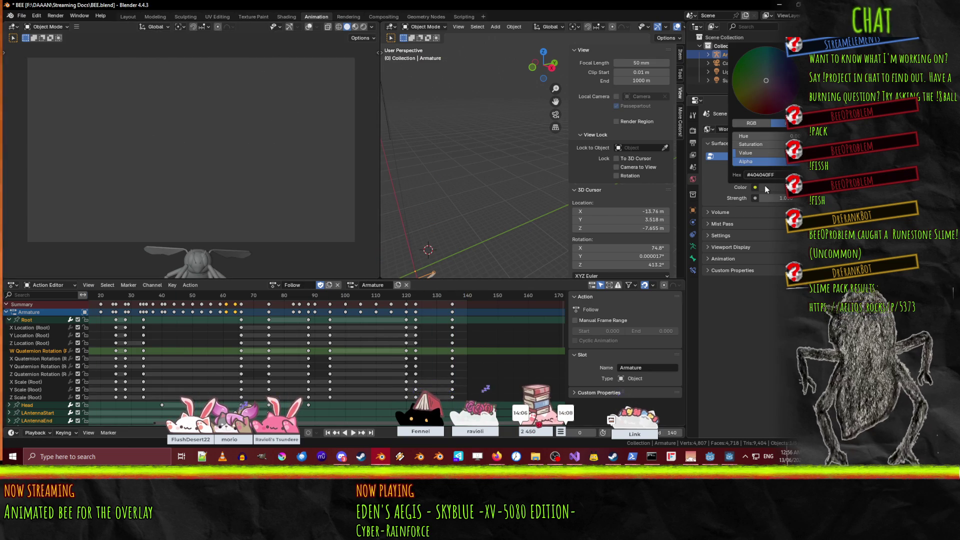
left_click(751, 123)
left_click_drag(750, 144, 788, 144)
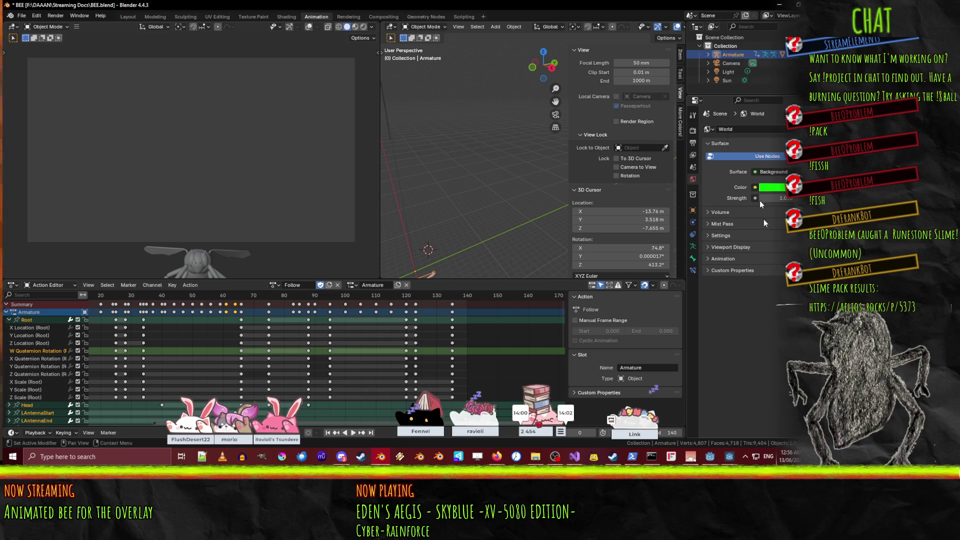
- Play the bee animation and stop it at frame 80
left_click(353, 433)
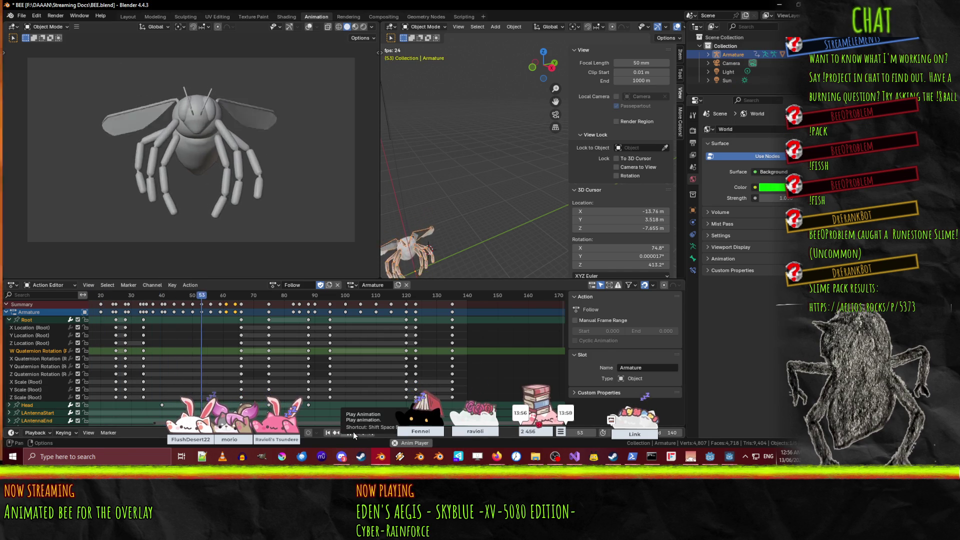
key("space")
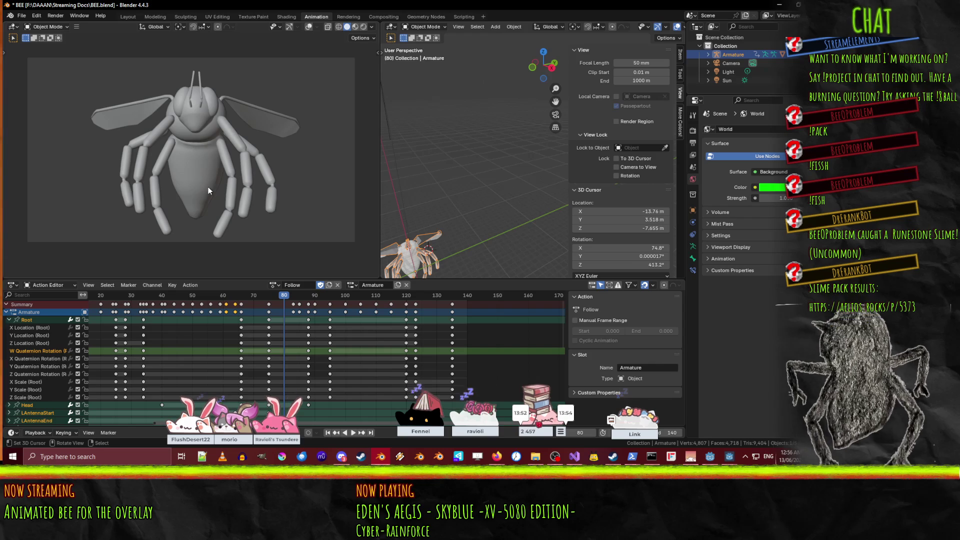
key("z")
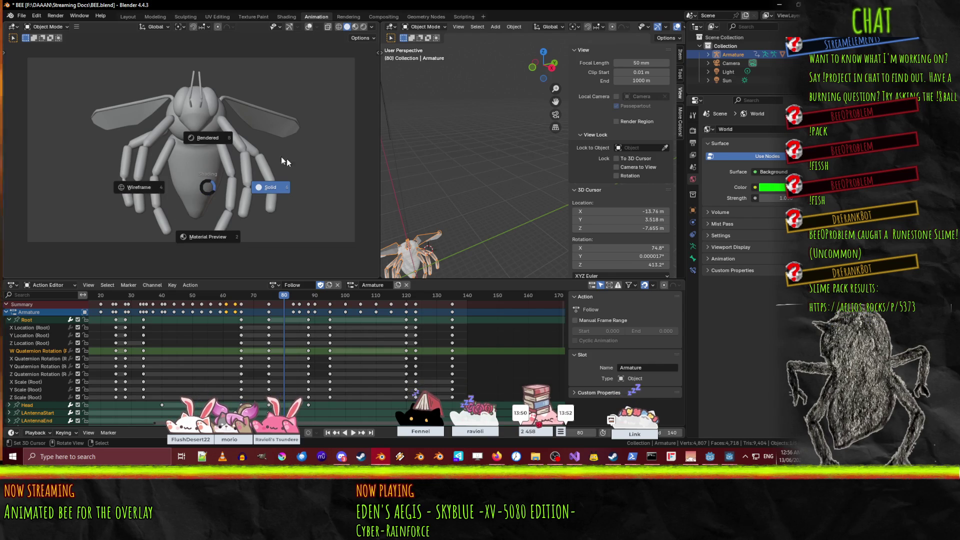
- Switch the left viewport to Rendered shading and play the animation, stopping at frame 48
left_click(206, 133)
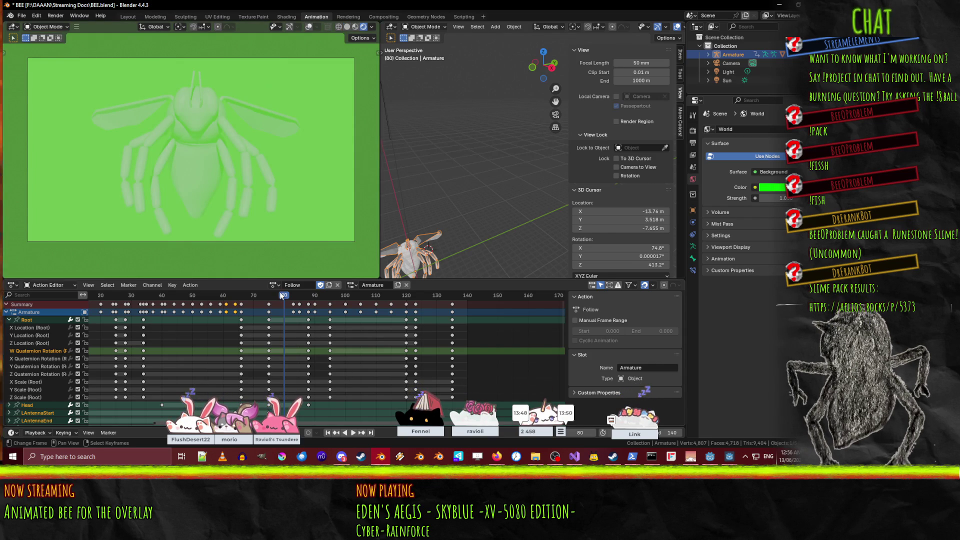
key("space")
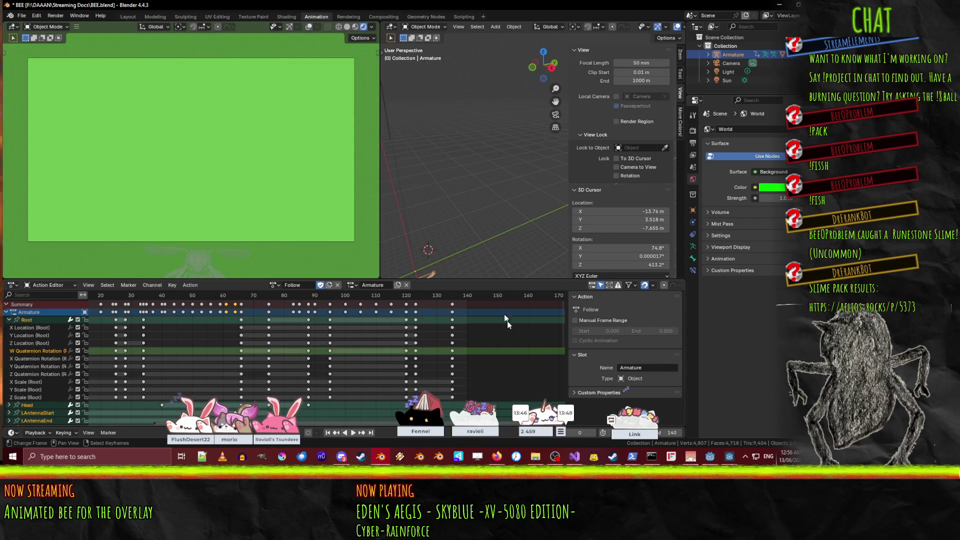
left_click(353, 432)
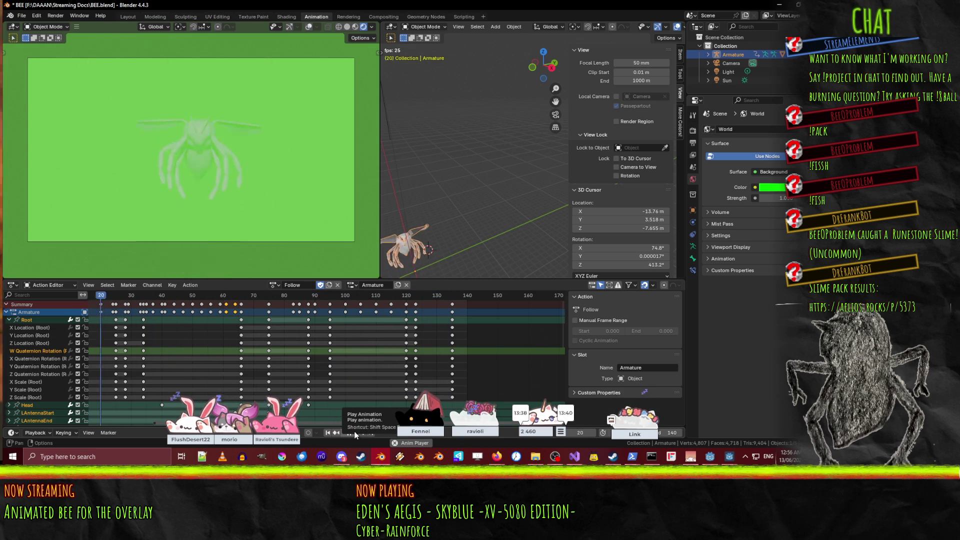
left_click(353, 432)
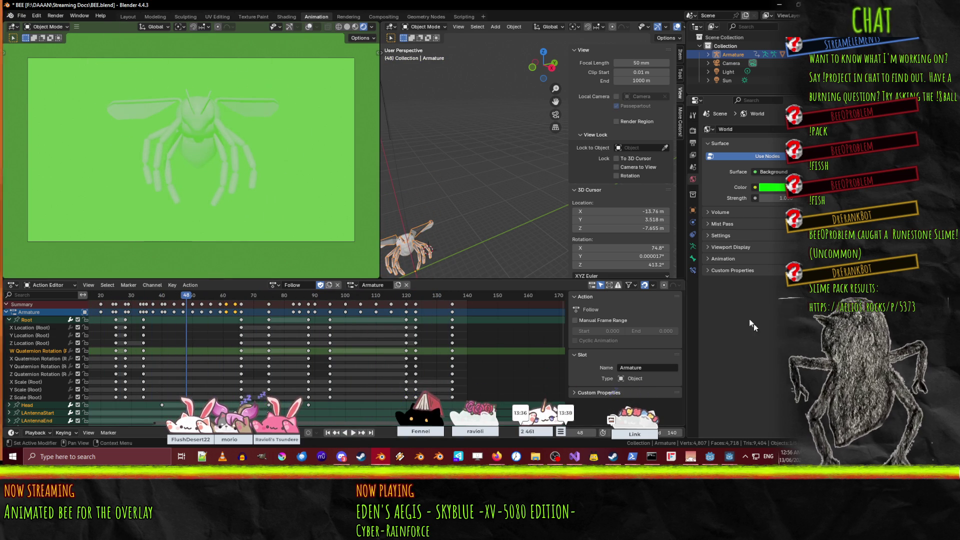
- Expand the World's Viewport Display settings, check its colour, and rewind to frame 0
left_click(729, 248)
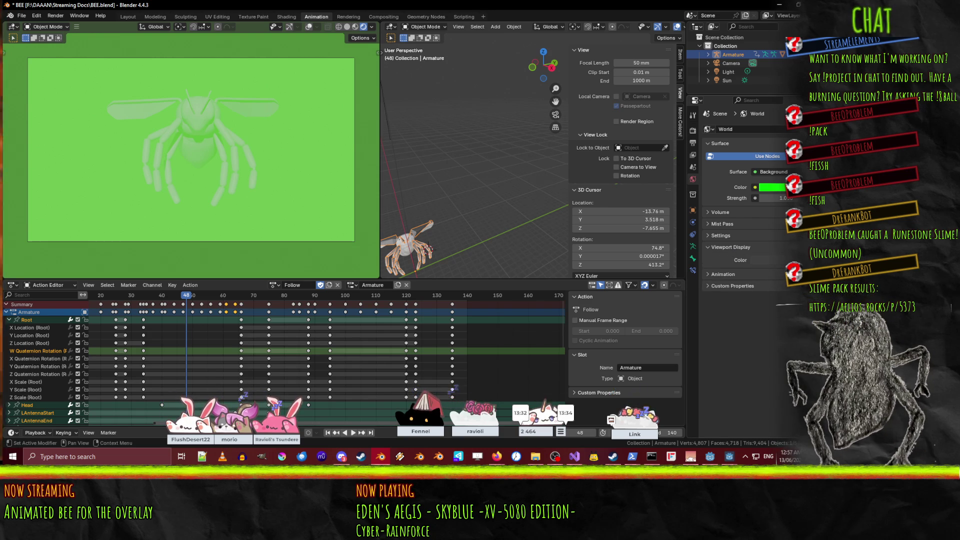
left_click(767, 188)
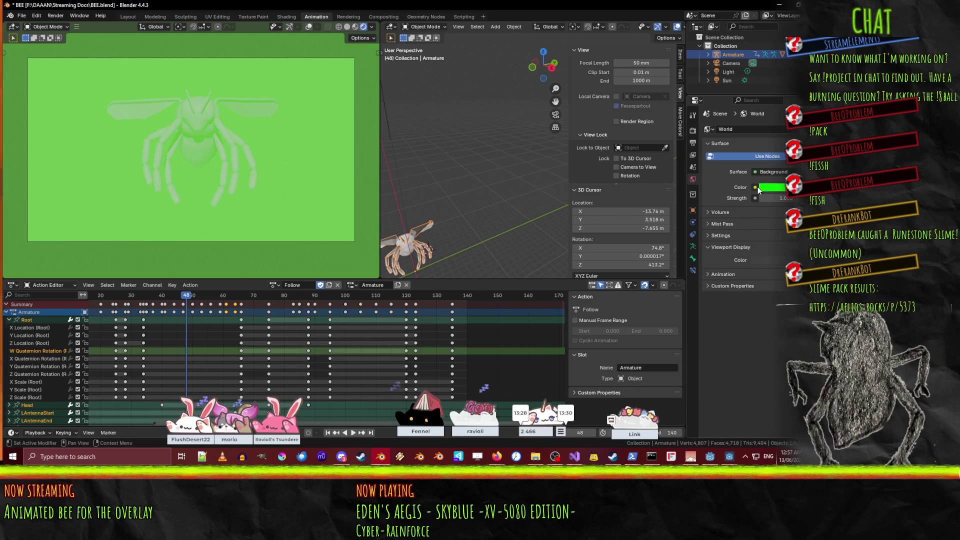
key("shift+Left")
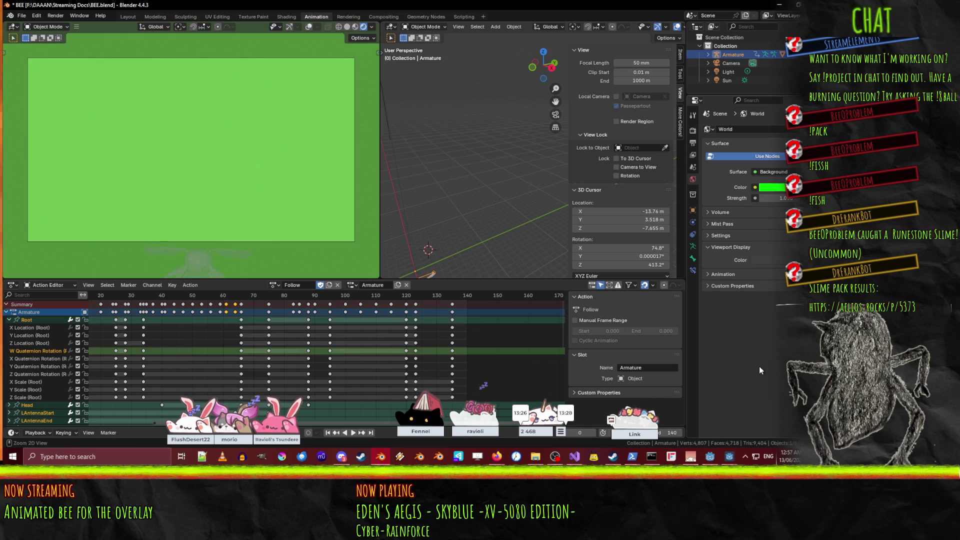
- Make the World Viewport Display colour green, play the animation, and keep the left viewport Solid
key("ctrl+z")
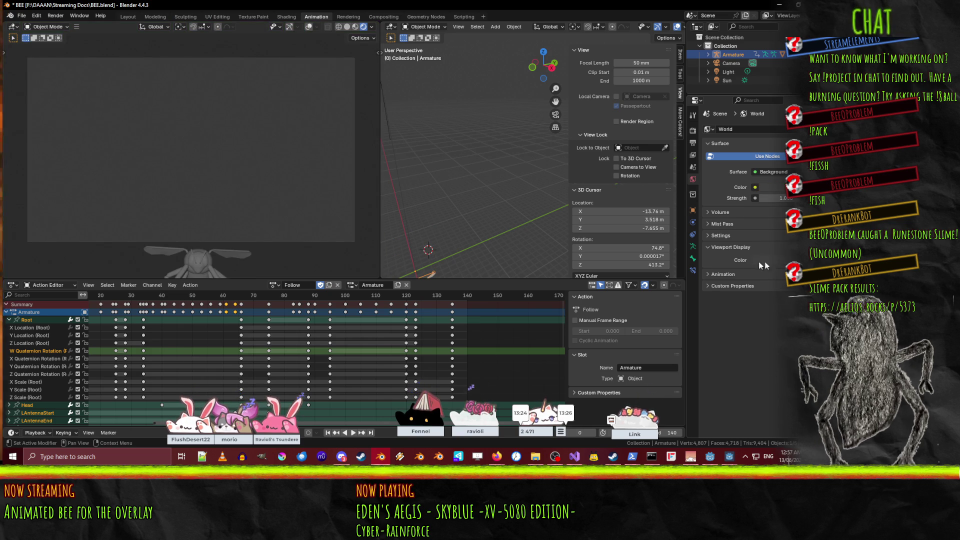
left_click(754, 261)
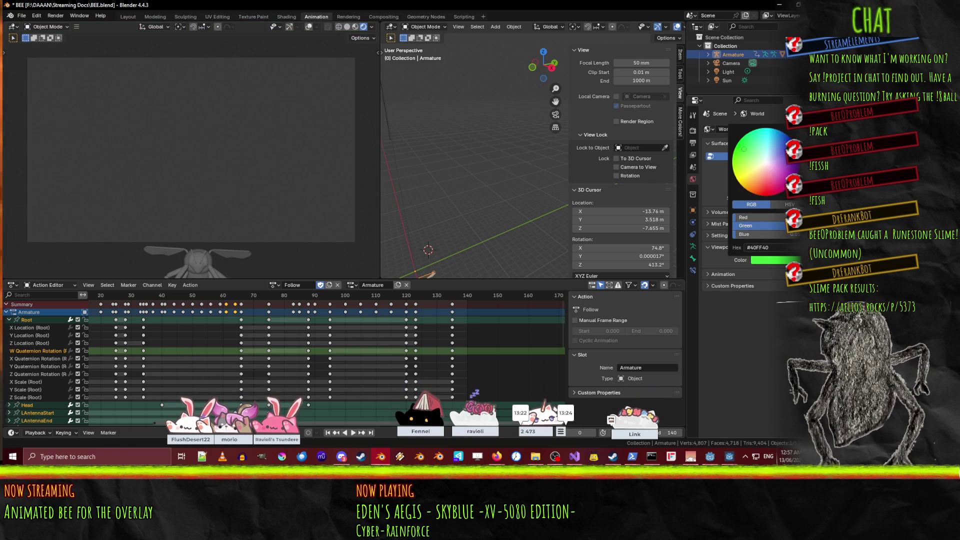
key("ctrl+shift+z")
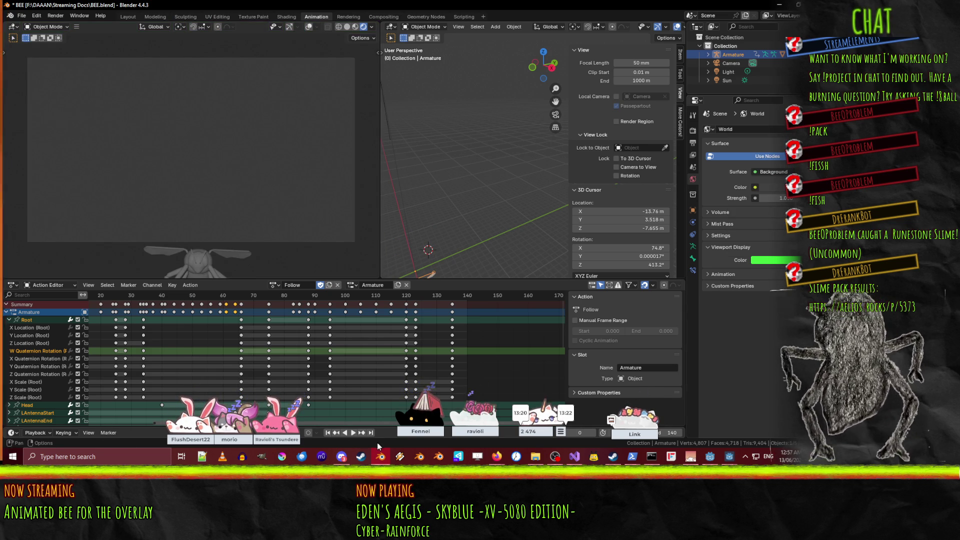
left_click(353, 432)
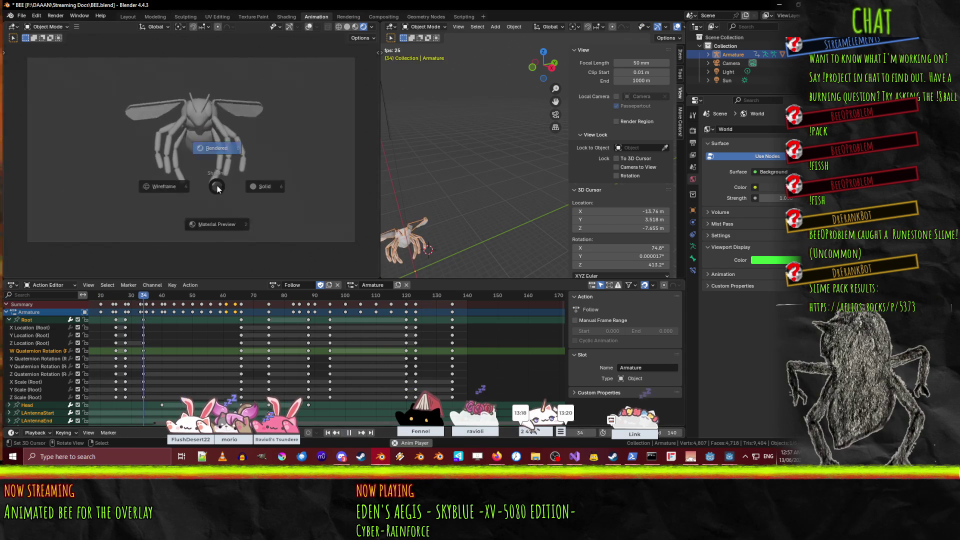
key("z")
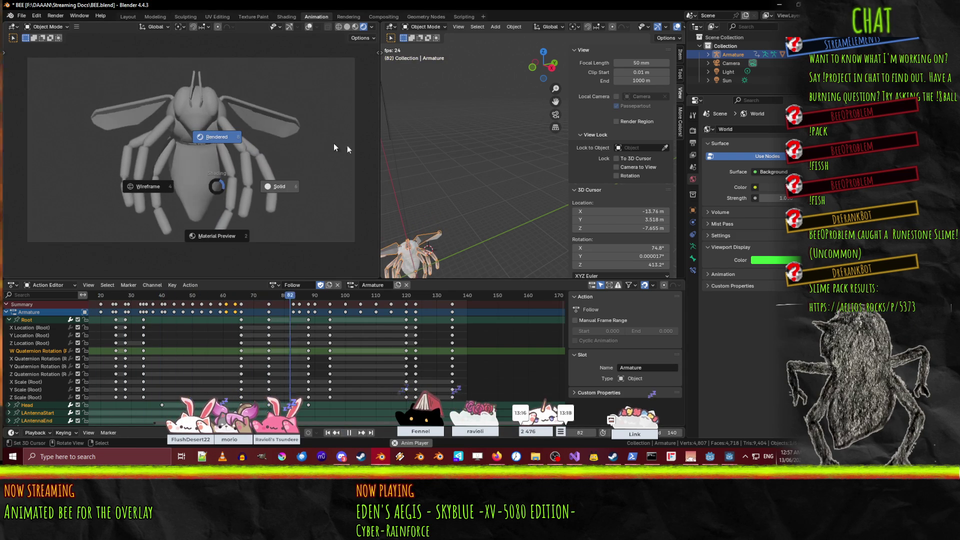
left_click(312, 140)
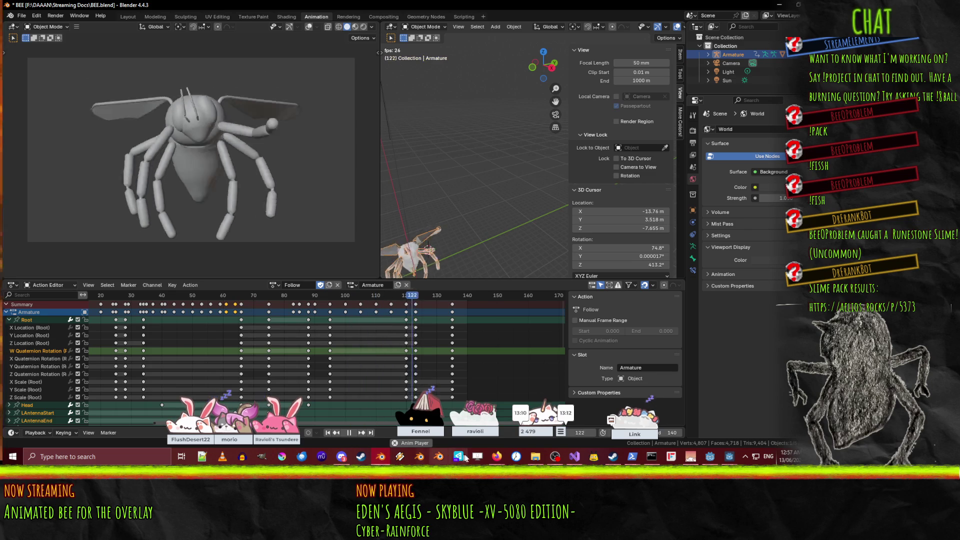
- Revisit the Stack Exchange answer, then search 'blender background color without light' in a new tab
mouse_move(496, 456)
left_click(418, 399)
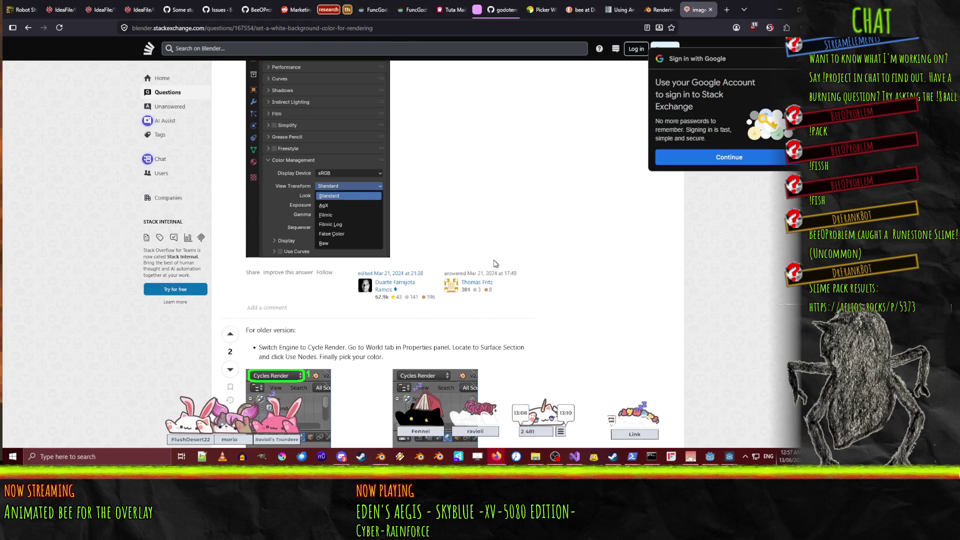
scroll(469, 269, "down", 8)
scroll(469, 269, "up", 12)
scroll(469, 269, "up", 5)
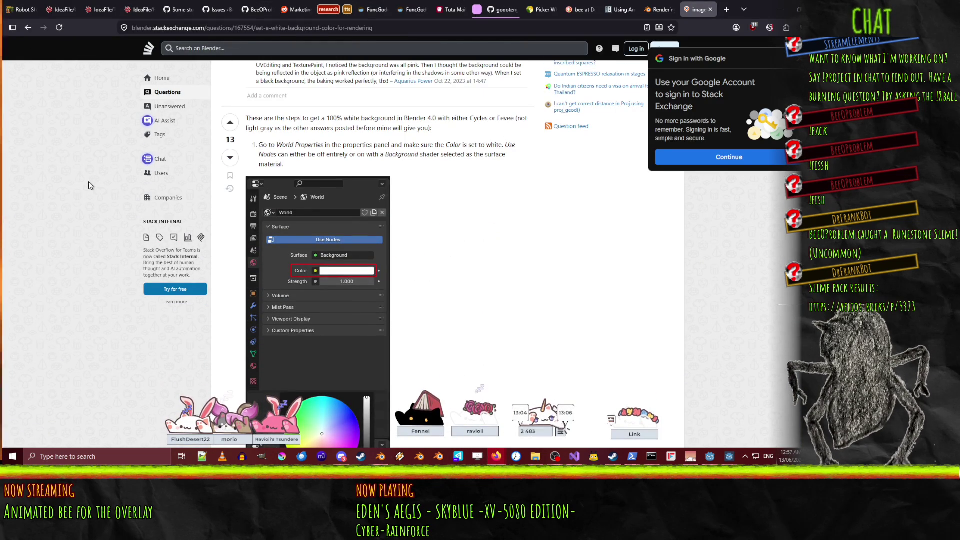
key("ctrl+t")
type("blender background")
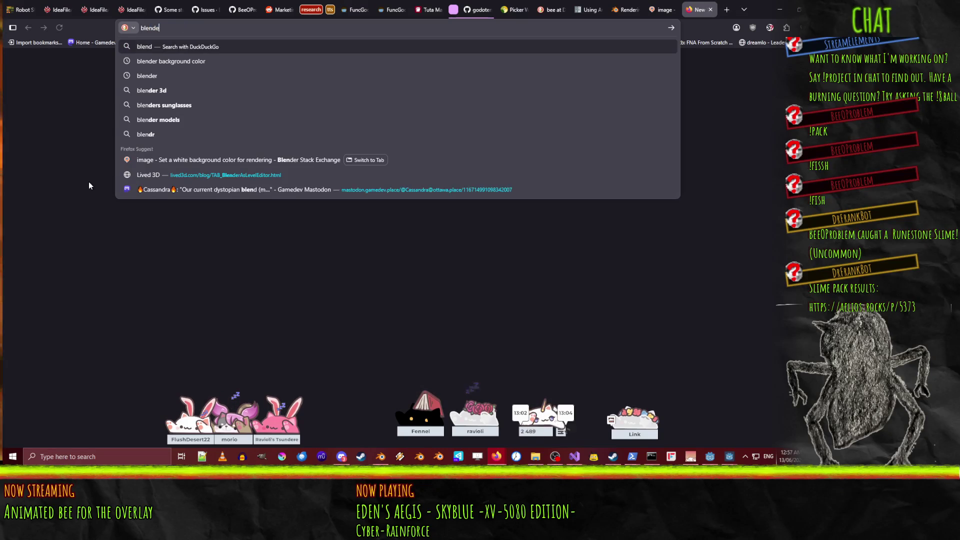
type(" colod d")
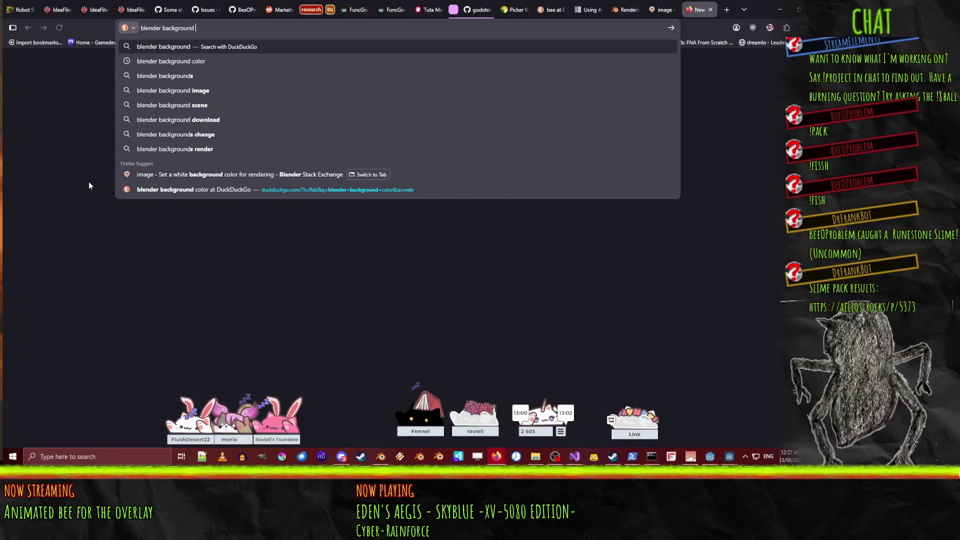
key("BackSpace")
key("BackSpace")
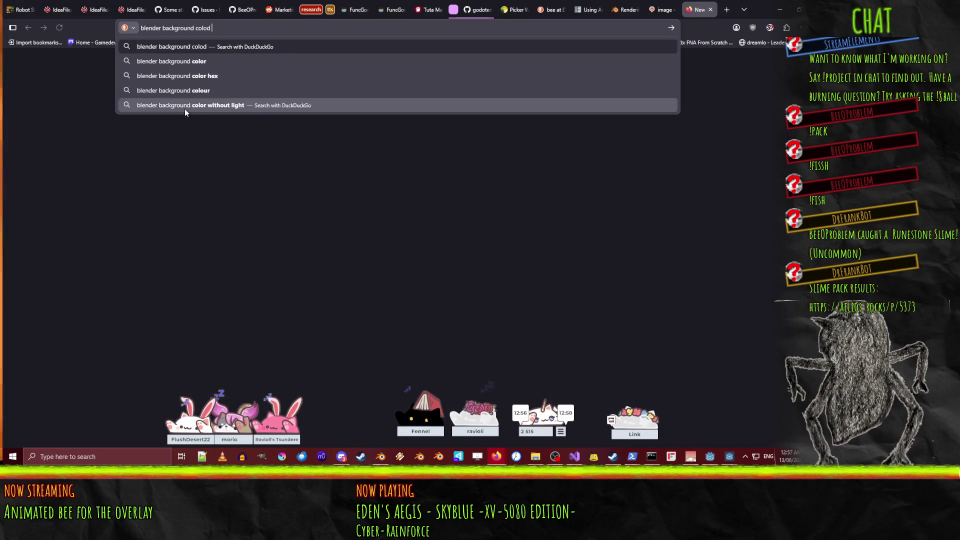
left_click(185, 106)
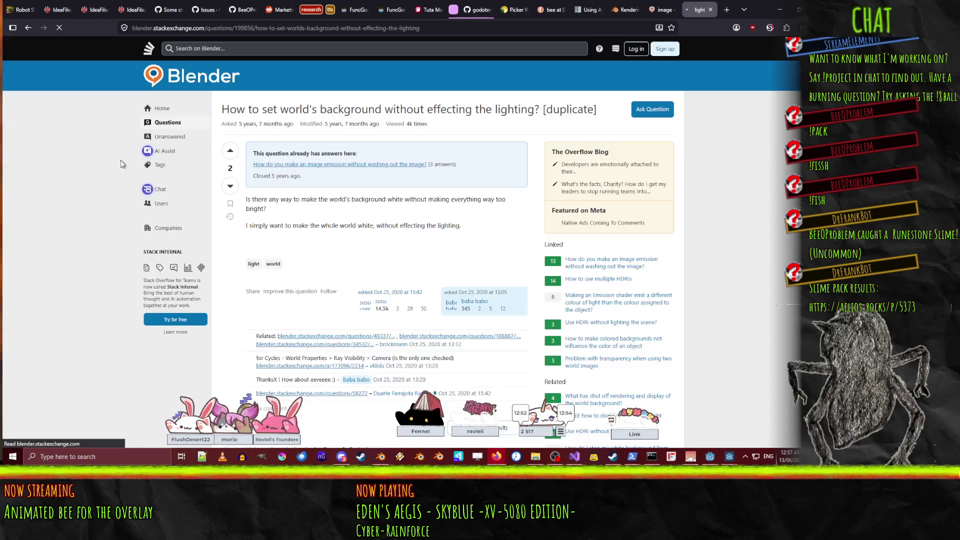
- Find the Light Path node answer and view its node-setup screenshot full size
scroll(107, 218, "down", 8)
scroll(109, 225, "down", 1)
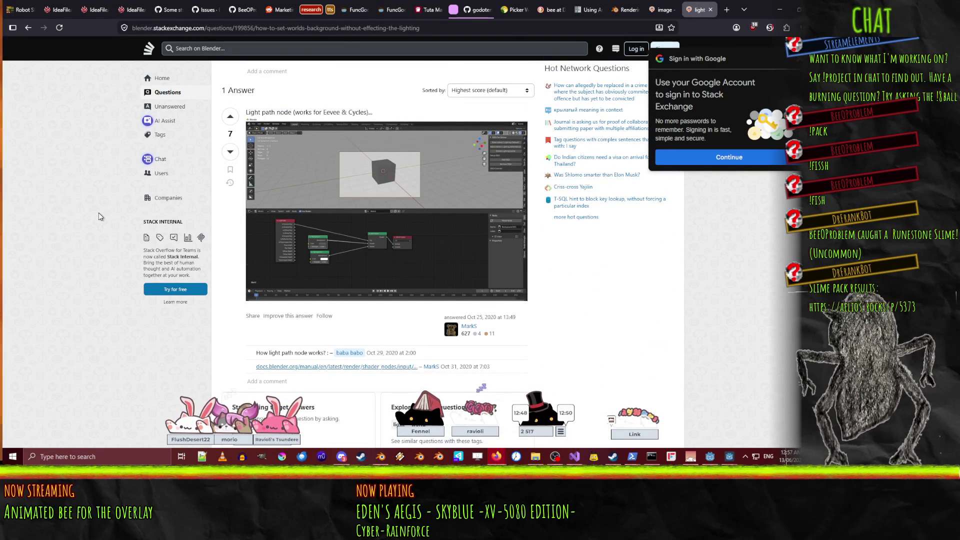
scroll(98, 212, "down", 4)
scroll(100, 224, "up", 5)
scroll(427, 298, "up", 1)
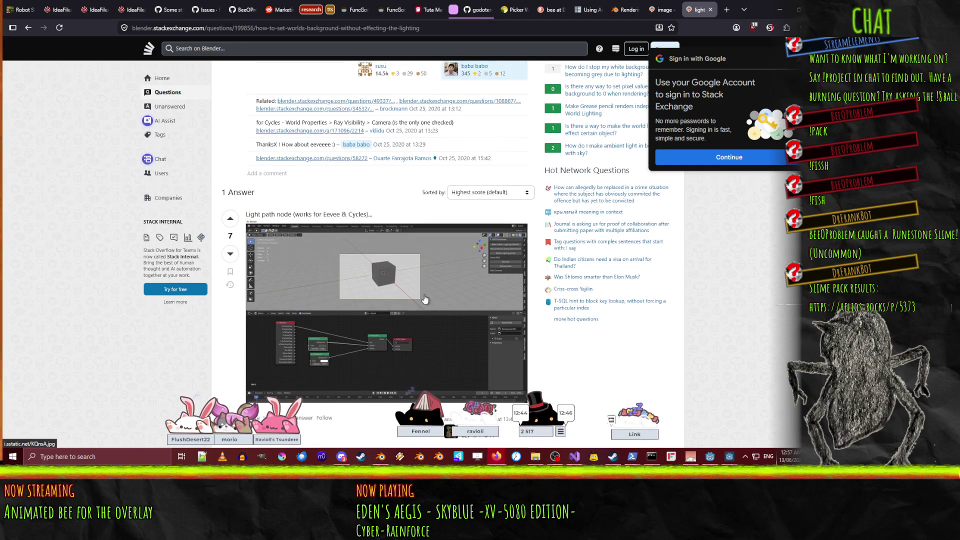
left_click(394, 291)
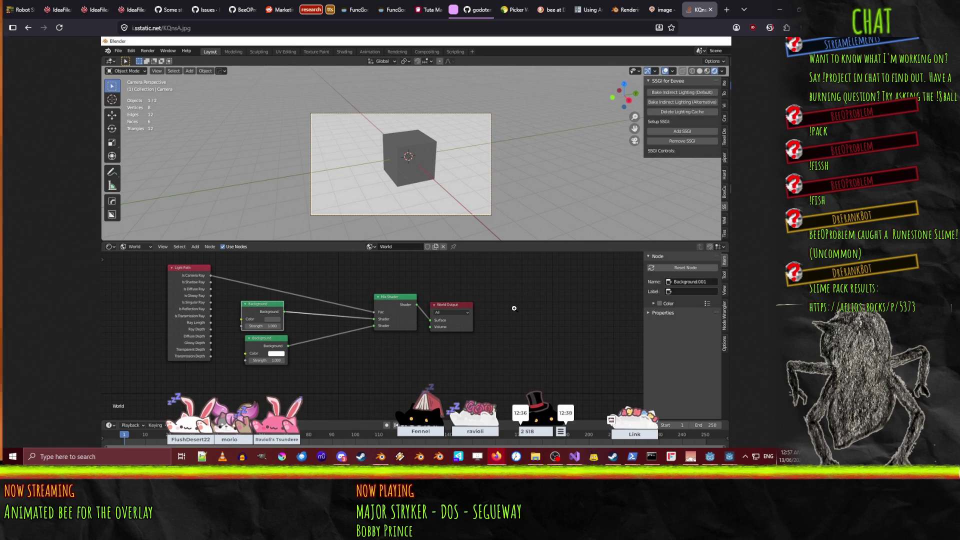
left_click(383, 457)
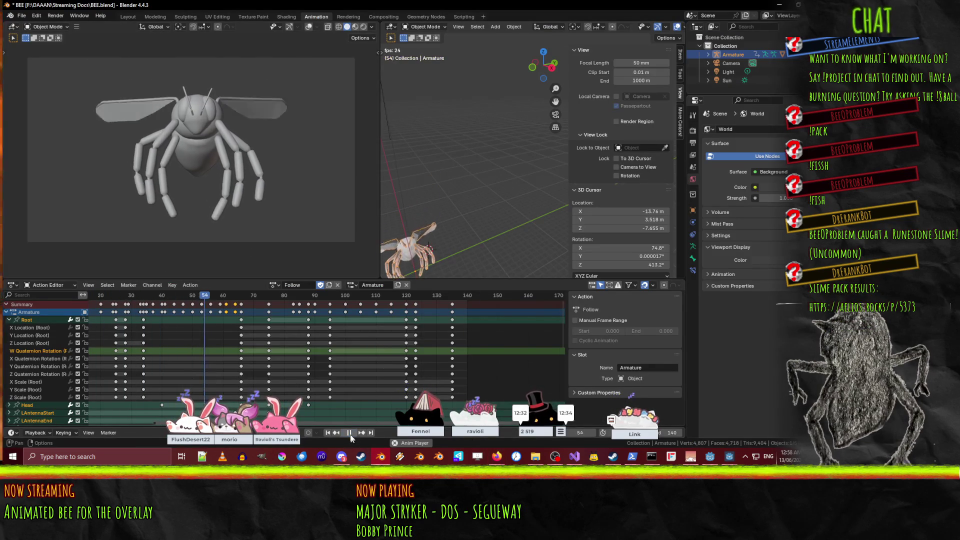
- Resize and reposition the Blender window while browsing the Layout and Modeling workspaces
left_click(381, 457)
mouse_move(804, 97)
left_mouse_down()
mouse_move(728, 38)
mouse_move(799, 27)
mouse_move(746, 10)
mouse_move(798, 10)
mouse_move(737, 212)
mouse_move(695, 178)
mouse_move(350, 3)
left_mouse_up()
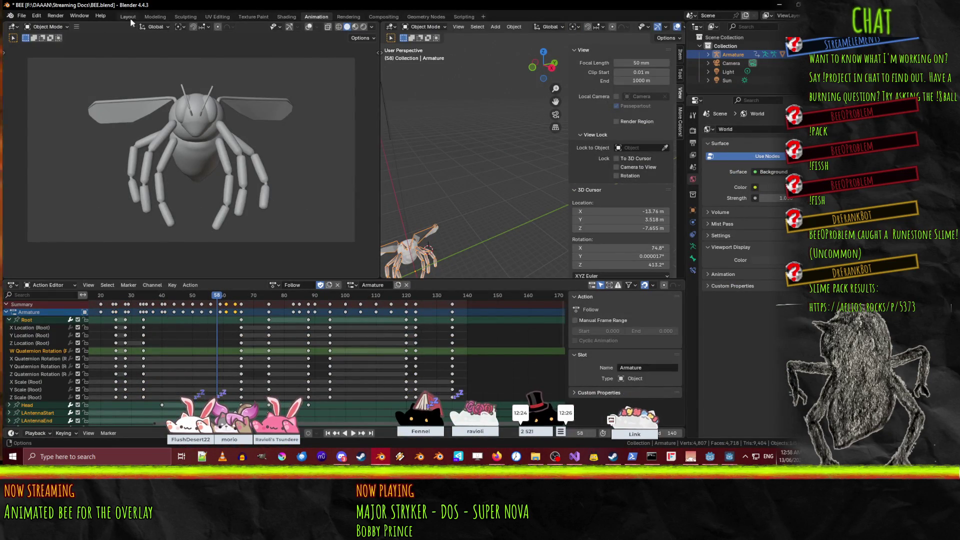
left_click(128, 17)
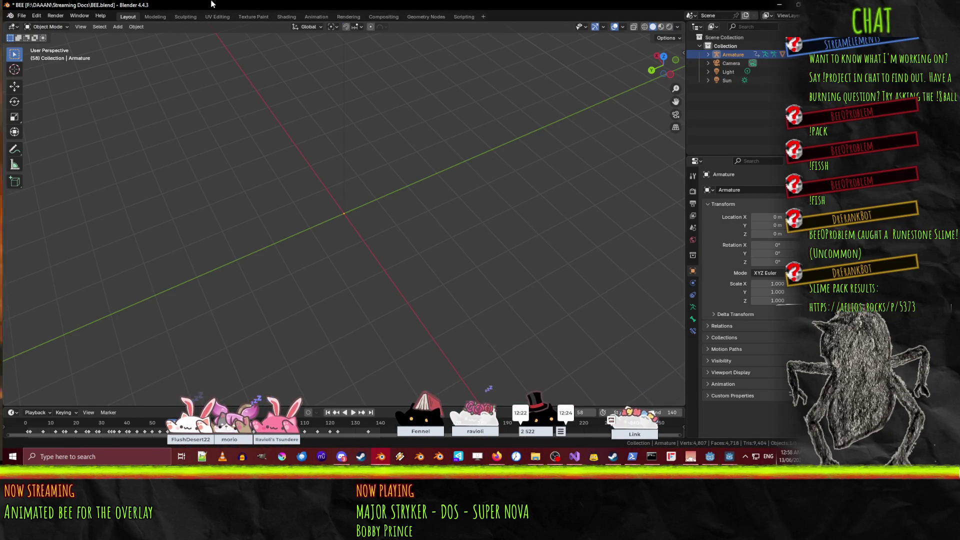
left_click(155, 17)
mouse_move(158, 5)
left_mouse_down()
mouse_move(758, 148)
mouse_move(647, 142)
mouse_move(660, 128)
mouse_move(591, 80)
mouse_move(473, 62)
mouse_move(542, 49)
mouse_move(482, 63)
mouse_move(215, 2)
left_mouse_up()
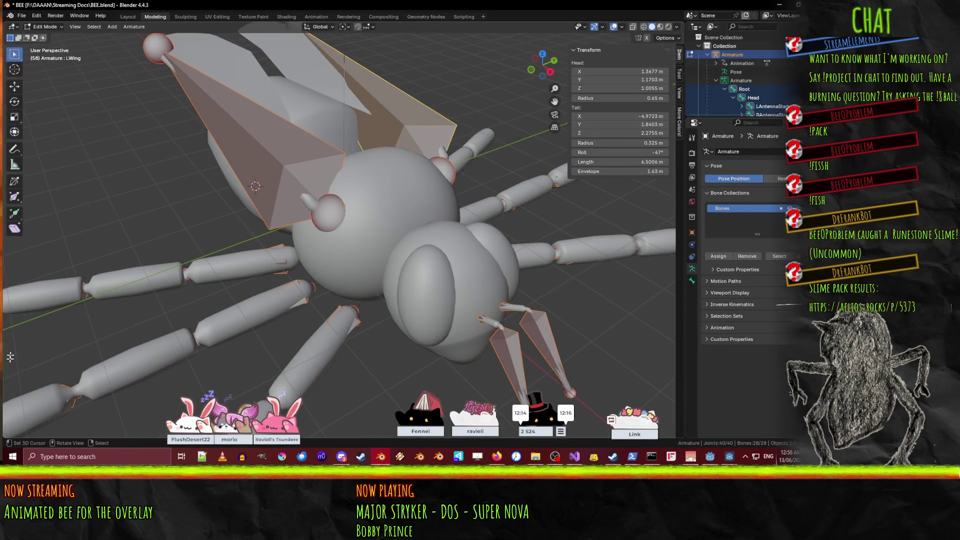
- Look through Sculpting, Texture Paint, Compositing, Geometry Nodes, Scripting, Rendering and Animation, ending on Shading
left_click(185, 17)
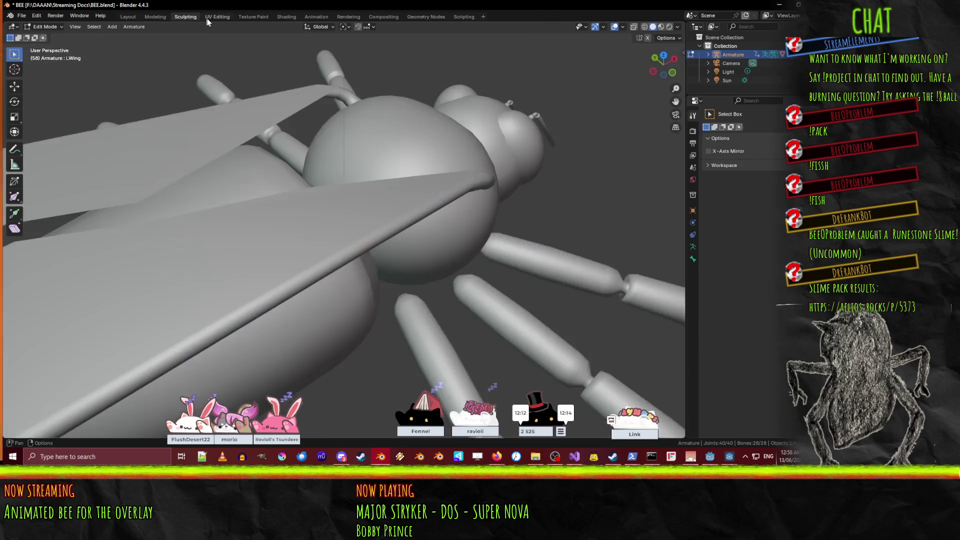
left_click(254, 17)
left_click(382, 17)
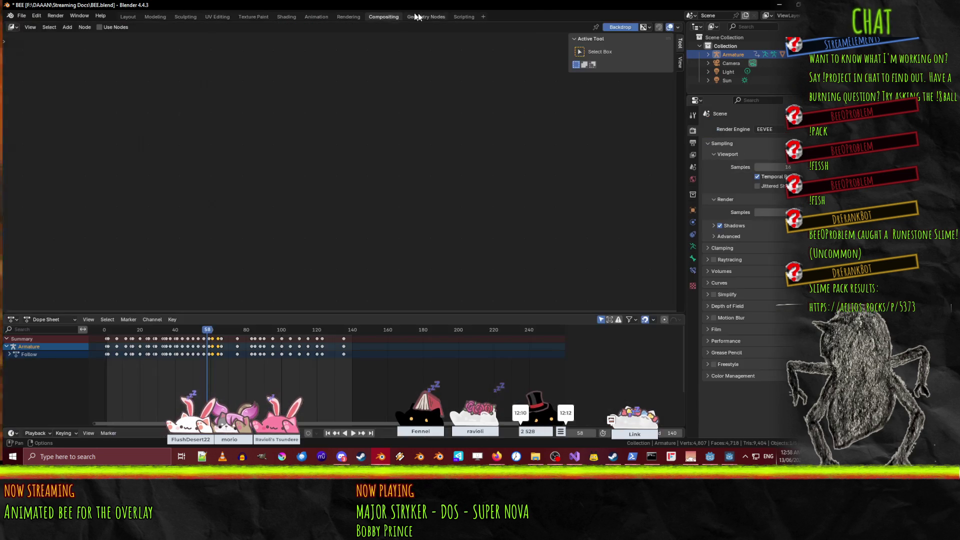
left_click(426, 16)
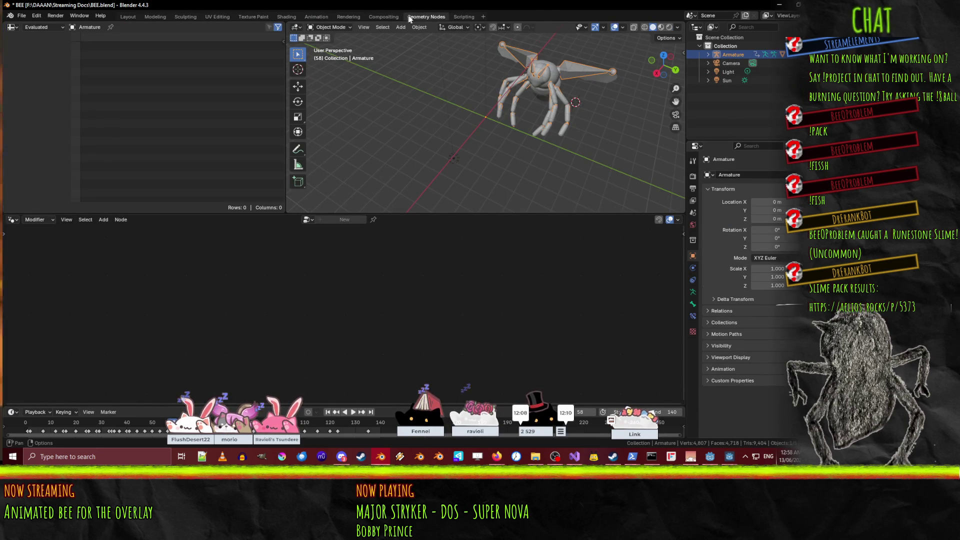
left_click(464, 17)
left_click(382, 17)
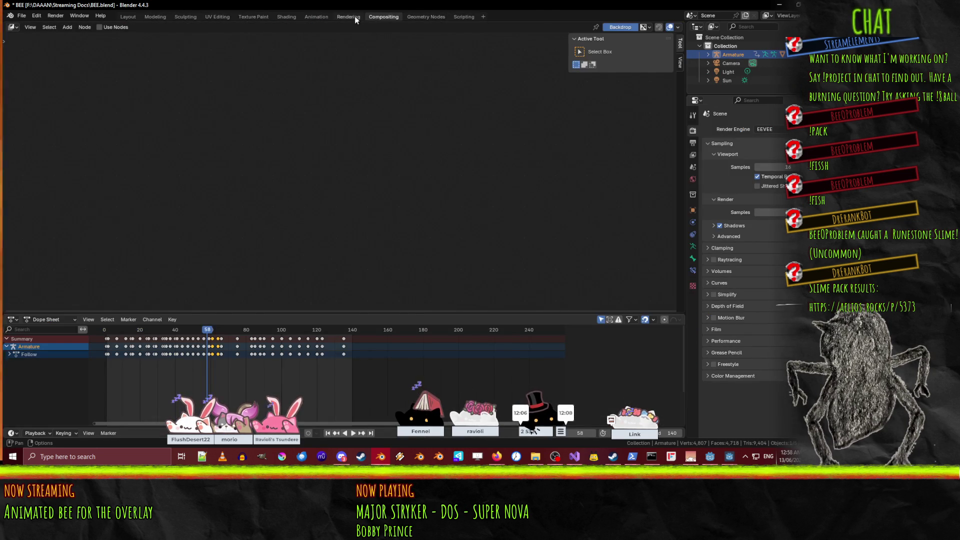
left_click(355, 16)
left_click(315, 17)
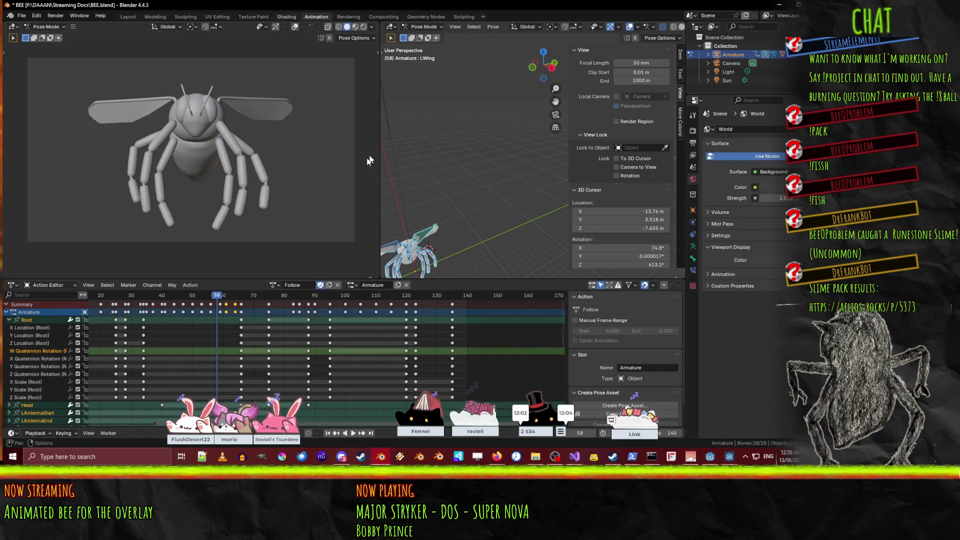
left_click(287, 16)
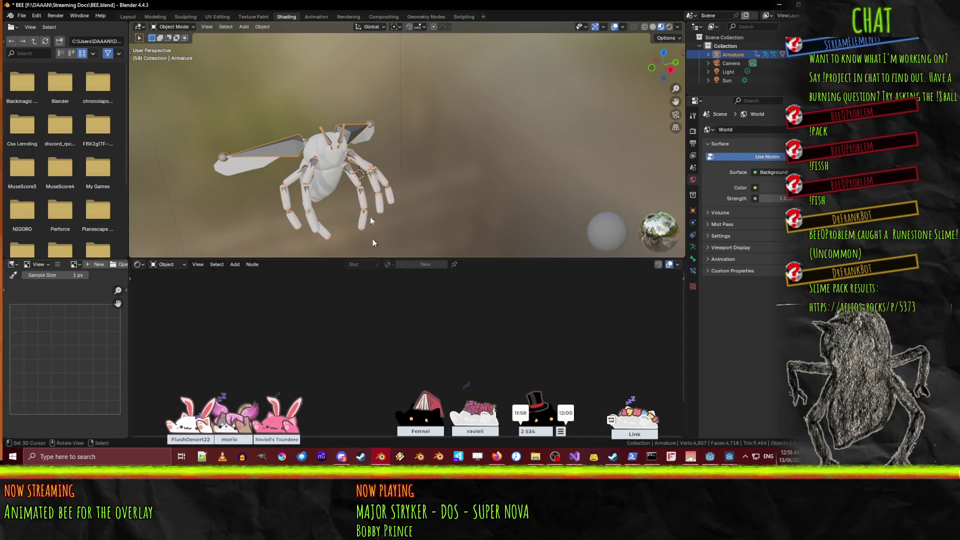
- Shrink the Blender window to reveal the browser and browse the Add node menu
mouse_move(406, 167)
left_mouse_down()
mouse_move(364, 145)
mouse_move(406, 157)
left_mouse_up()
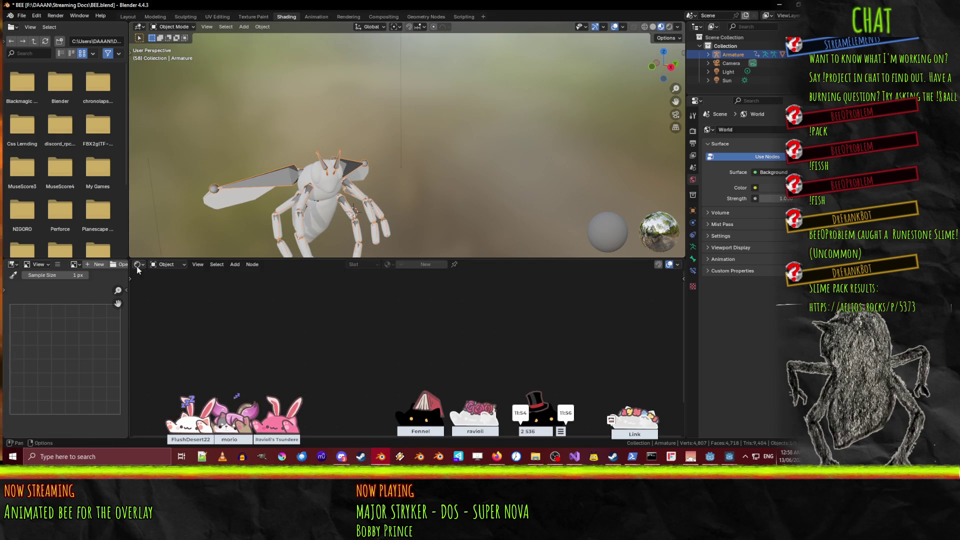
mouse_move(220, 5)
left_mouse_down()
mouse_move(630, 154)
mouse_move(700, 400)
mouse_move(758, 520)
mouse_move(400, 3)
left_mouse_up()
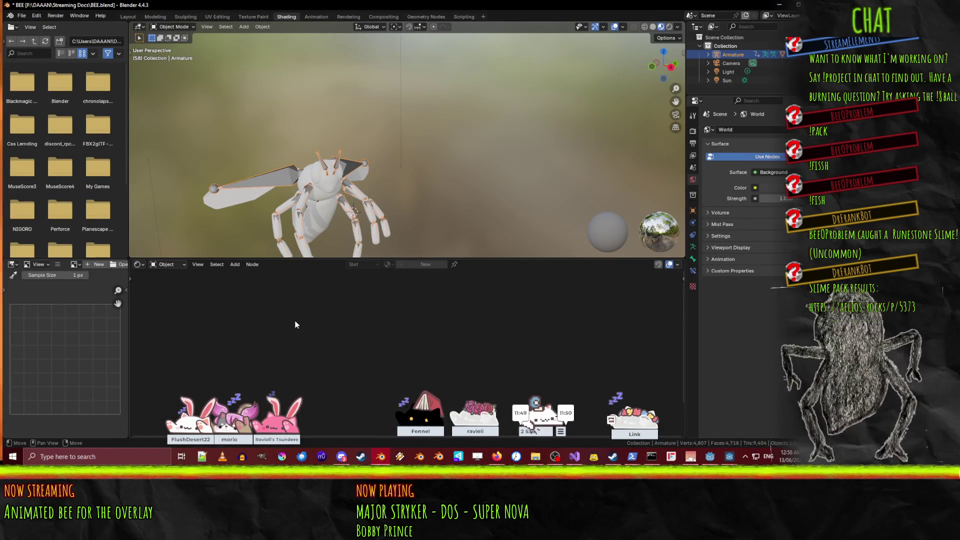
left_click(229, 265)
mouse_move(223, 263)
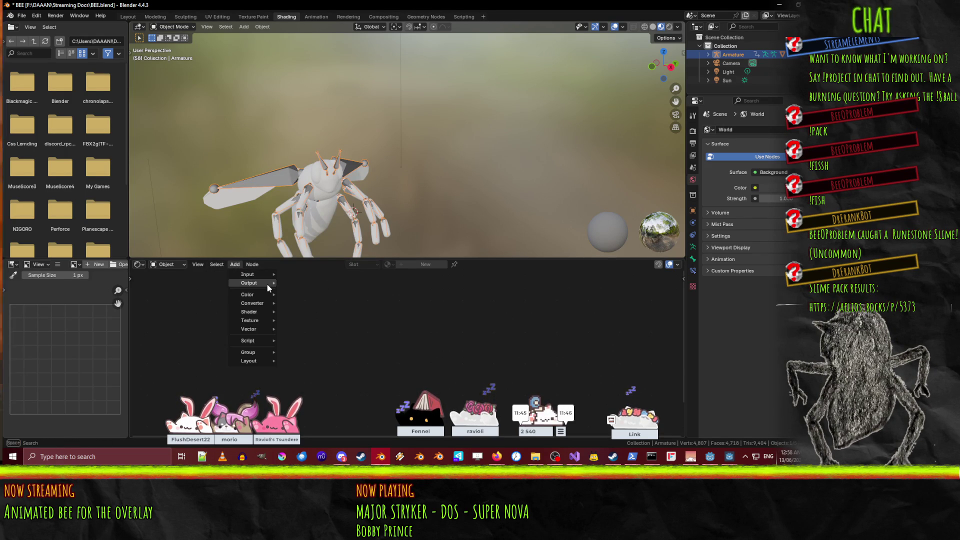
mouse_move(259, 276)
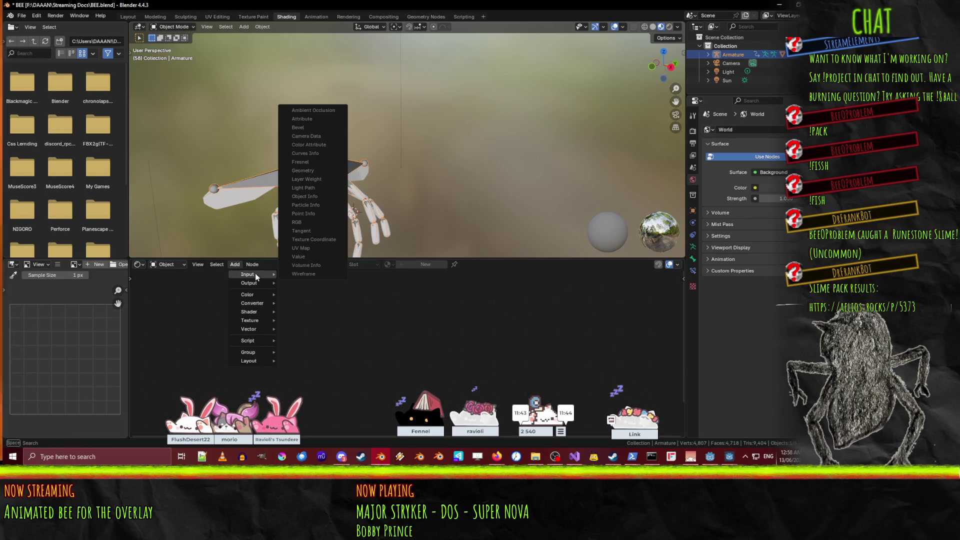
- Switch the Shader Editor to the World node tree and place Blender beside the reference screenshot
left_click(173, 264)
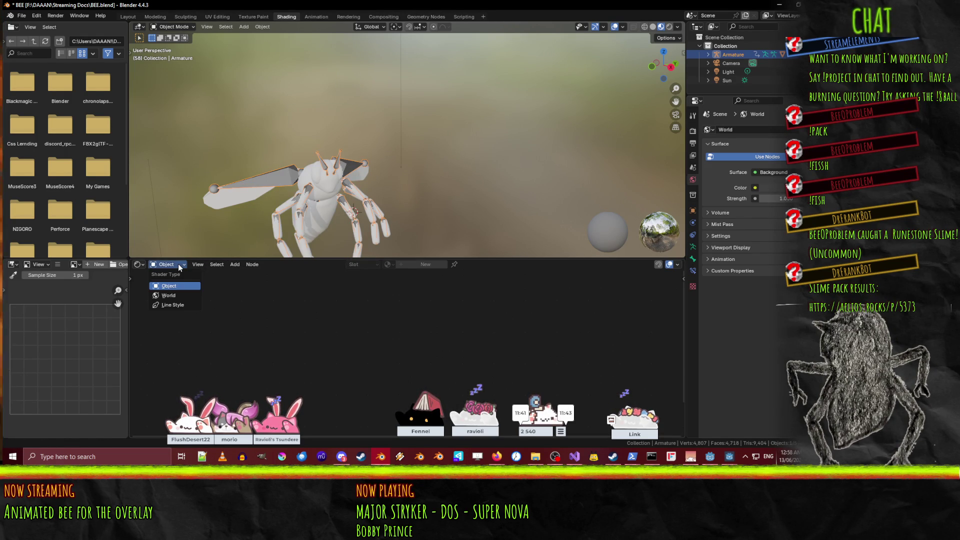
left_click(179, 296)
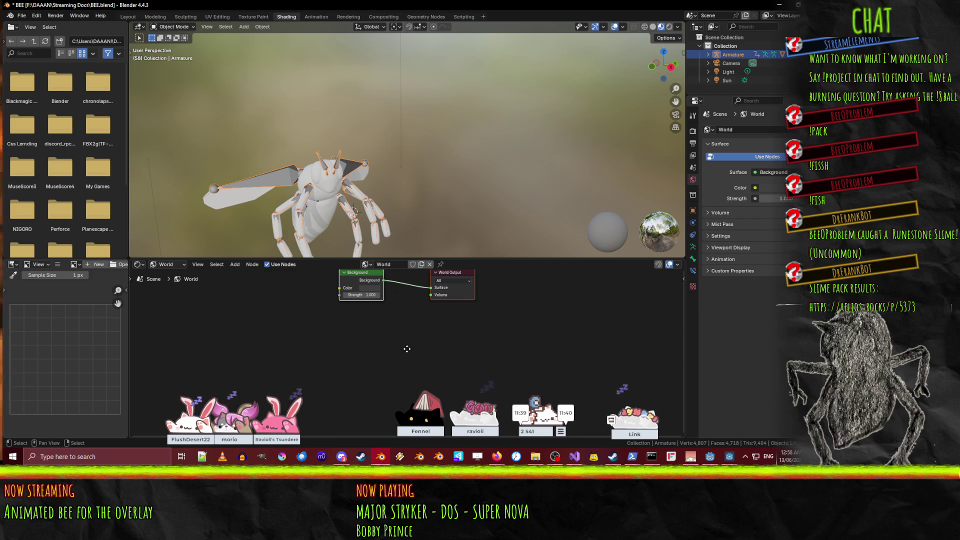
left_click_drag(407, 353, 426, 359)
left_click(236, 264)
mouse_move(249, 278)
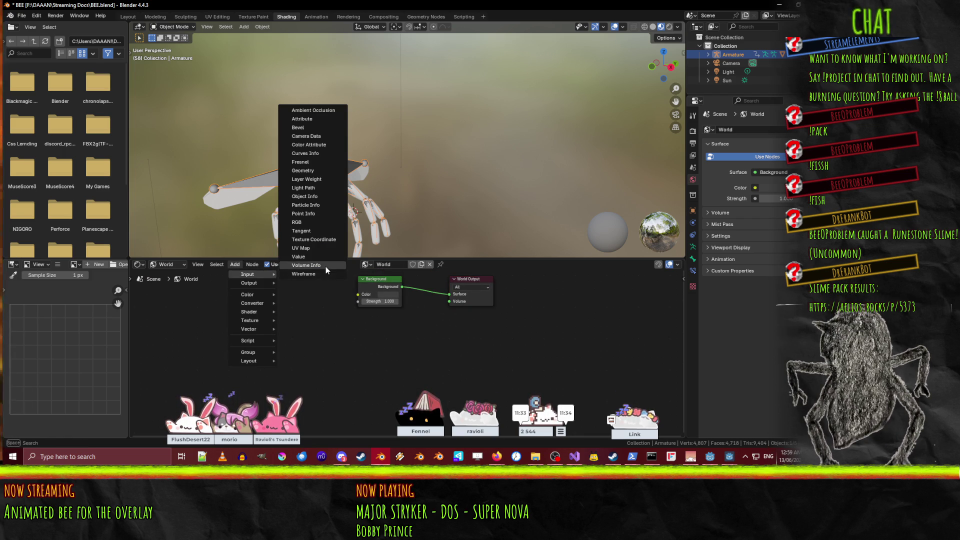
mouse_move(241, 7)
left_mouse_down()
mouse_move(452, 71)
mouse_move(589, 71)
mouse_move(576, 54)
left_mouse_up()
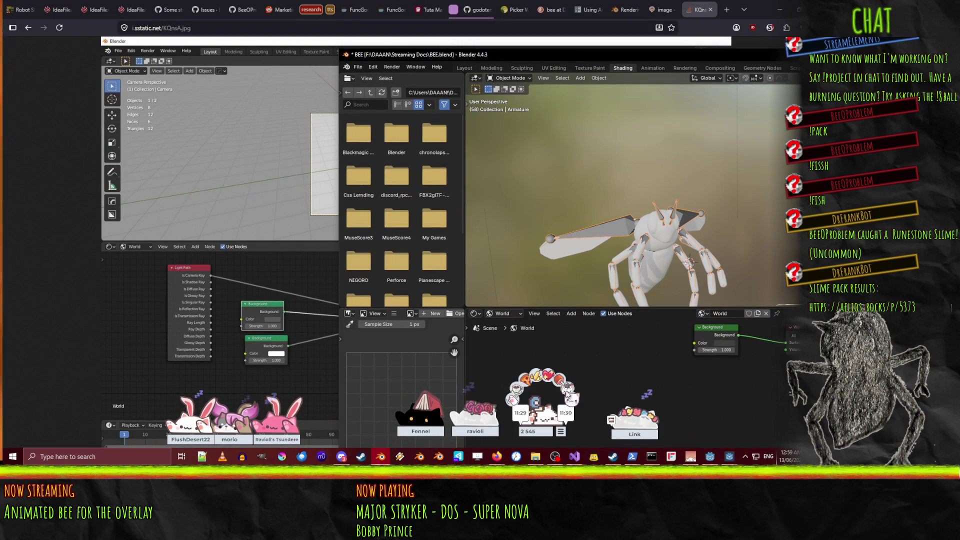
- Add a Light Path node to the world node tree using the F3 search
left_click(572, 315)
left_click(567, 315)
mouse_move(580, 325)
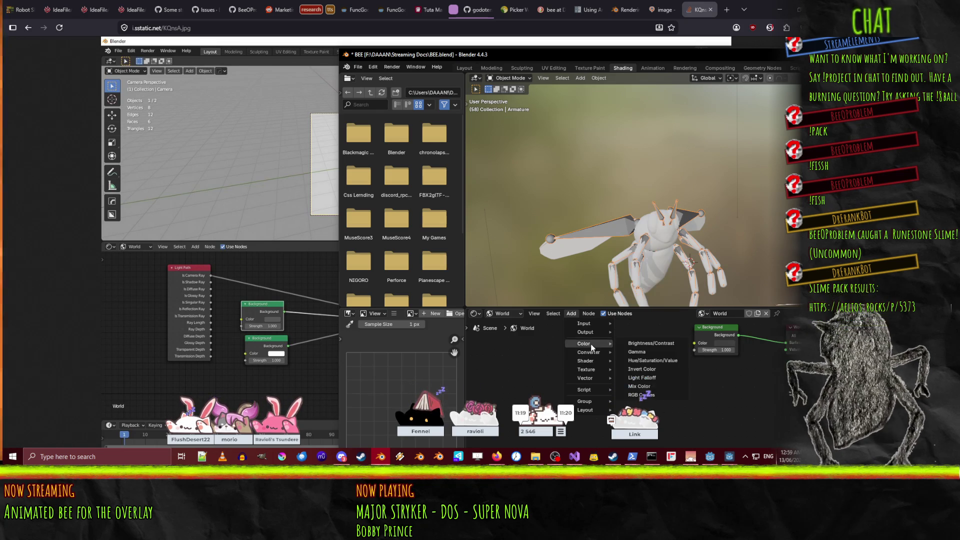
mouse_move(592, 362)
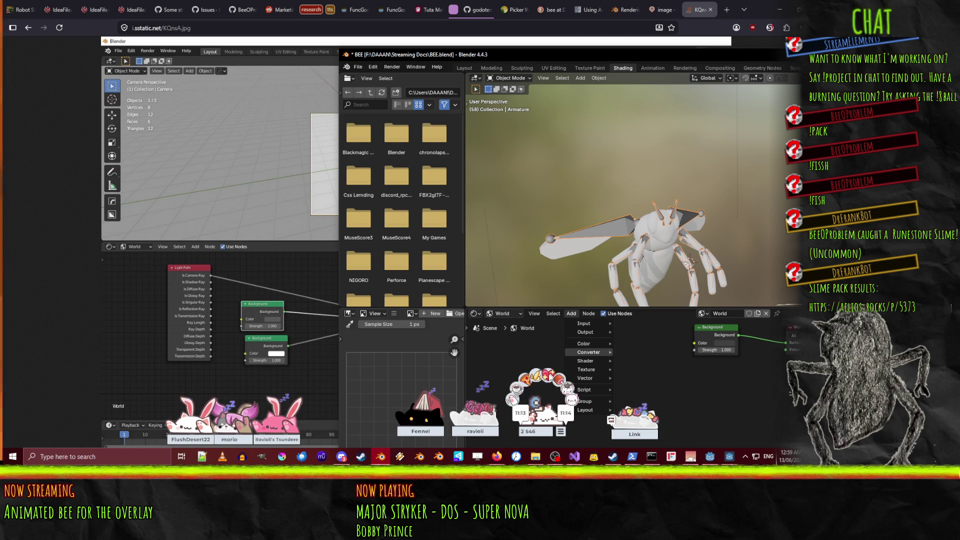
key("Escape")
key("F3")
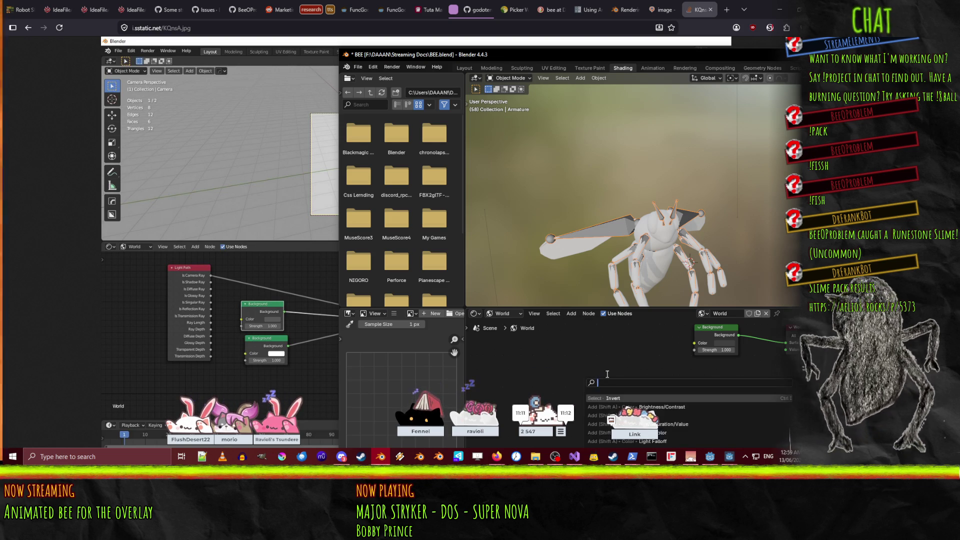
type("light")
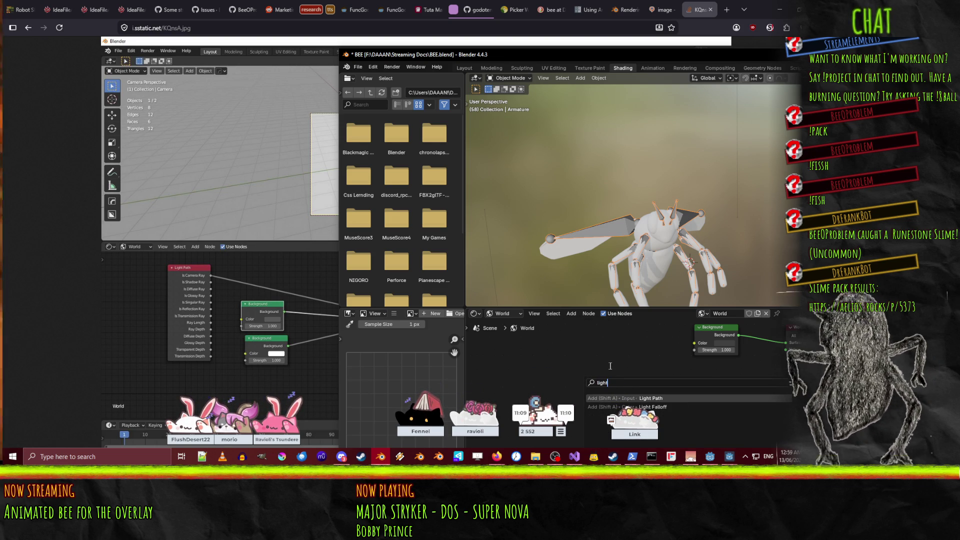
left_click(663, 398)
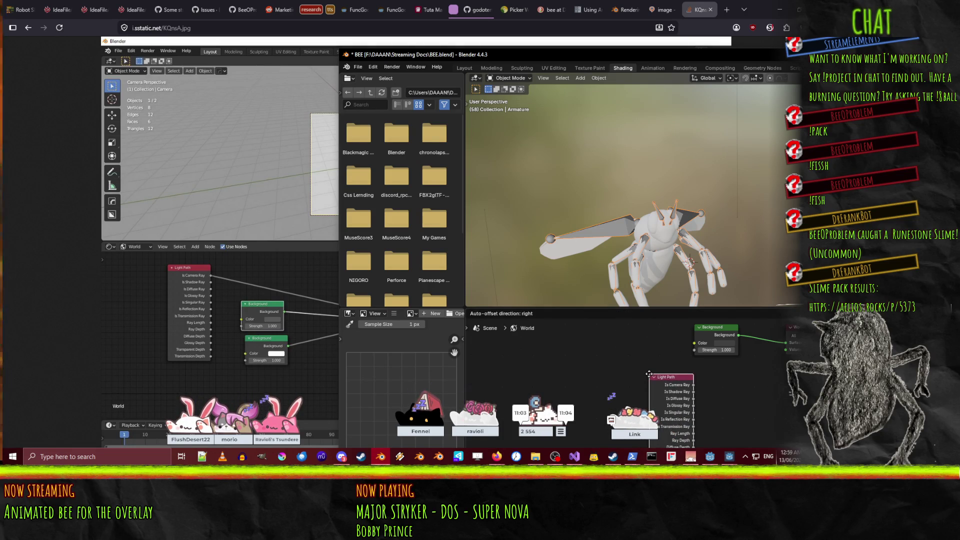
left_click(649, 374)
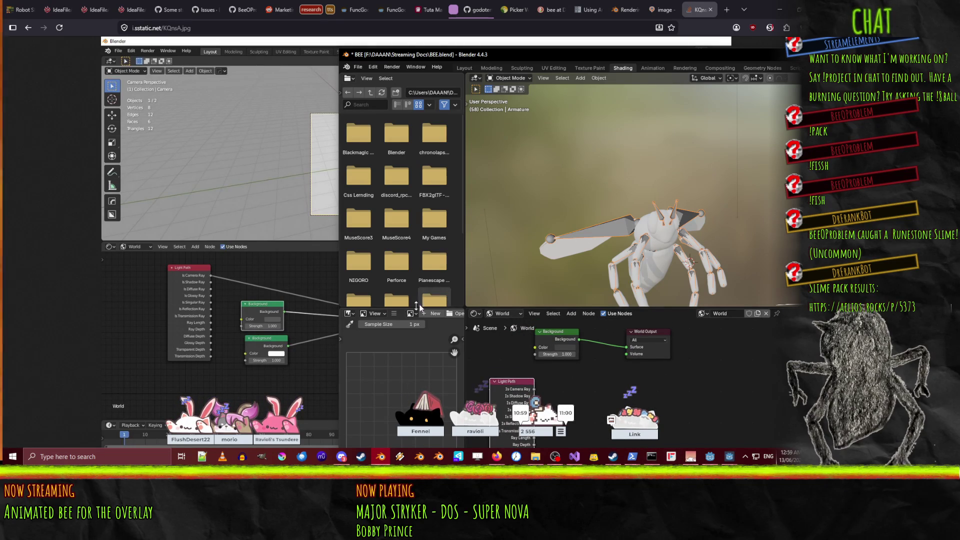
- Add a Mix Shader node, checking the reference, then dock the screenshot on the left half
left_click(221, 319)
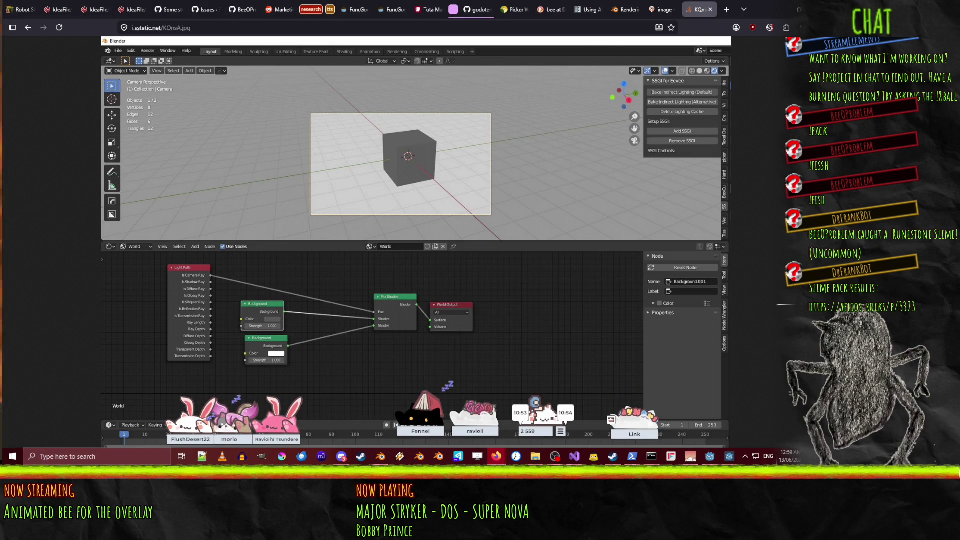
key("alt+Tab")
key("F3")
type("mix")
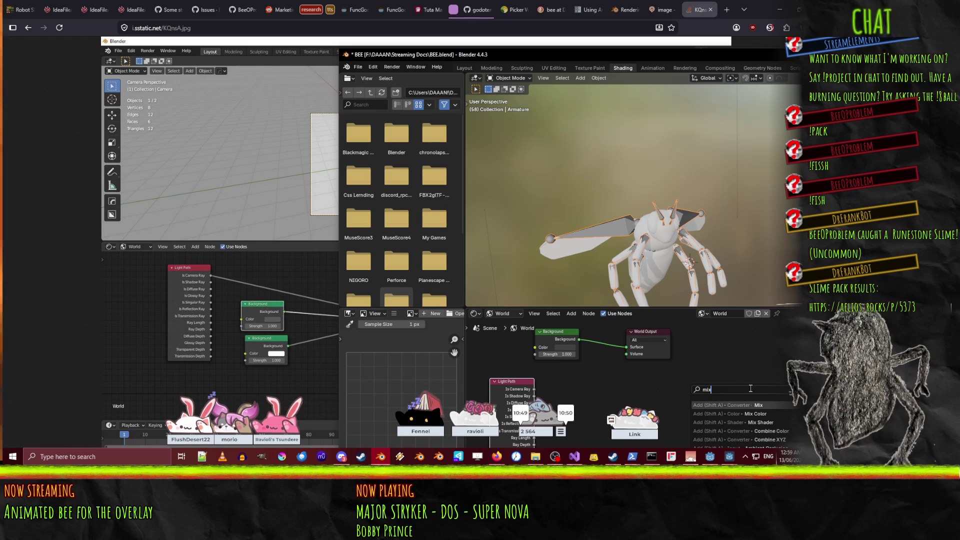
left_click(742, 423)
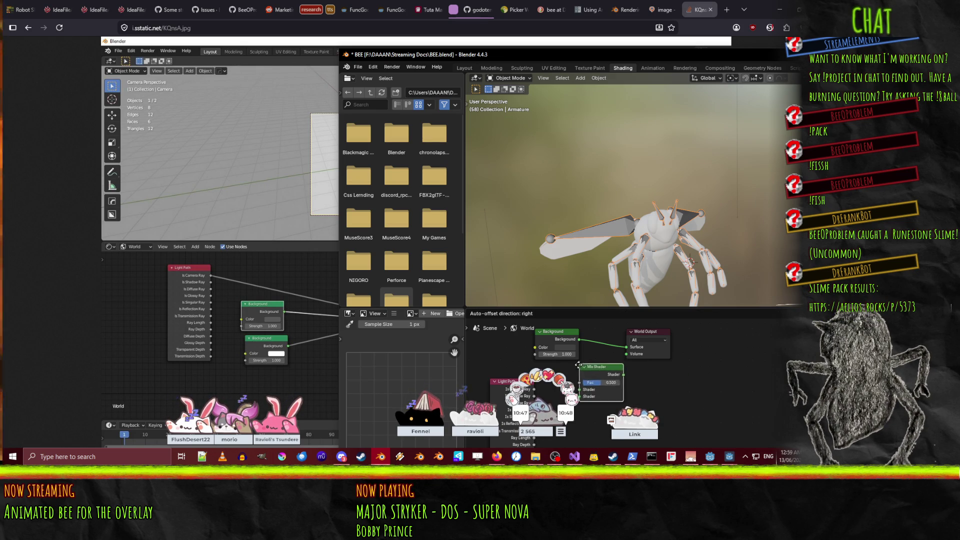
left_click(586, 381)
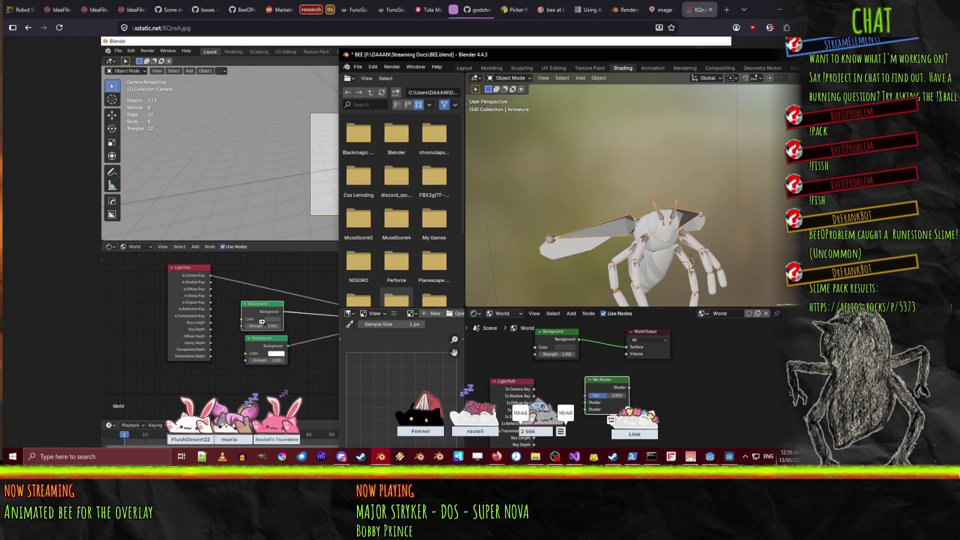
left_click(258, 320)
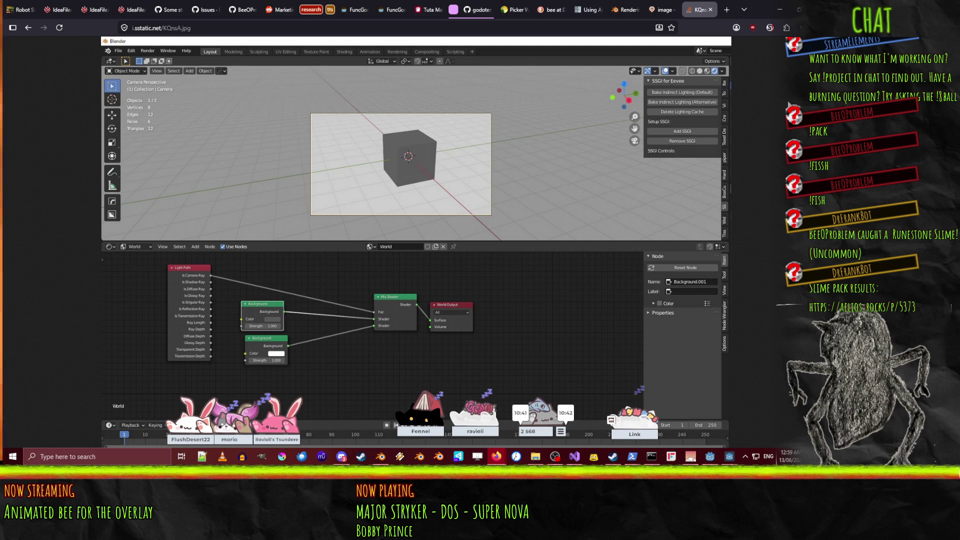
mouse_move(743, 7)
left_mouse_down()
mouse_move(765, 57)
mouse_move(0, 150)
left_mouse_up()
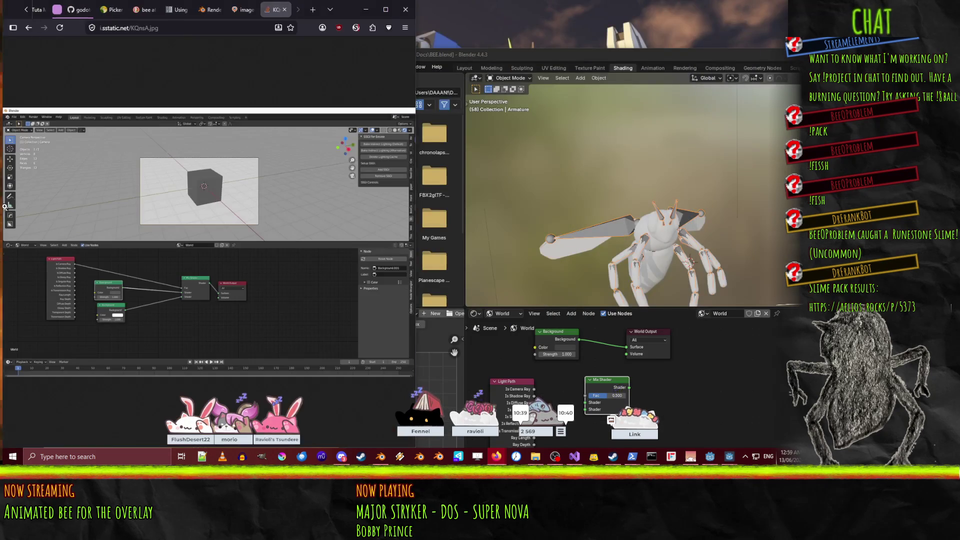
- Route Background into the Mix Shader and the Mix Shader into World Output's Surface
left_click(502, 64)
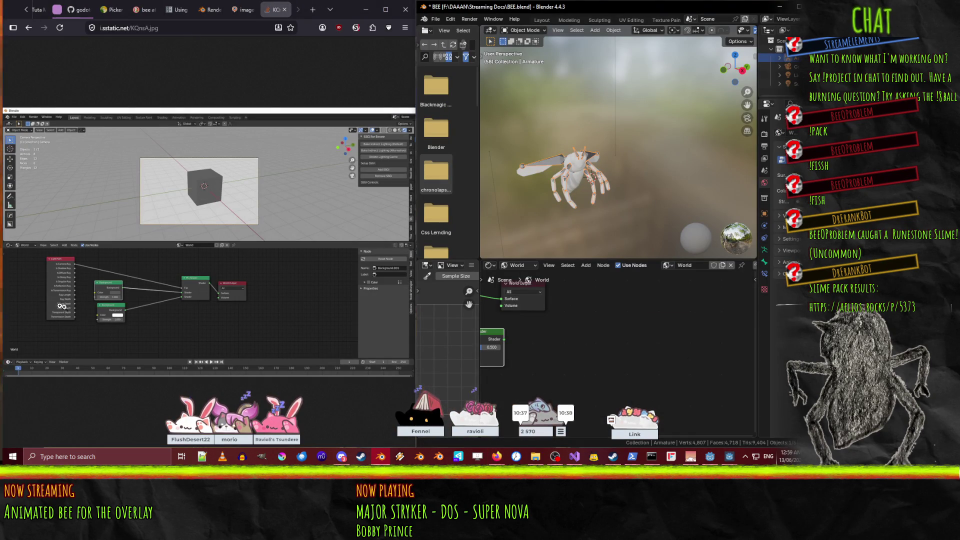
left_click_drag(583, 329, 682, 350)
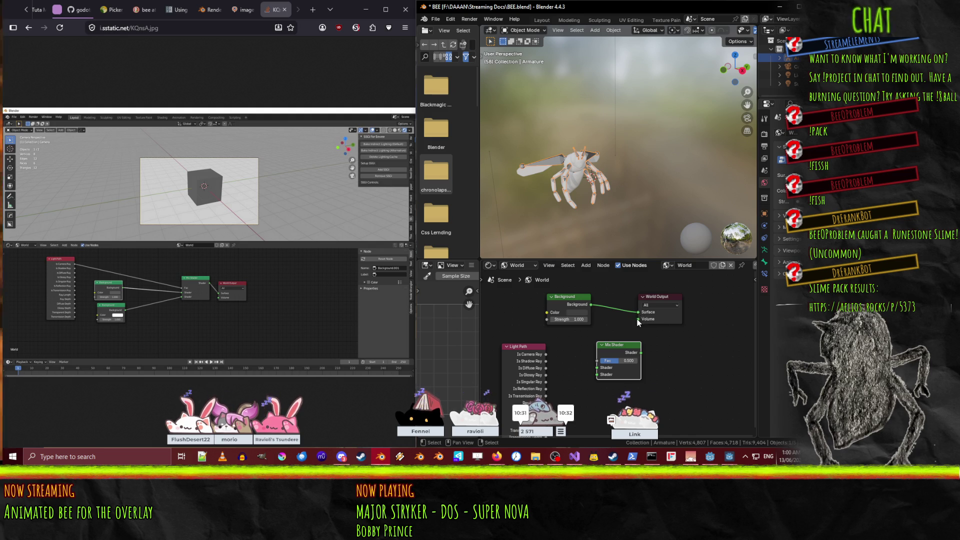
mouse_move(639, 313)
left_mouse_down()
mouse_move(575, 390)
mouse_move(599, 370)
mouse_move(608, 283)
mouse_move(607, 312)
left_mouse_up()
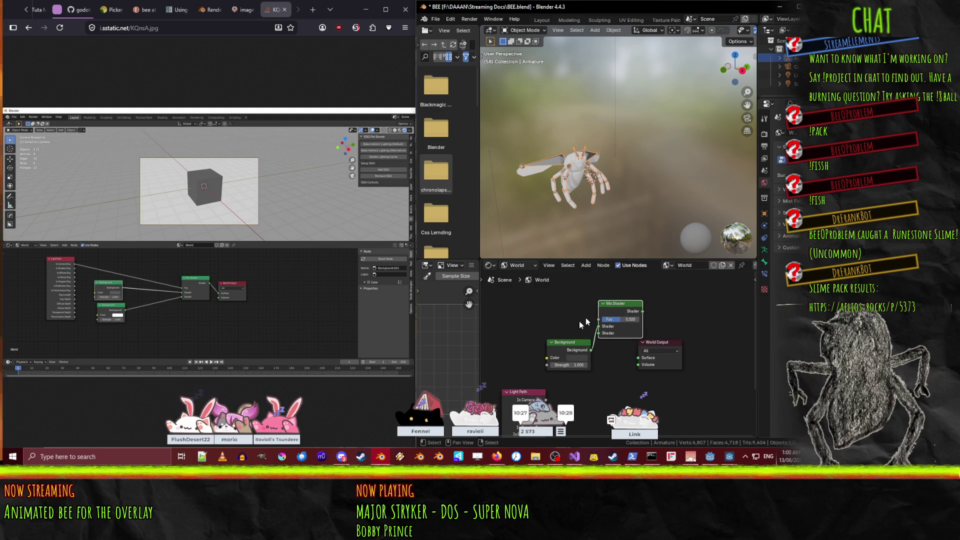
left_click_drag(567, 344, 538, 289)
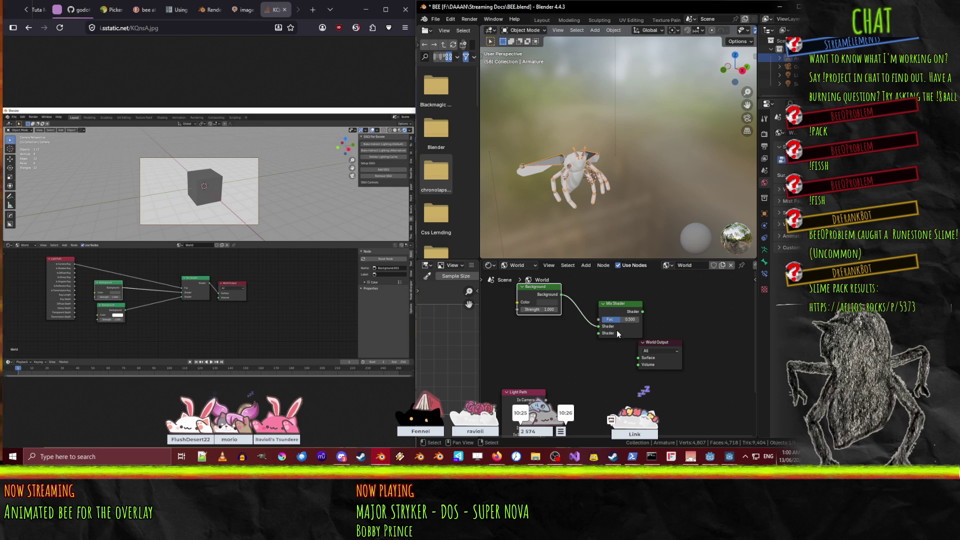
left_click_drag(629, 311, 597, 312)
left_click_drag(658, 349, 691, 315)
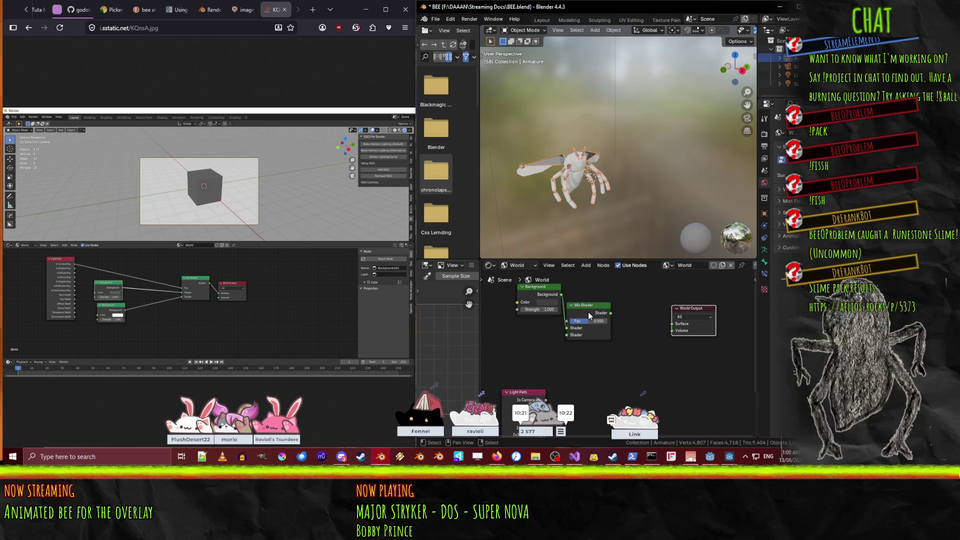
mouse_move(589, 313)
left_mouse_down()
mouse_move(615, 304)
mouse_move(672, 323)
left_mouse_up()
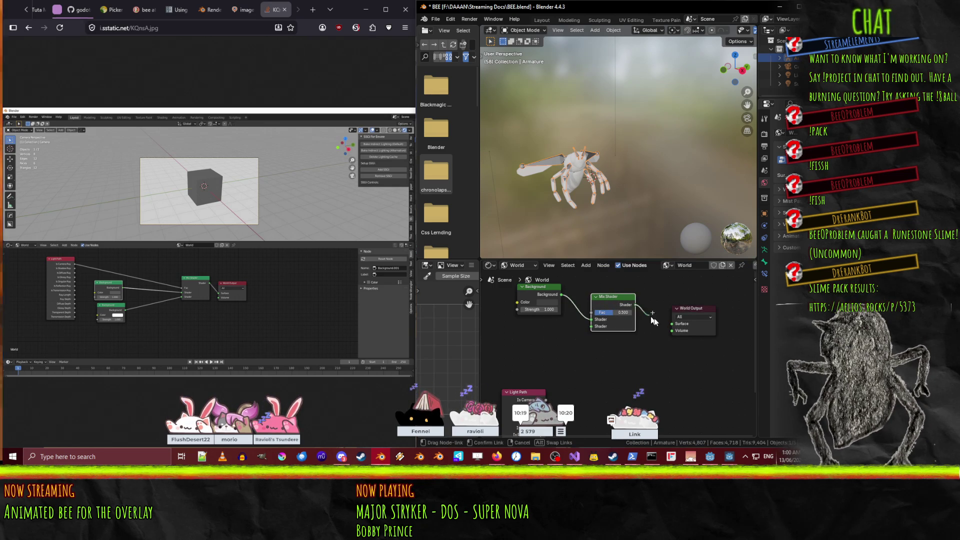
- Position the Light Path node and connect its Is Camera Ray output to the Mix Shader's Fac
left_click_drag(615, 358, 640, 340)
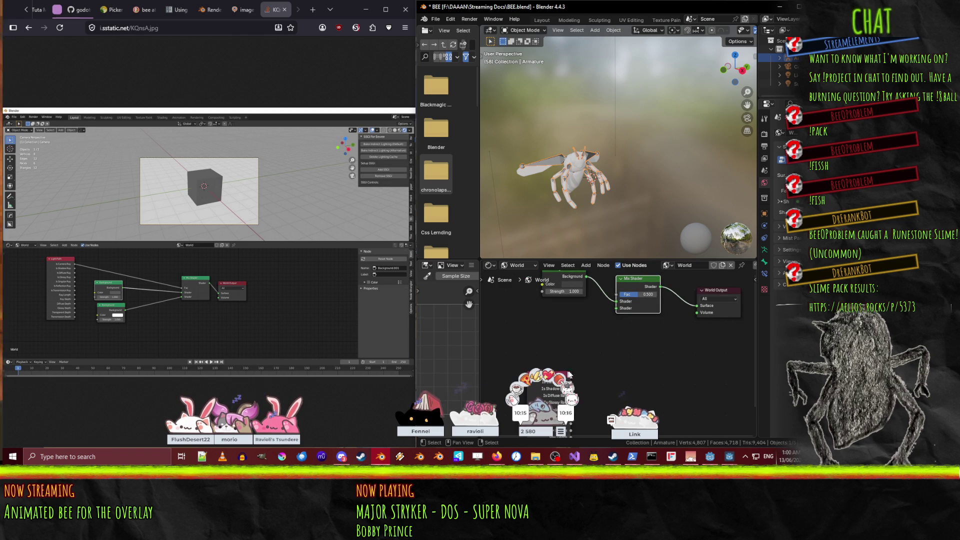
mouse_move(569, 374)
left_mouse_down()
mouse_move(514, 311)
mouse_move(514, 289)
mouse_move(568, 314)
mouse_move(514, 301)
mouse_move(513, 311)
left_mouse_up()
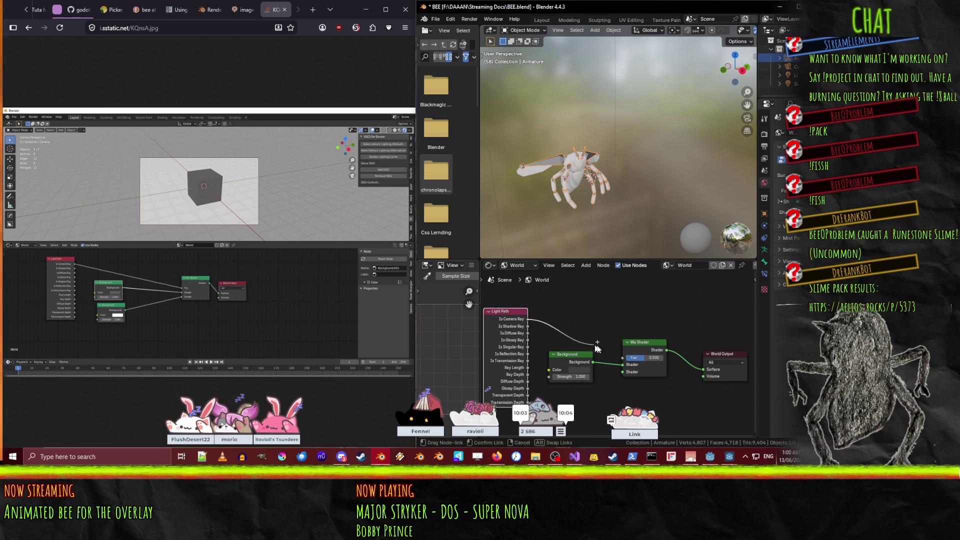
left_click_drag(620, 351, 619, 352)
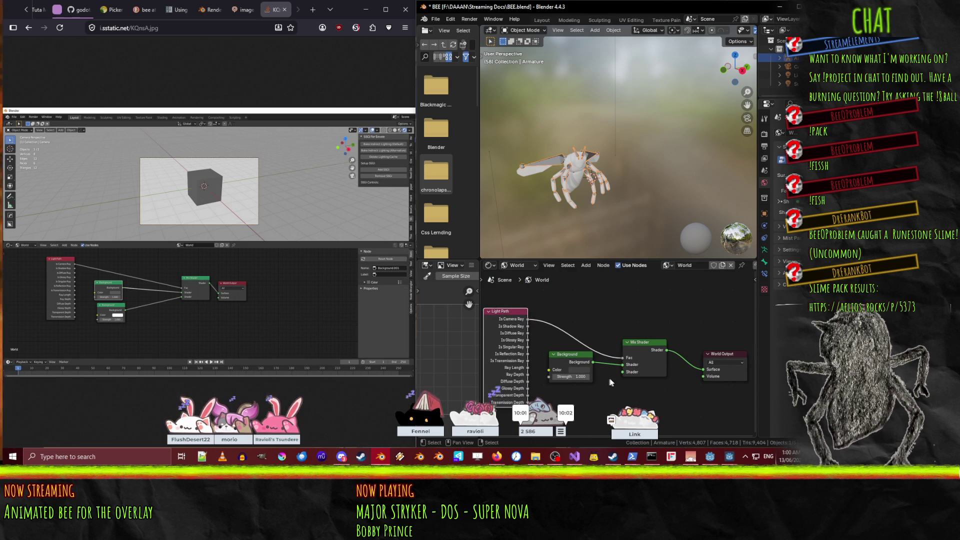
key("g")
left_click(615, 350)
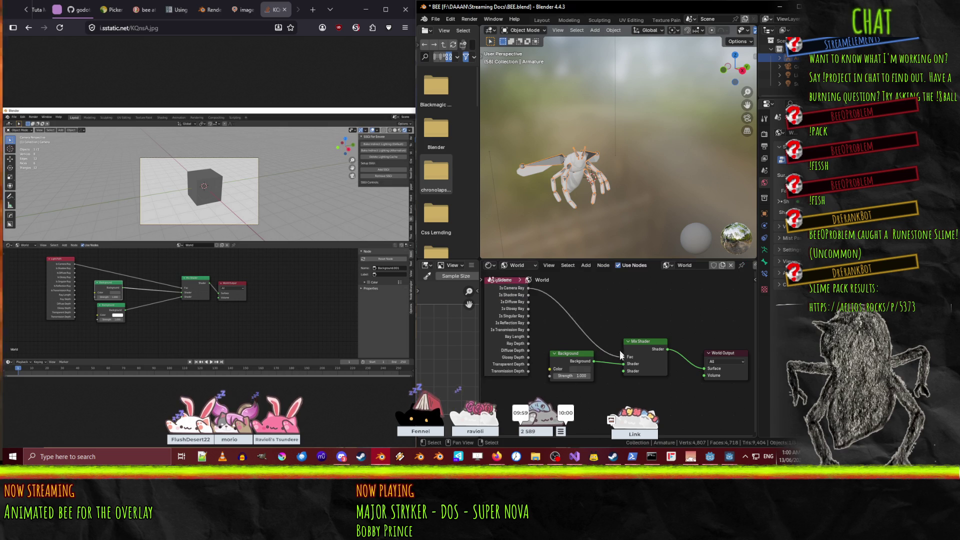
- Add a second Background node and connect it to the Mix Shader's lower Shader input
scroll(611, 340, "down", 3)
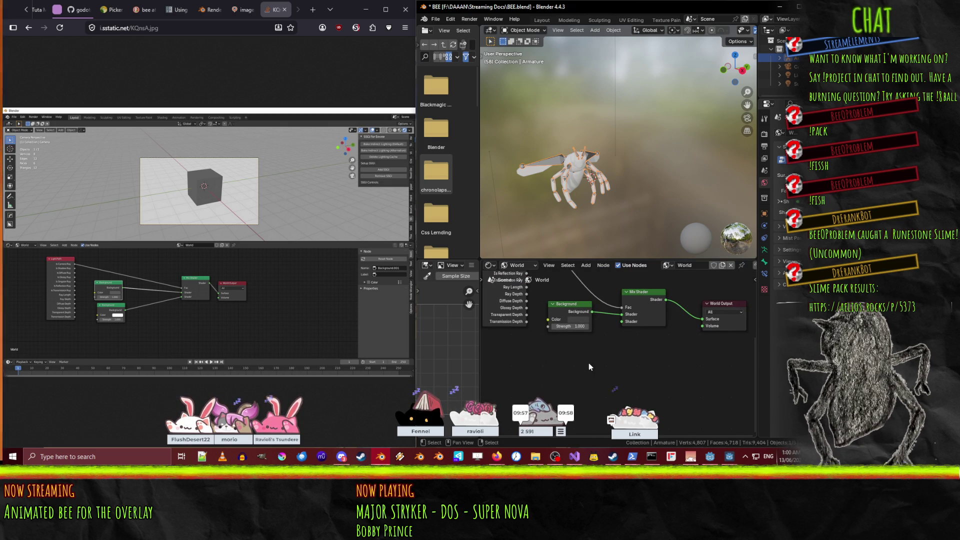
key("F3")
type("backgroun")
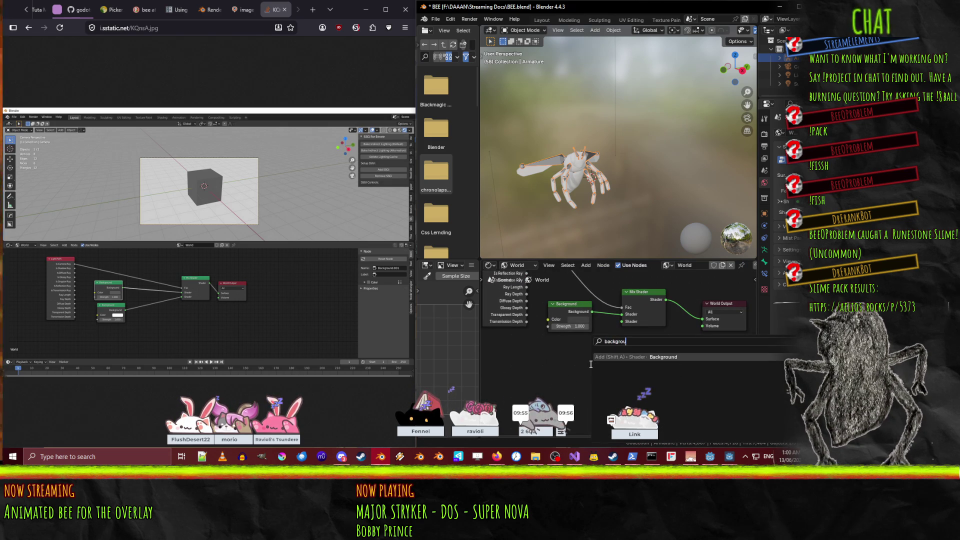
key("Return")
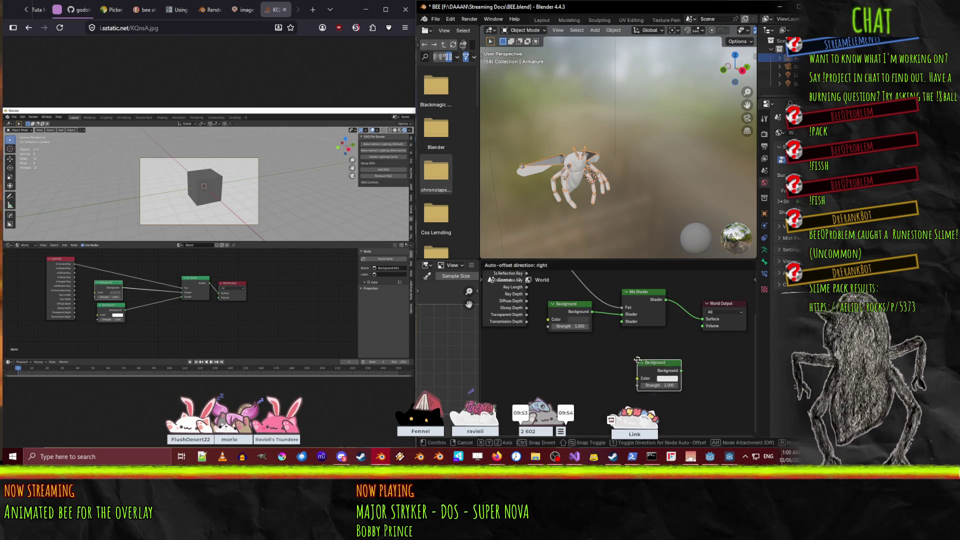
left_click(596, 363)
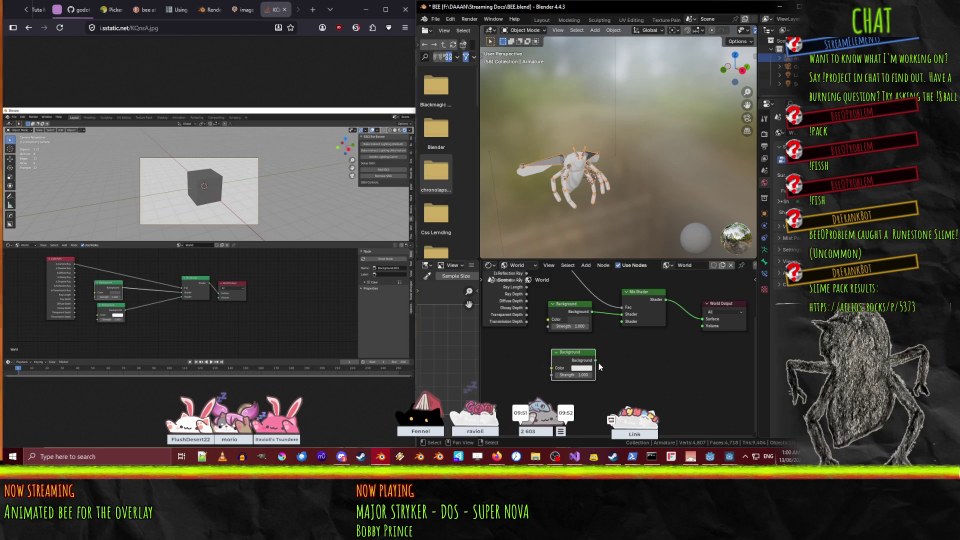
left_click_drag(595, 360, 623, 322)
- Colour the new Background bright green with the green channel at 1.000
left_click(582, 372)
left_click(579, 275)
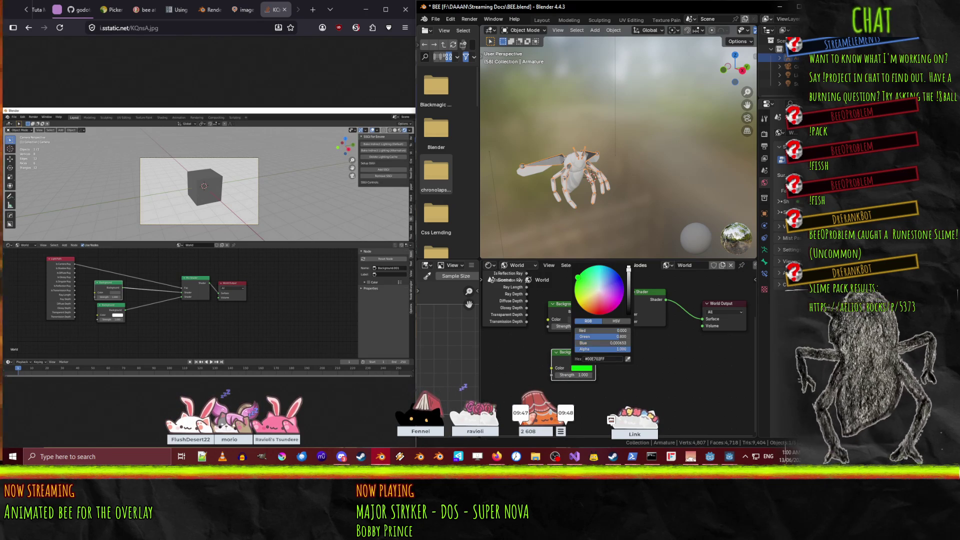
left_click_drag(610, 340, 645, 339)
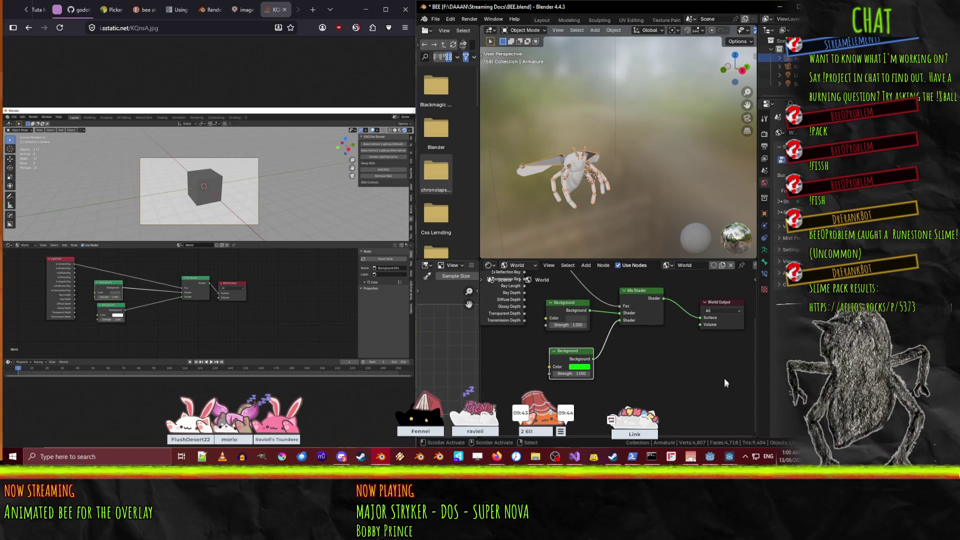
mouse_move(715, 196)
left_mouse_down()
mouse_move(685, 198)
mouse_move(583, 127)
left_mouse_up()
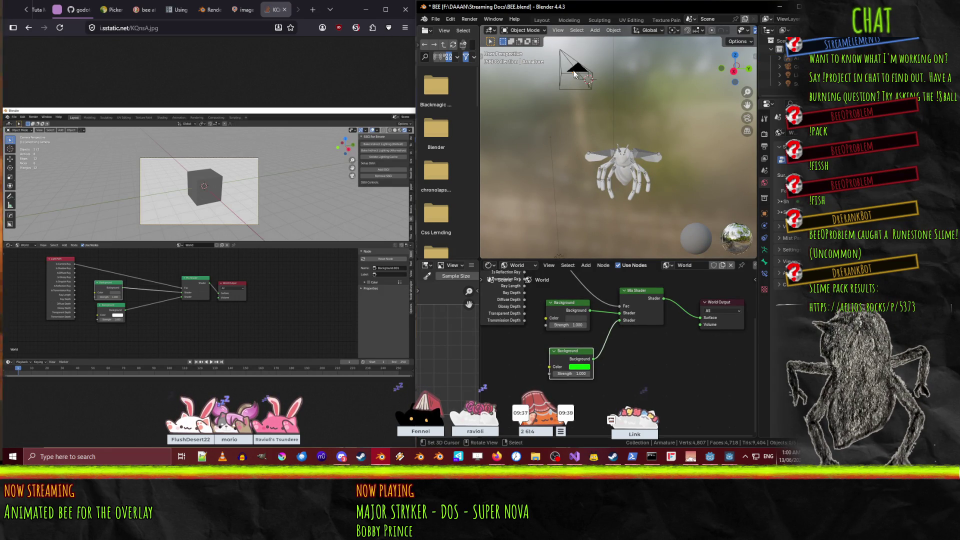
- Maximize Blender and switch the viewport to rendered shading to see the bee on green
mouse_move(563, 171)
left_mouse_down()
mouse_move(619, 188)
mouse_move(598, 165)
left_mouse_up()
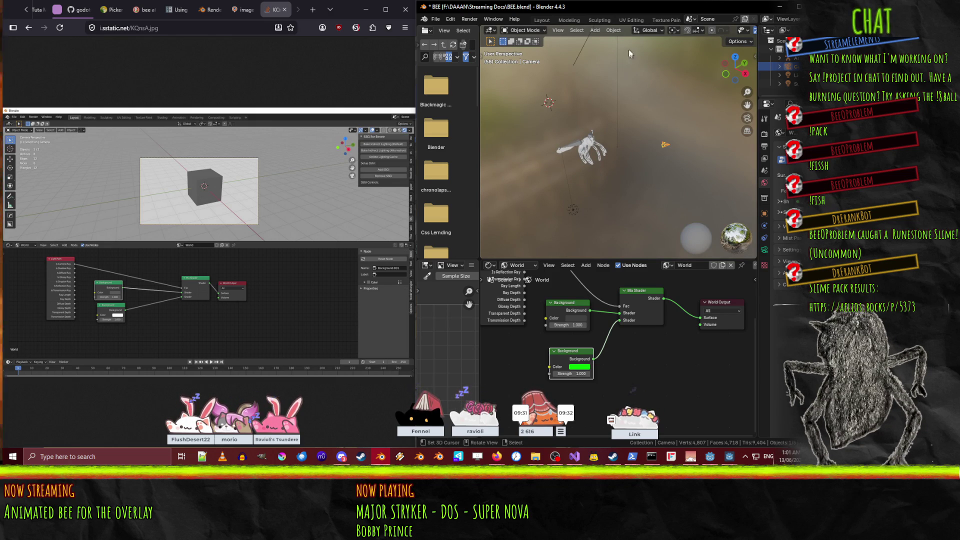
double_click(610, 13)
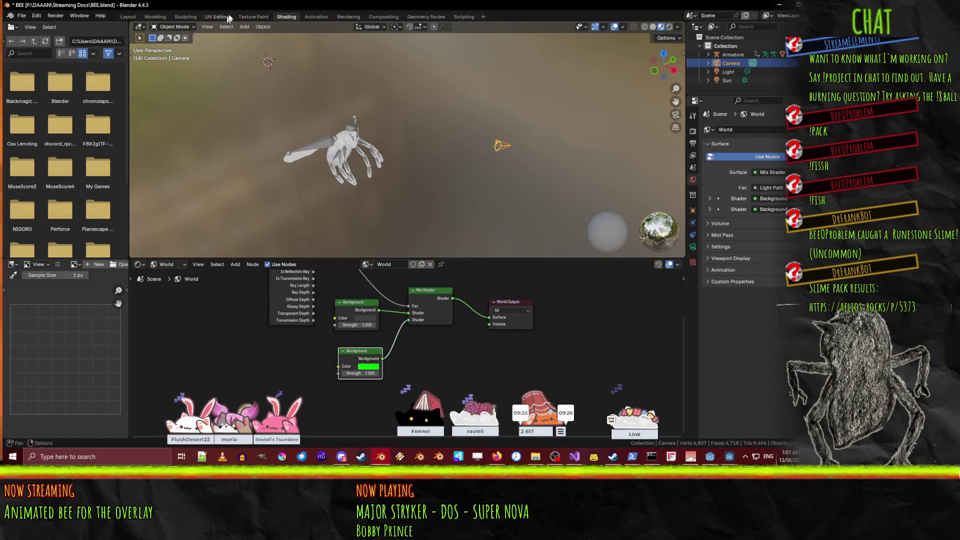
key("z")
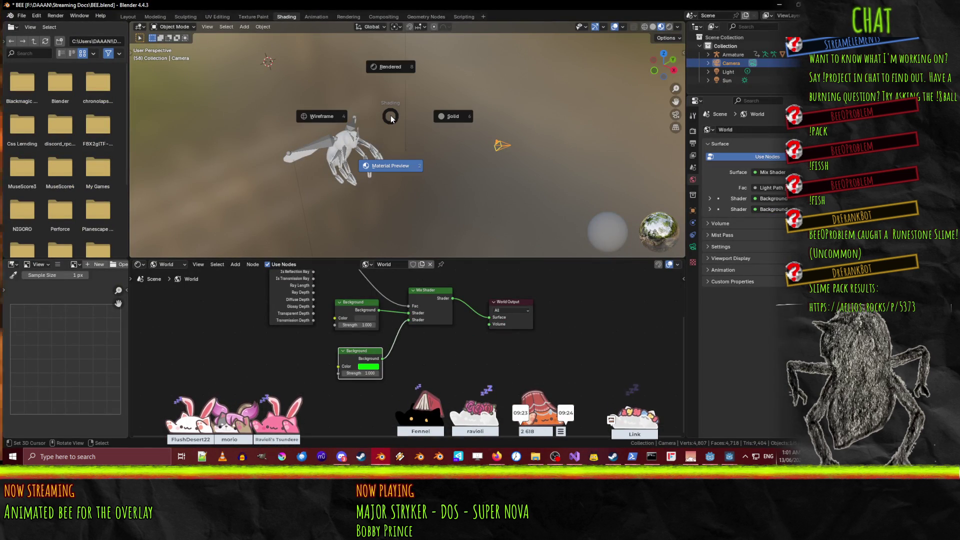
left_click(392, 70)
mouse_move(420, 89)
left_mouse_down()
mouse_move(452, 113)
mouse_move(387, 95)
mouse_move(348, 61)
mouse_move(456, 113)
mouse_move(441, 115)
mouse_move(426, 151)
mouse_move(382, 121)
left_mouse_up()
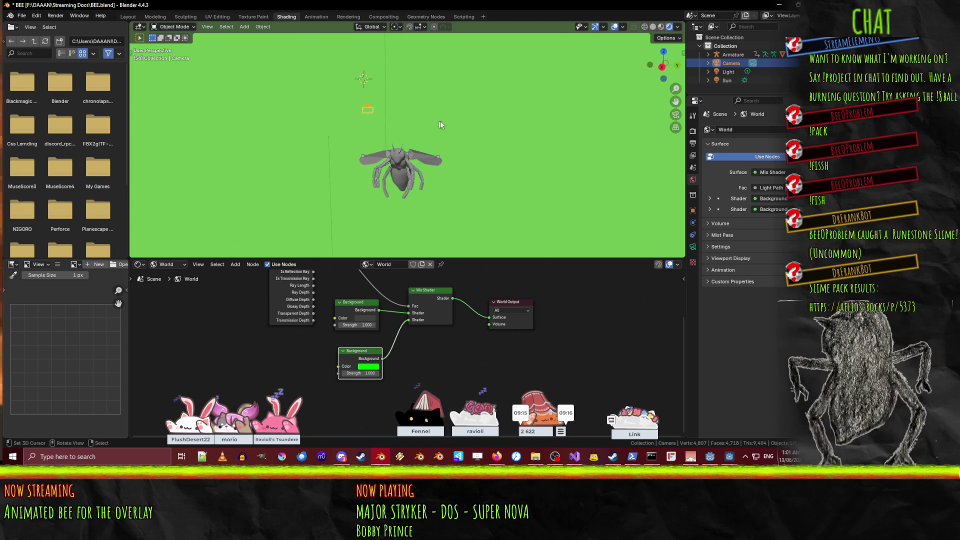
left_click_drag(470, 119, 509, 132)
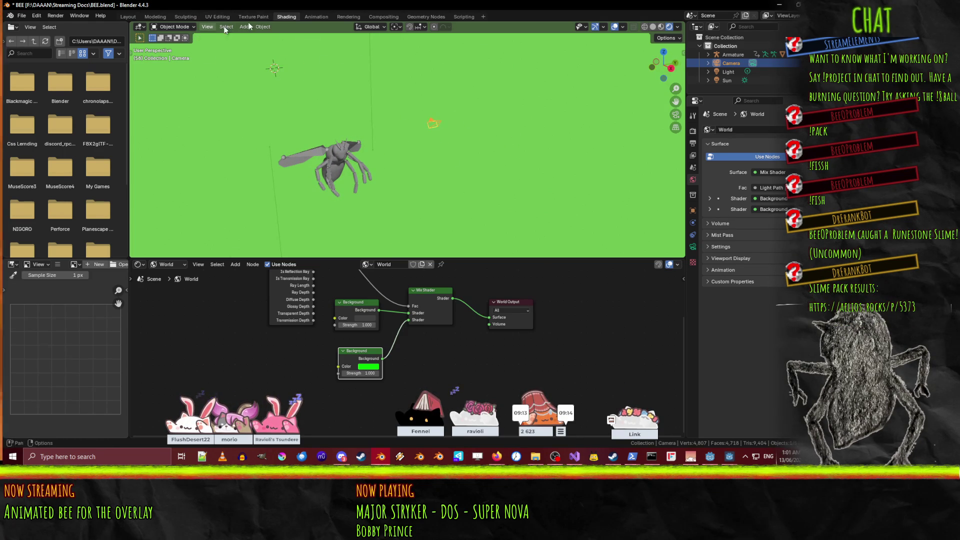
- In the Animation workspace, play the bee in rendered view and scrub to around frame 100
left_click(317, 17)
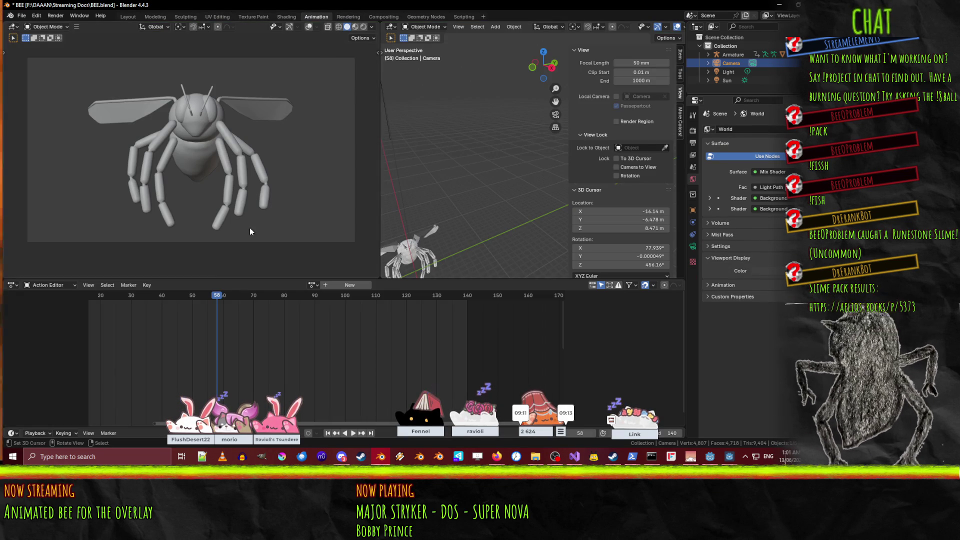
key("z")
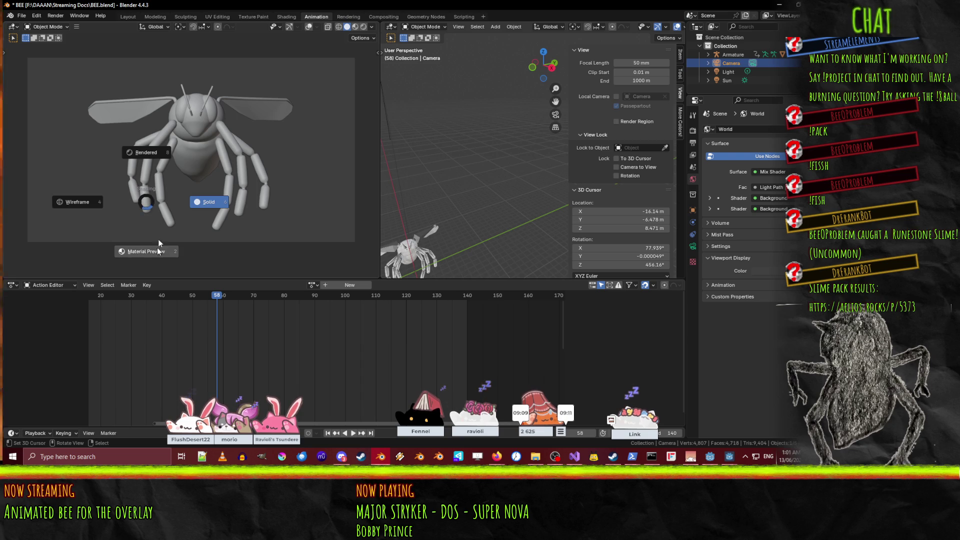
left_click(139, 169)
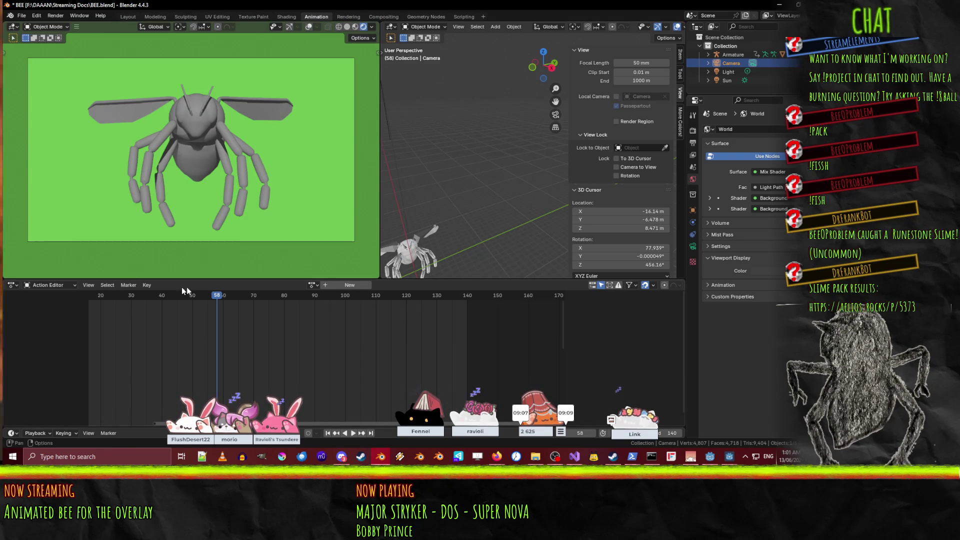
key("space")
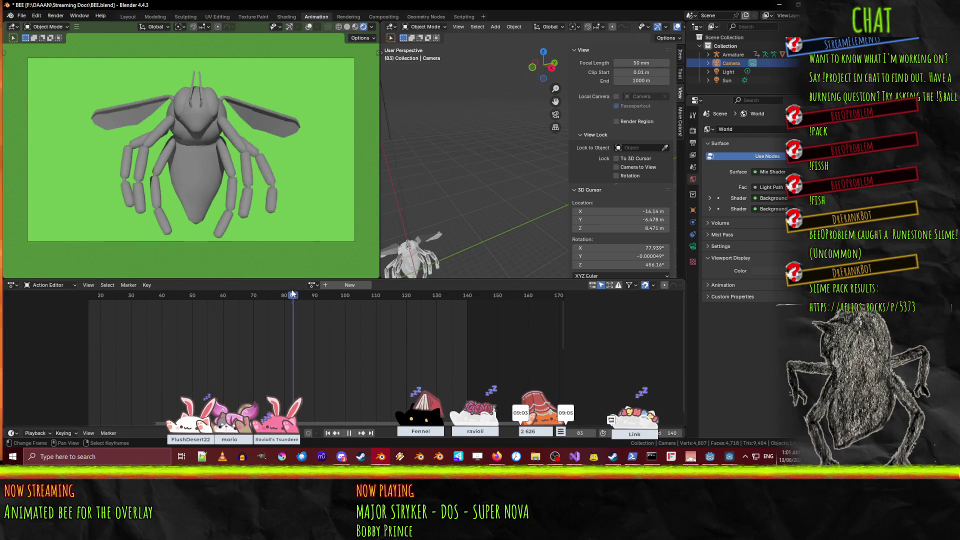
mouse_move(228, 297)
left_mouse_down()
mouse_move(108, 296)
mouse_move(358, 297)
mouse_move(337, 298)
left_mouse_up()
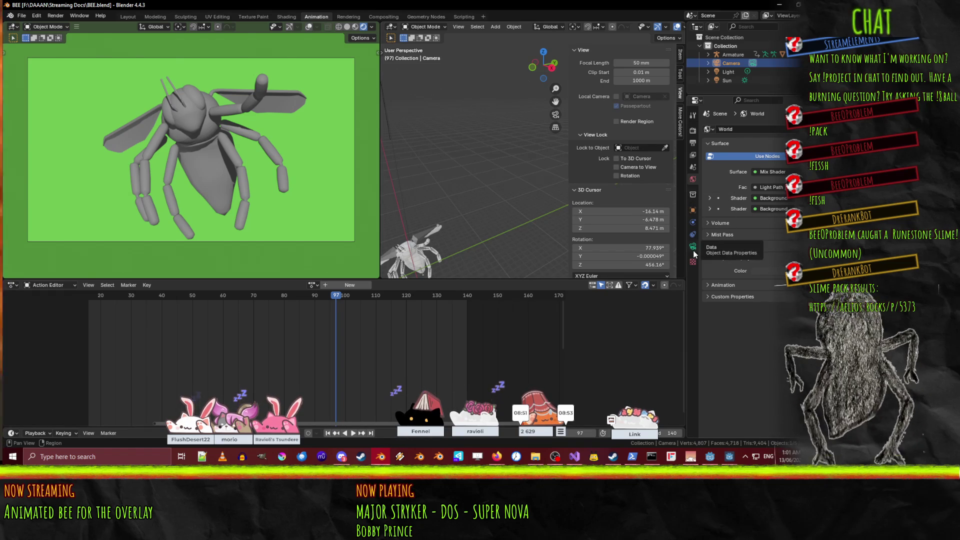
- Bring the browser with the KQnsA.jpg reference screenshot to the front
mouse_move(497, 456)
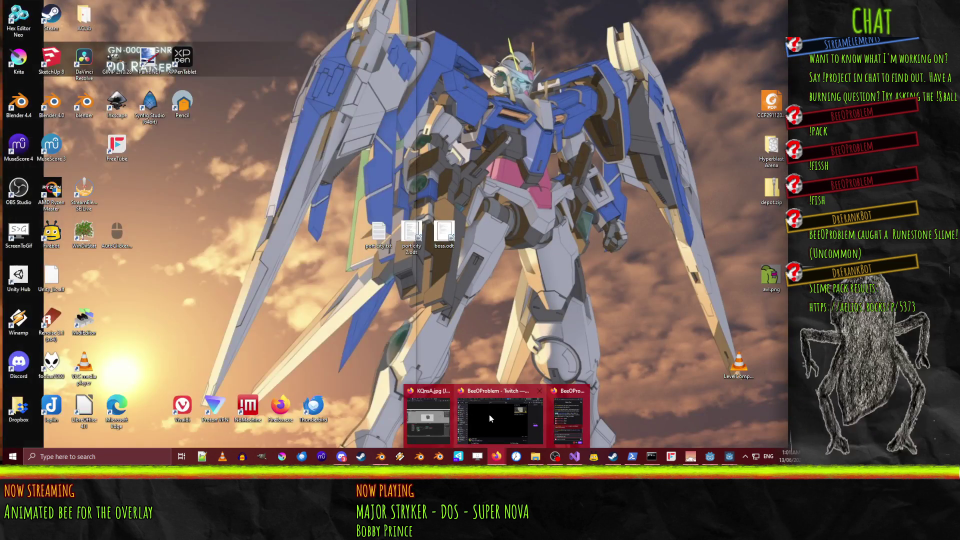
left_click(490, 416)
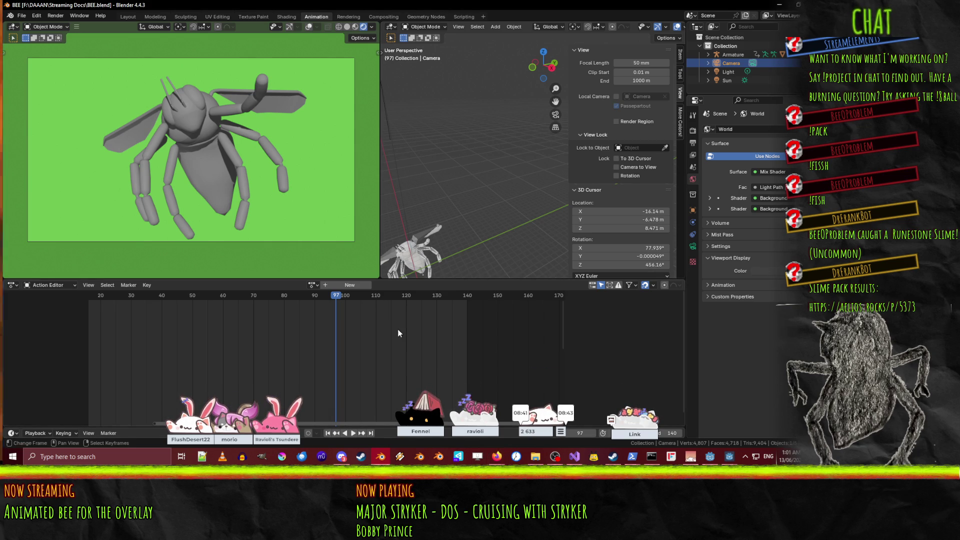
left_click(506, 460)
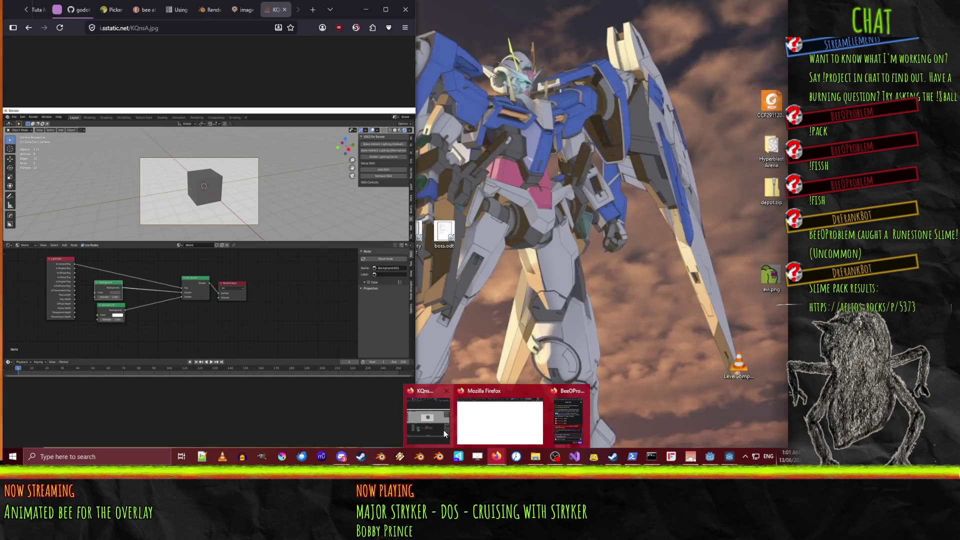
left_click(431, 415)
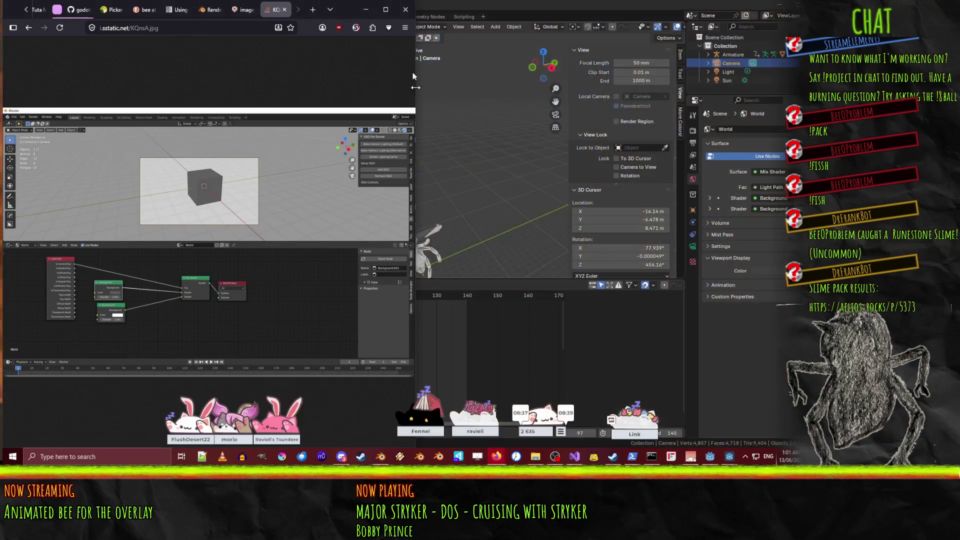
- Maximize the browser, go back to the DuckDuckGo results, and search 'blender render animation'
left_click(392, 17)
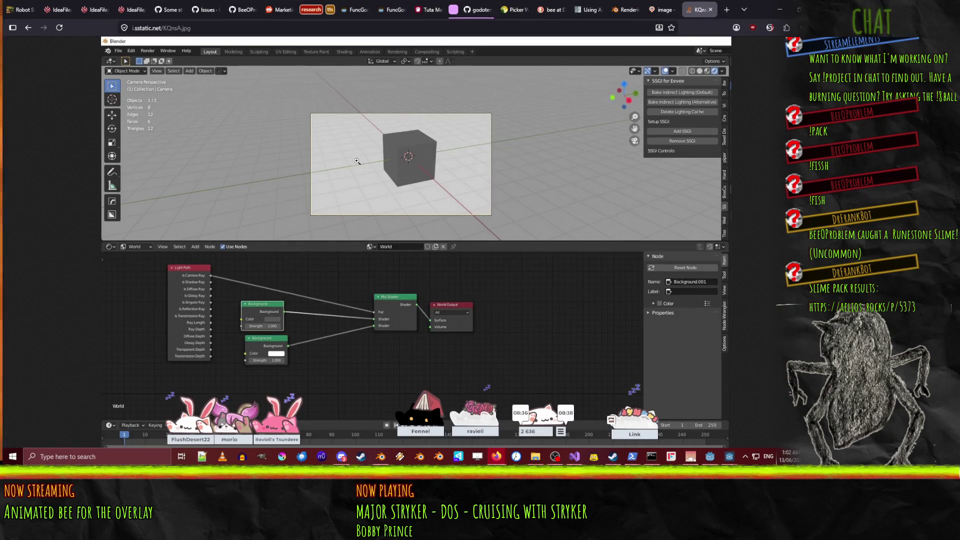
left_click(26, 28)
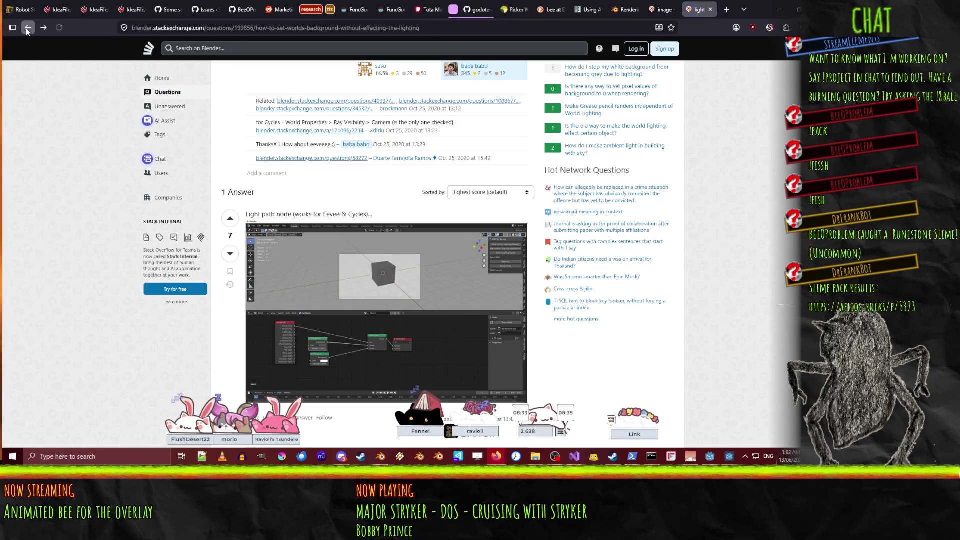
left_click(26, 28)
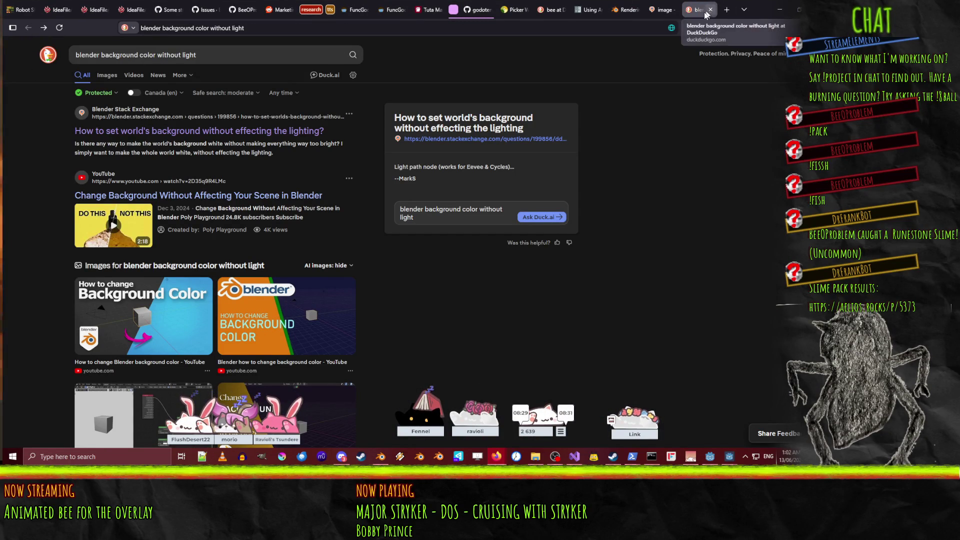
left_click(150, 54)
type("blende")
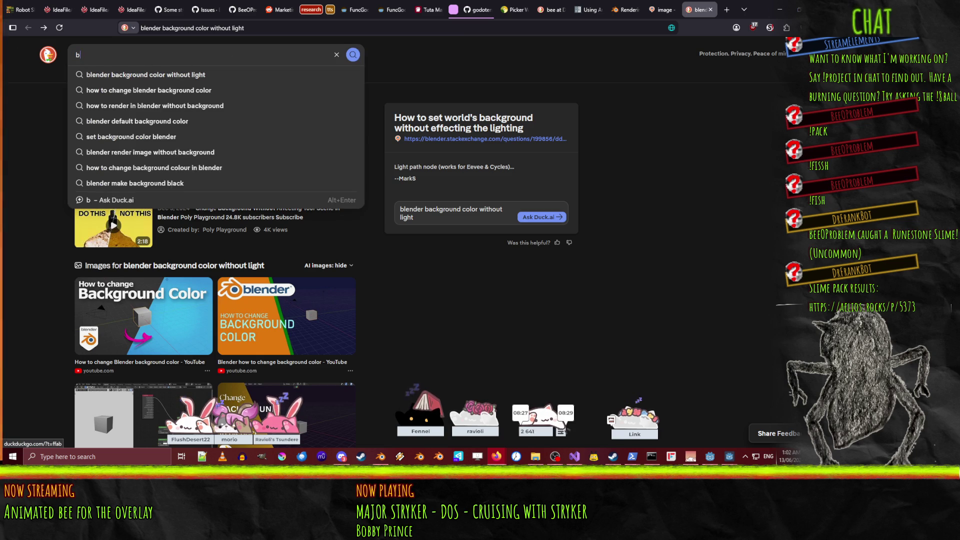
key("BackSpace")
key("BackSpace")
key("BackSpace")
type("e")
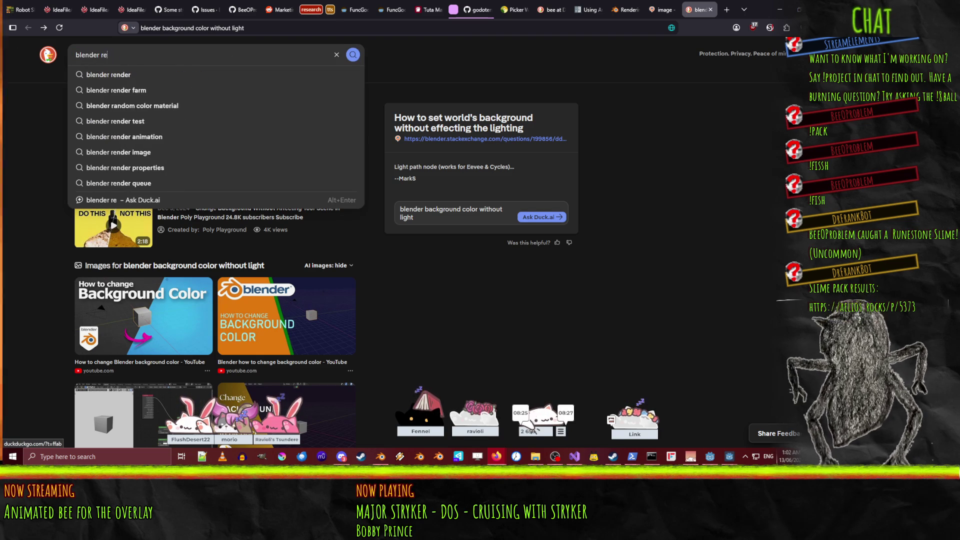
type("nder animation")
key("Return")
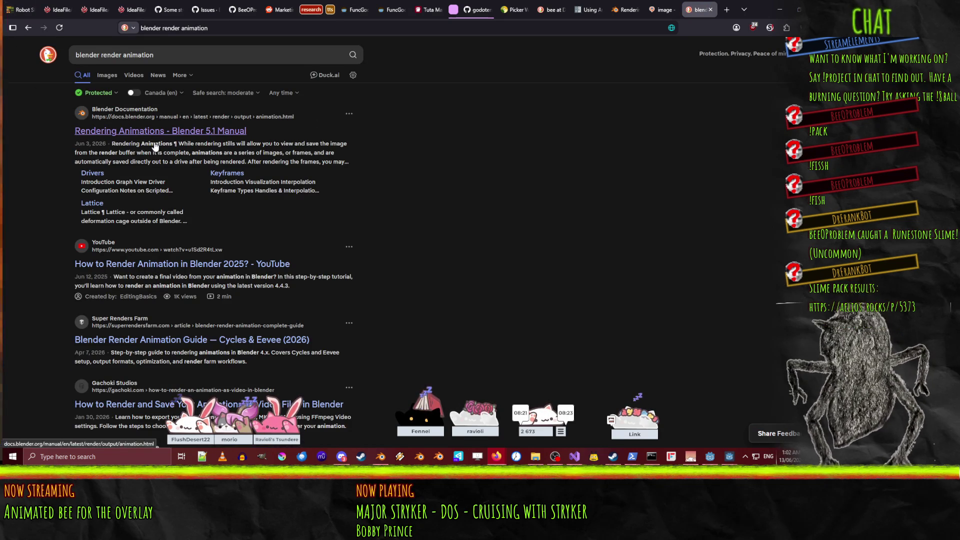
- Read through the SuperRenders animation guide, go back to the results, and return to Blender
scroll(28, 260, "down", 3)
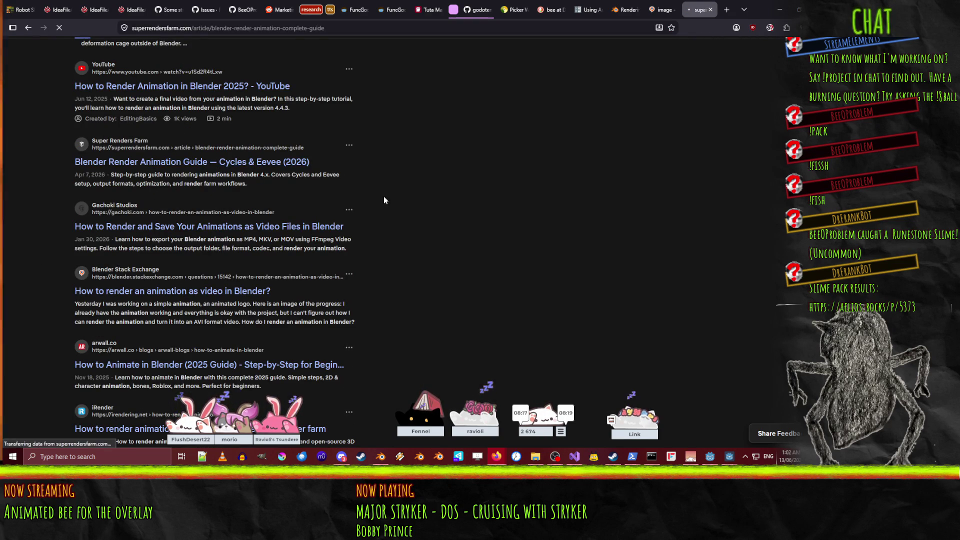
scroll(385, 200, "down", 6)
scroll(394, 217, "down", 3)
scroll(146, 184, "down", 5)
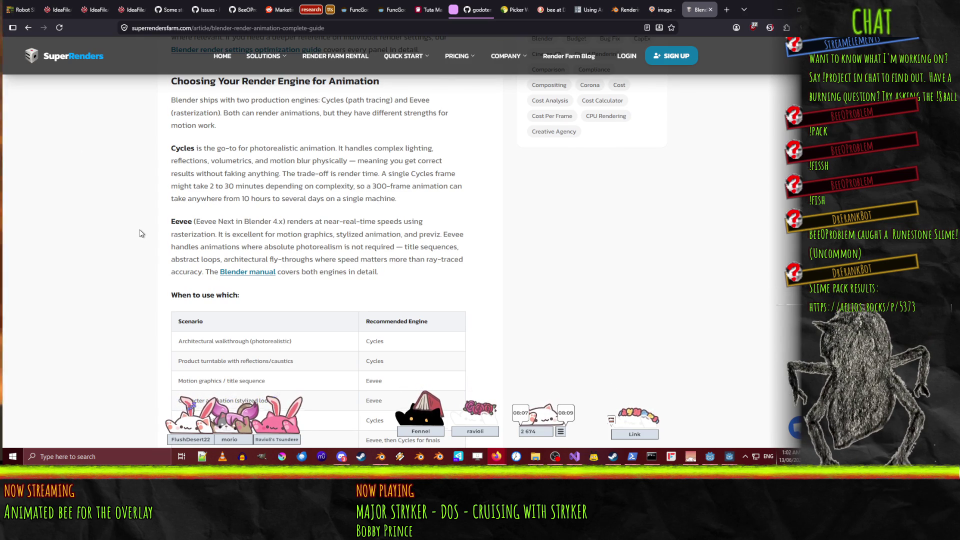
scroll(141, 233, "down", 2)
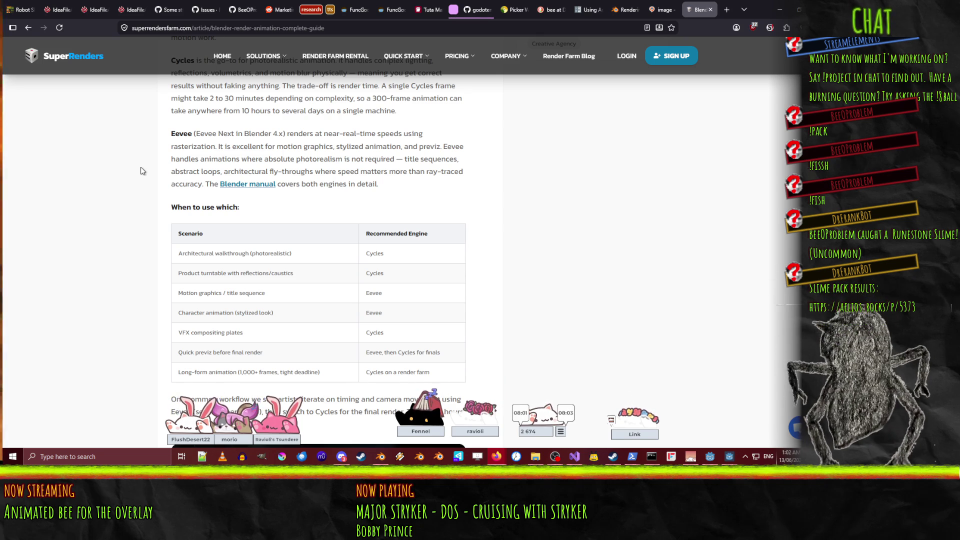
scroll(143, 171, "down", 4)
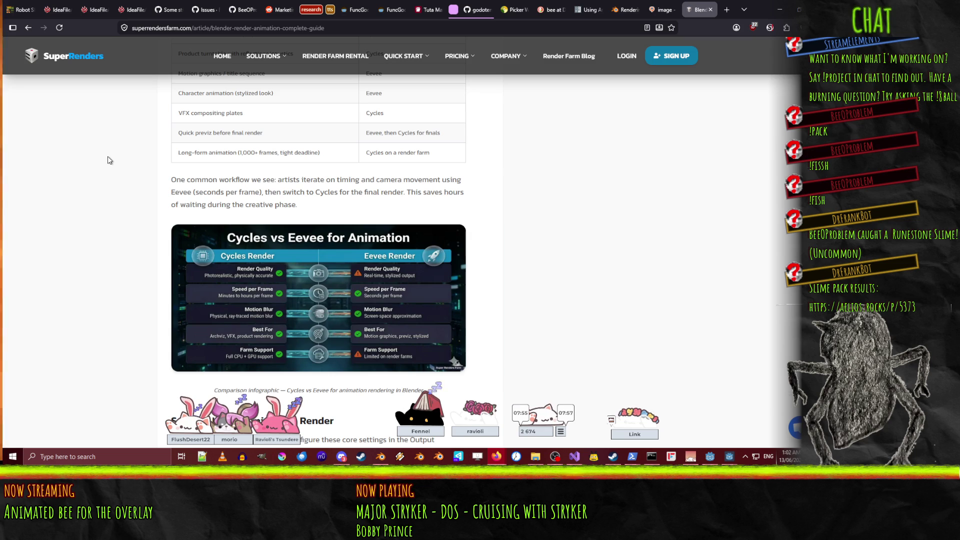
scroll(110, 162, "down", 4)
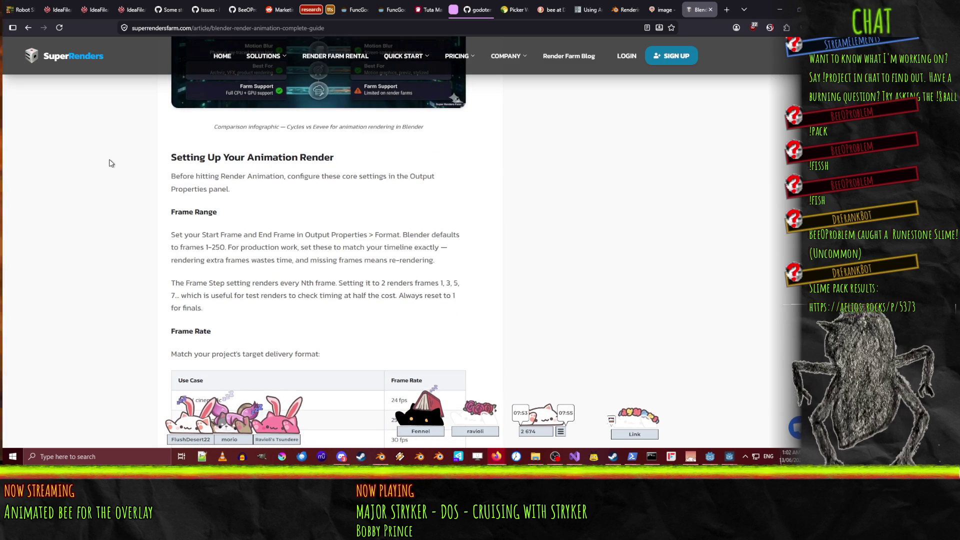
scroll(111, 164, "down", 2)
scroll(110, 163, "down", 1)
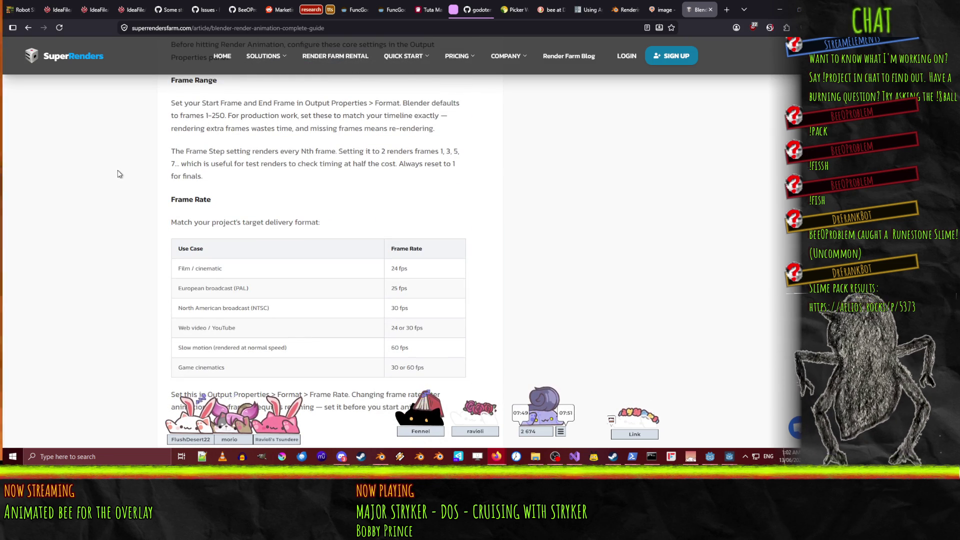
scroll(121, 176, "down", 3)
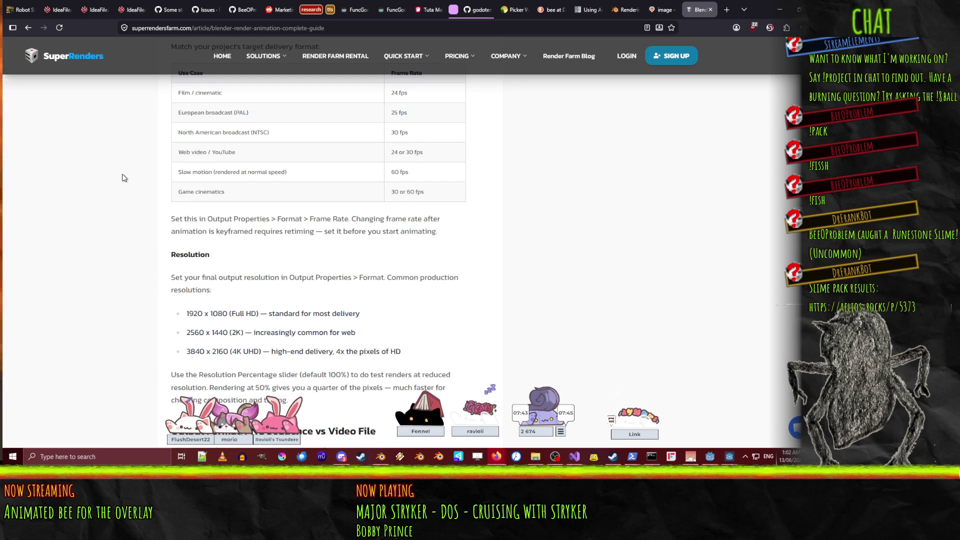
scroll(122, 178, "down", 2)
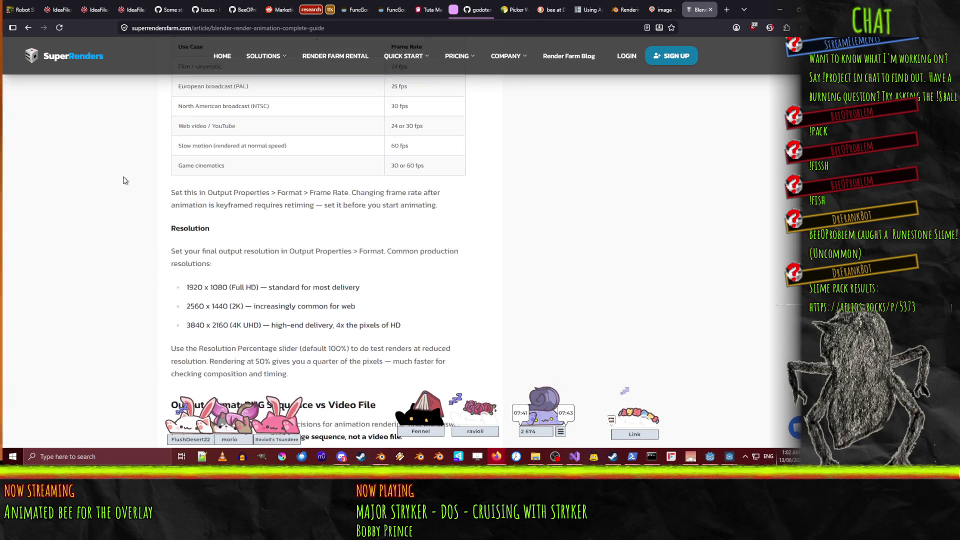
scroll(125, 180, "down", 2)
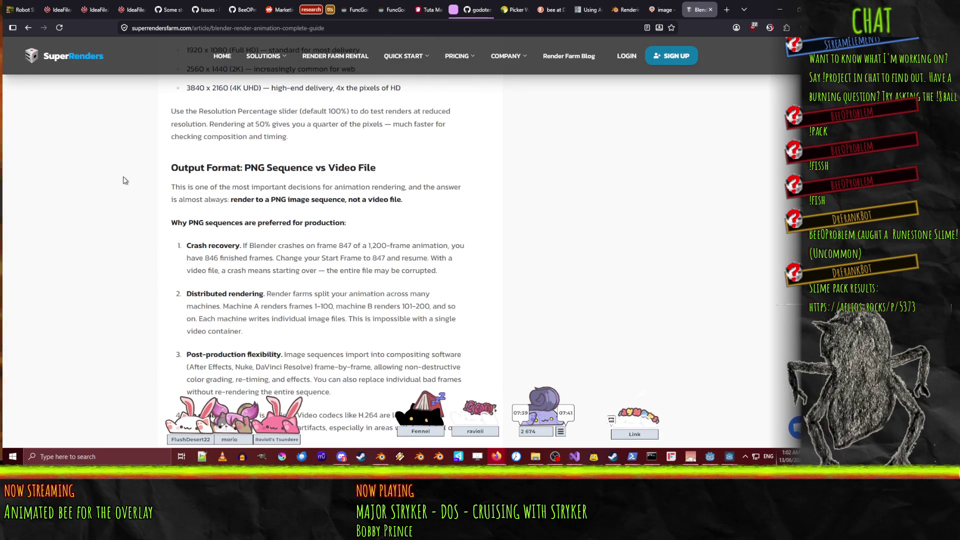
scroll(125, 180, "down", 5)
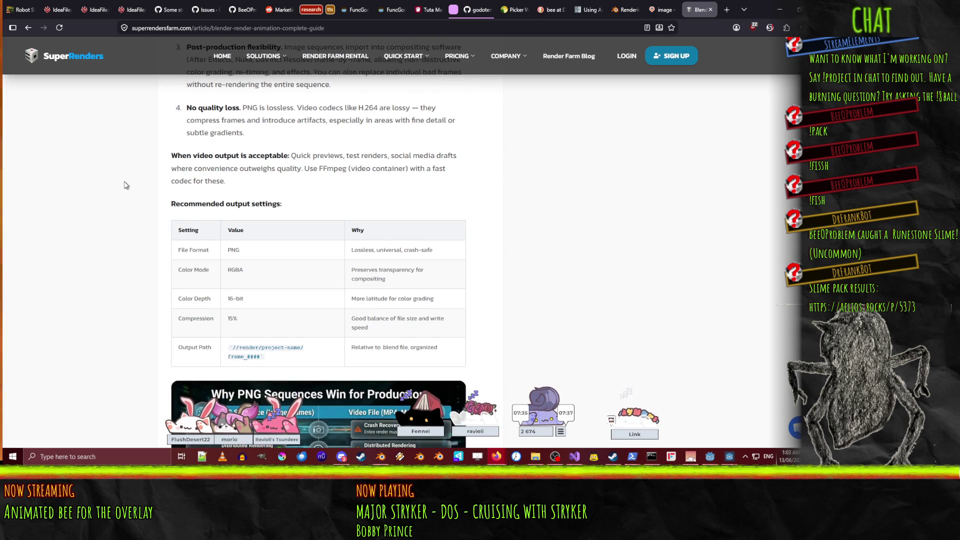
scroll(126, 186, "down", 2)
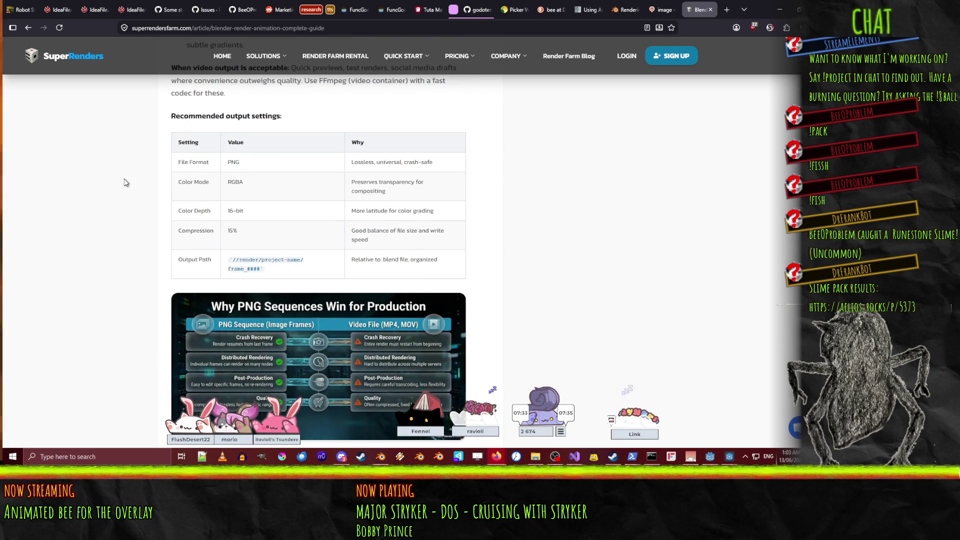
scroll(75, 178, "down", 7)
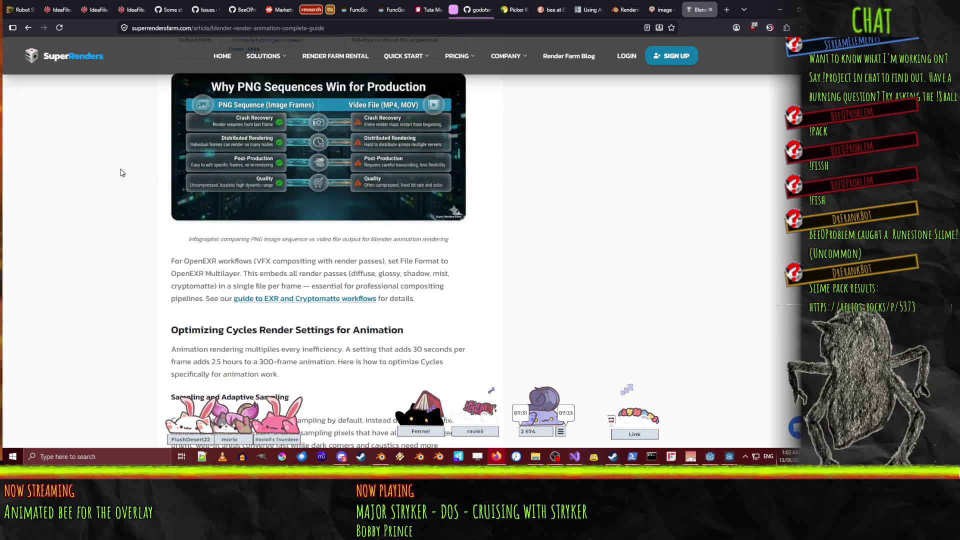
scroll(122, 173, "down", 2)
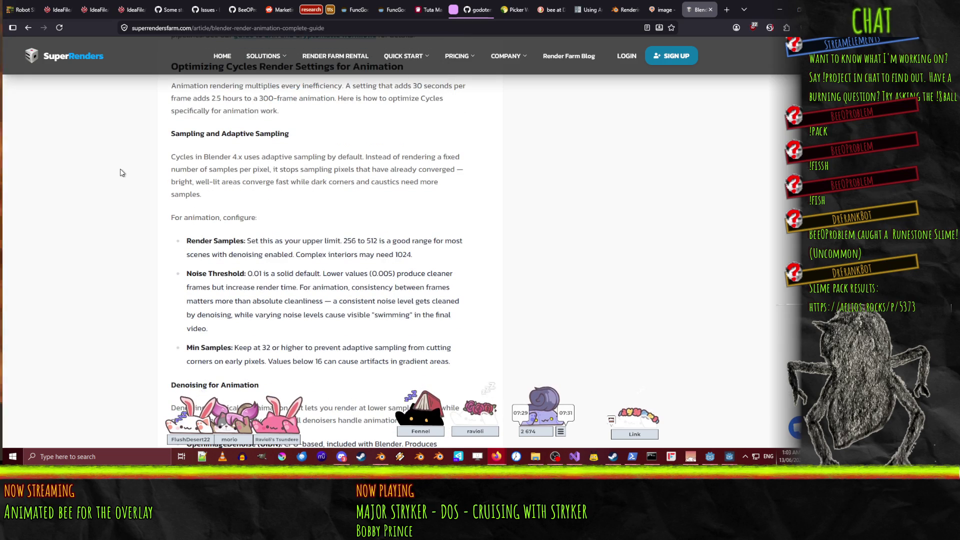
scroll(120, 173, "down", 3)
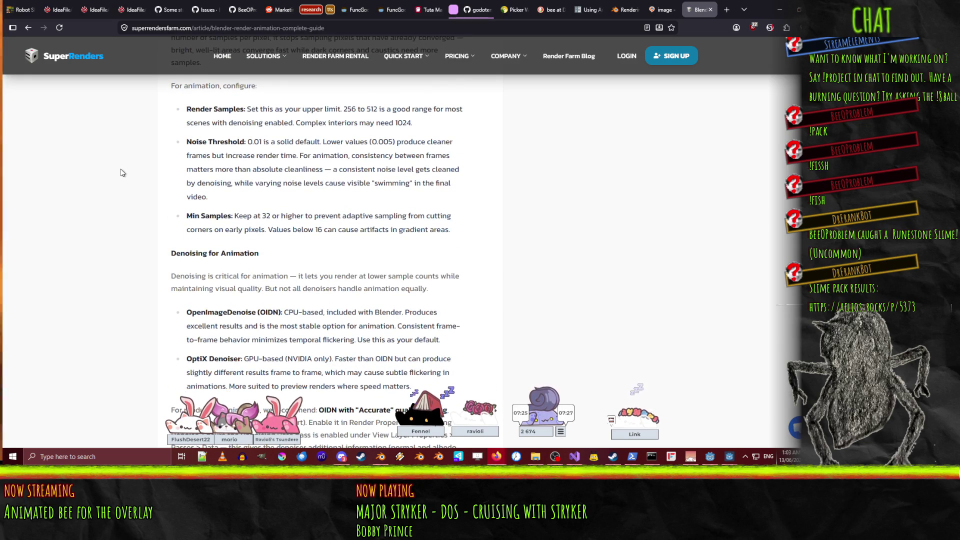
scroll(122, 175, "down", 4)
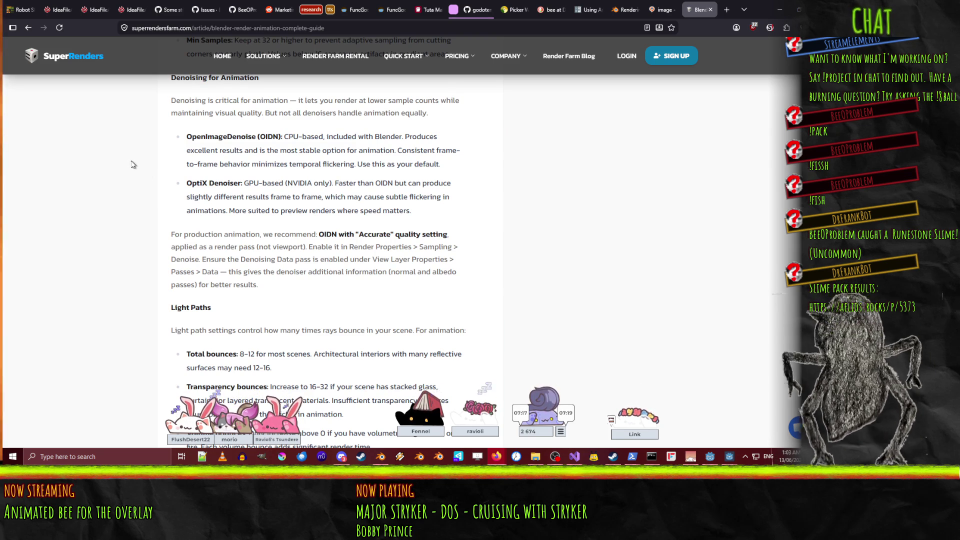
scroll(133, 176, "down", 5)
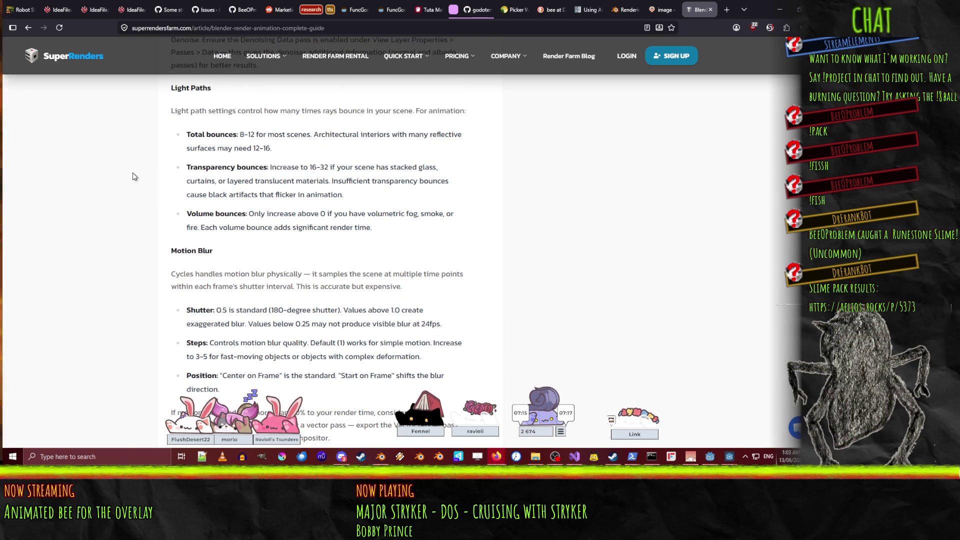
scroll(134, 176, "down", 4)
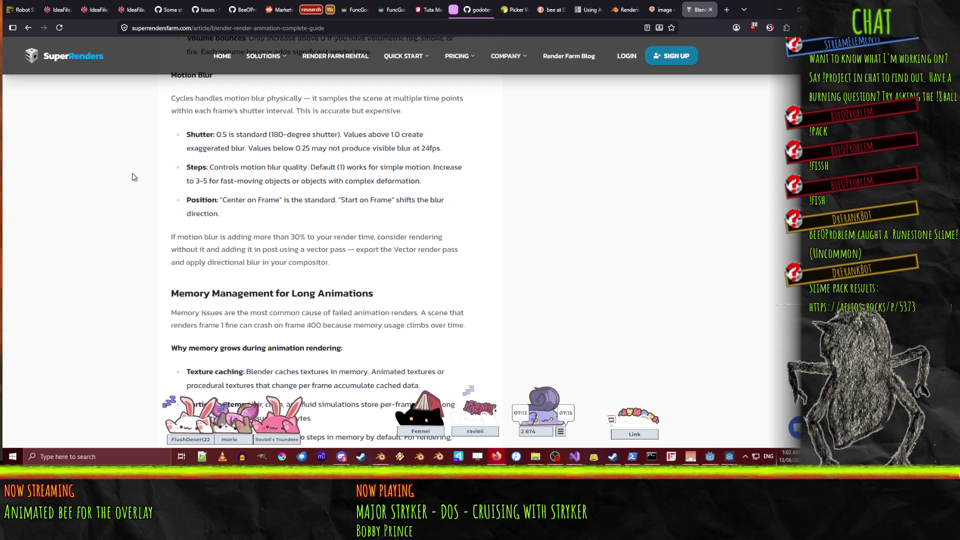
scroll(133, 176, "down", 3)
scroll(133, 176, "down", 5)
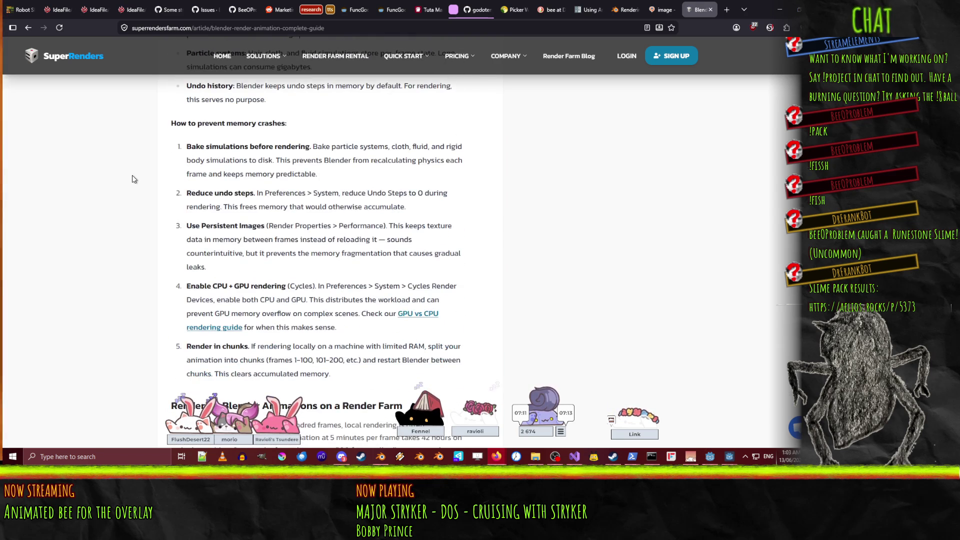
scroll(133, 178, "down", 5)
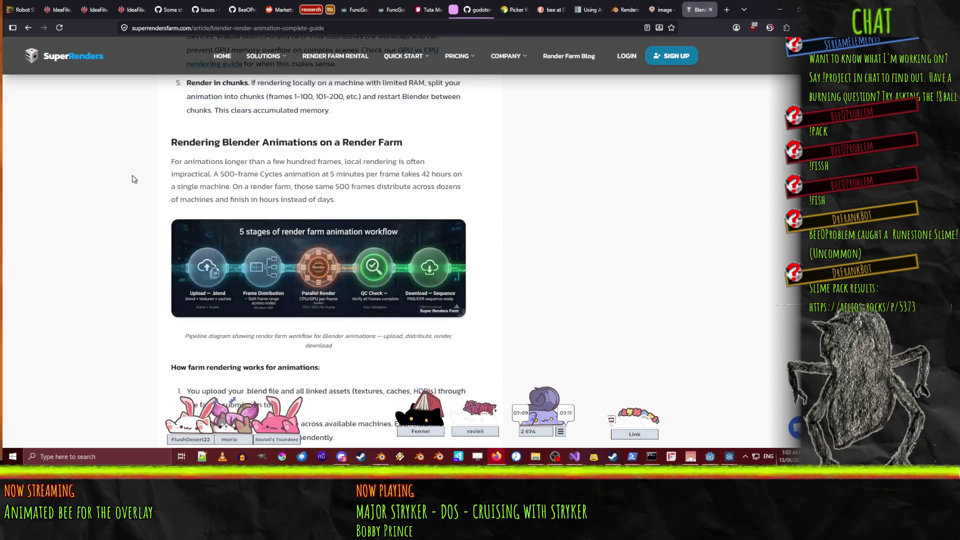
scroll(132, 175, "down", 5)
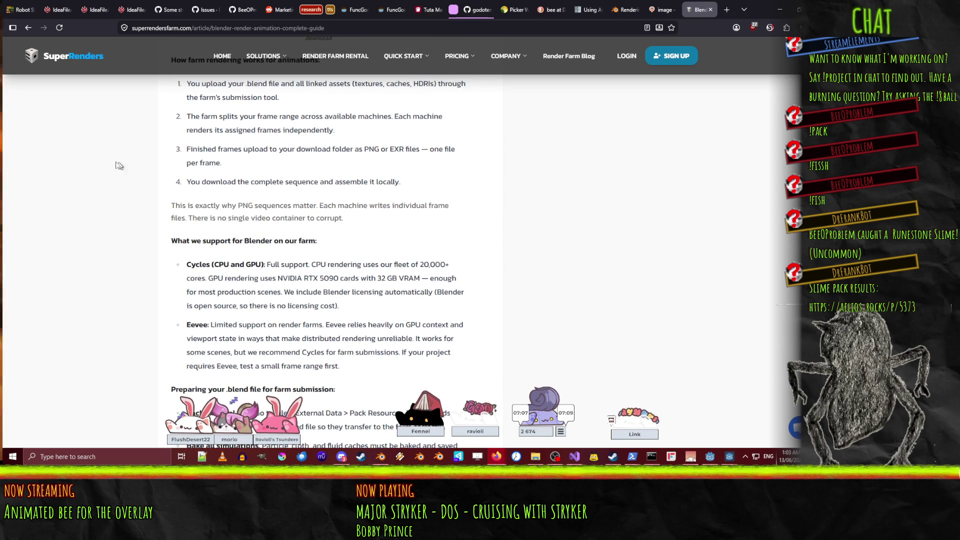
left_click(29, 27)
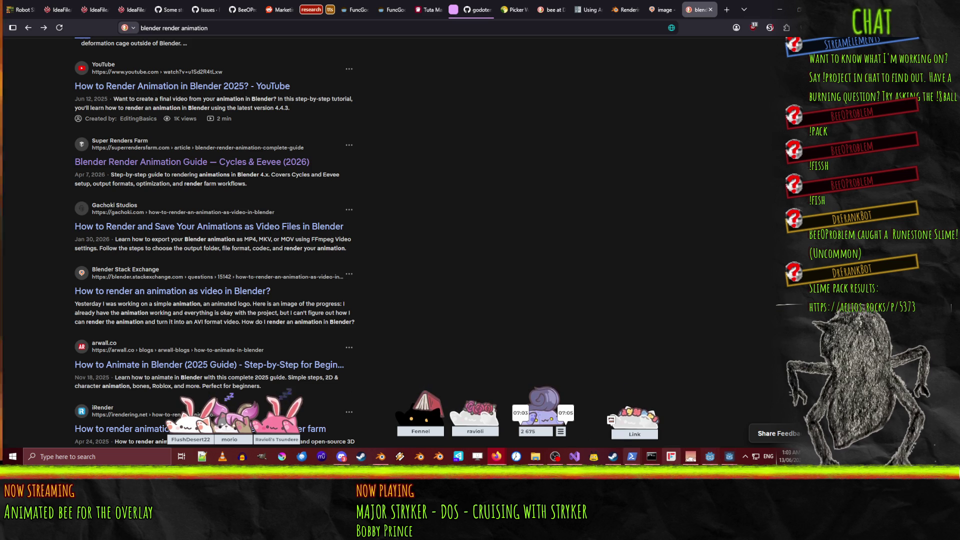
left_click(379, 457)
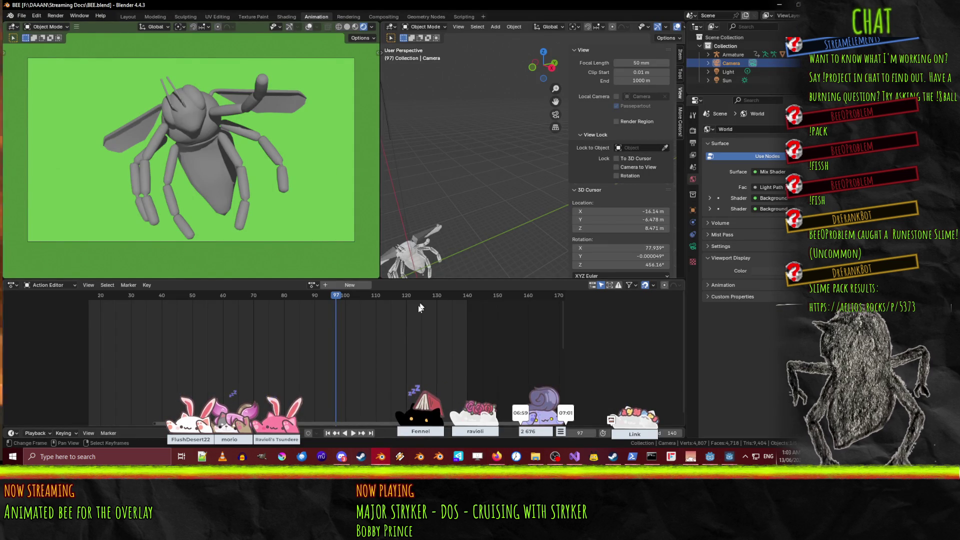
- Play the bee animation from the timeline and then pause it to check the motion
key("space")
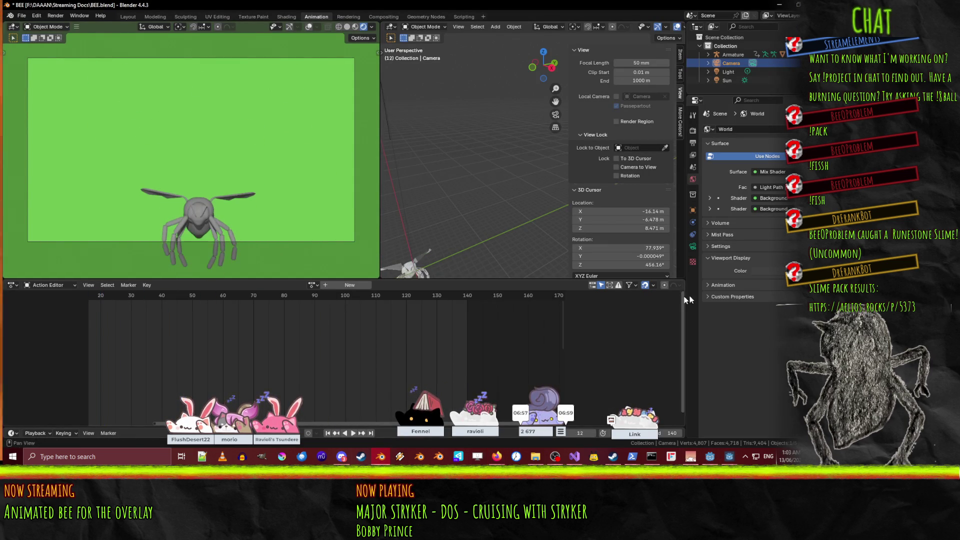
left_click(312, 285)
left_click(312, 285)
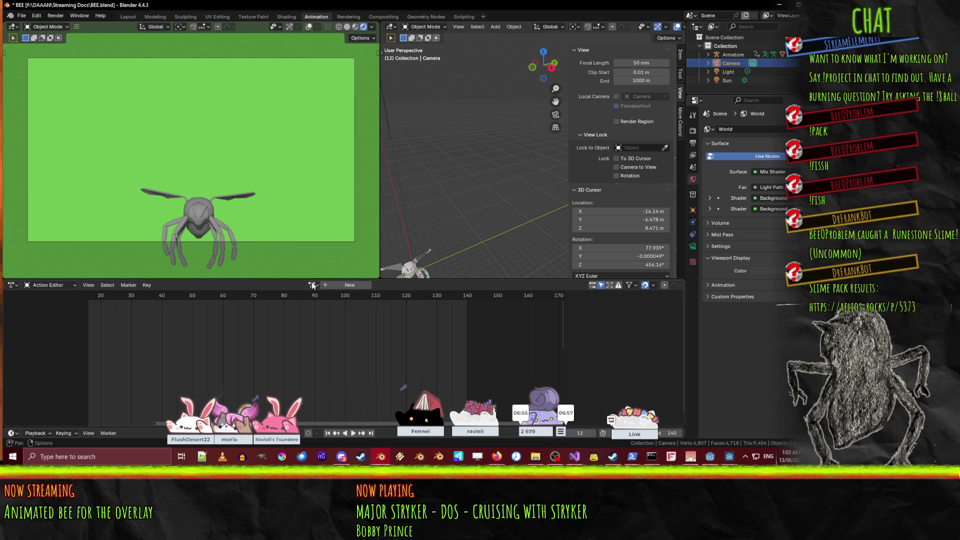
left_click(350, 434)
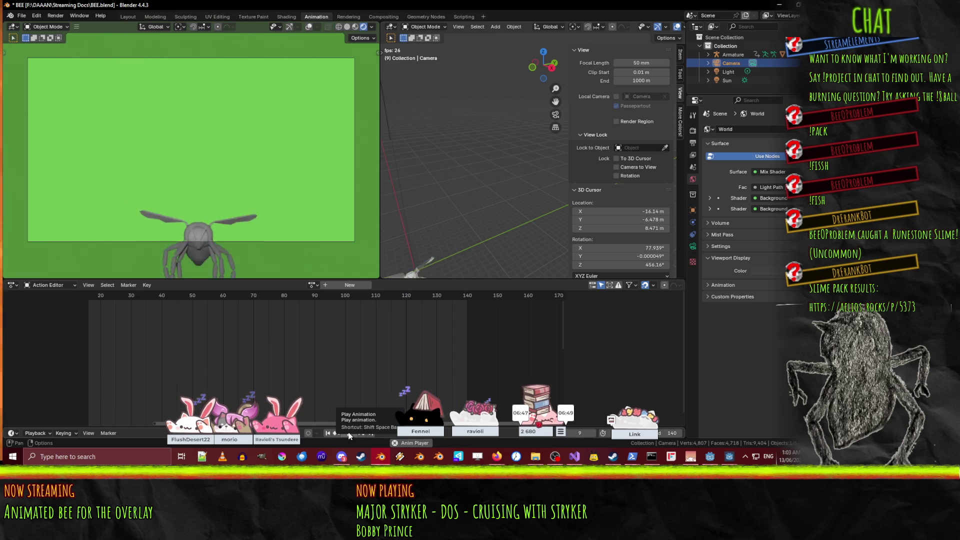
left_click(350, 434)
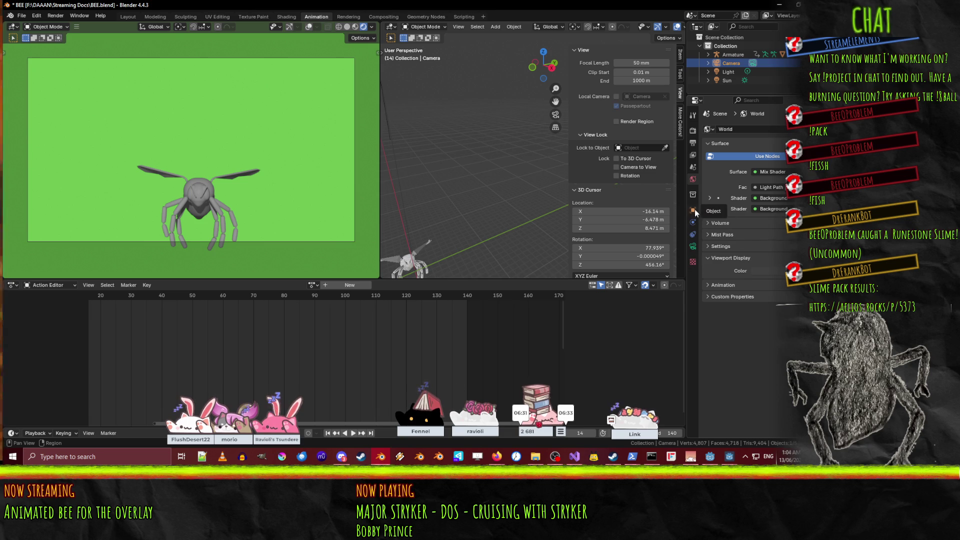
- Set the render resolution to 960 × 540 using 1920*.5 and 1080*.5 in Output Properties
left_click(692, 167)
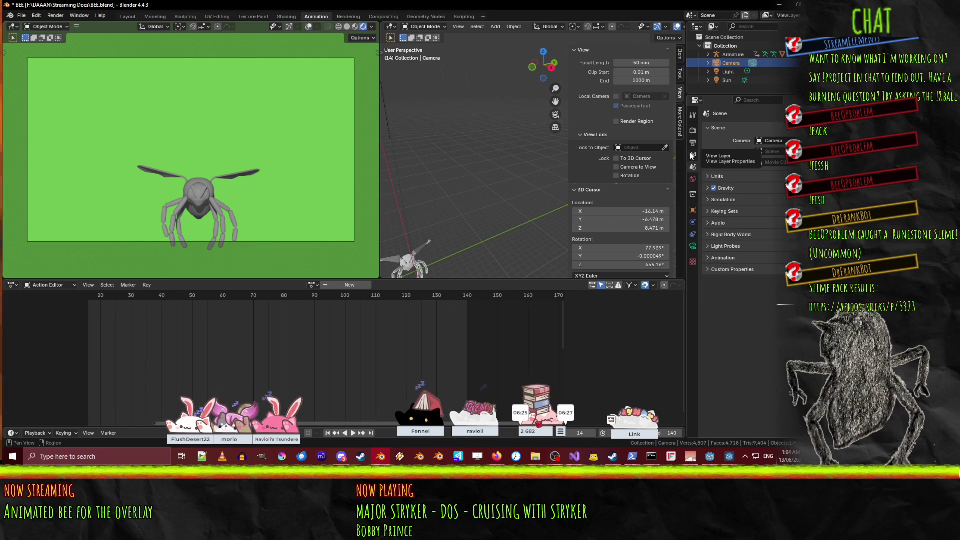
left_click(692, 143)
type("1920*.5")
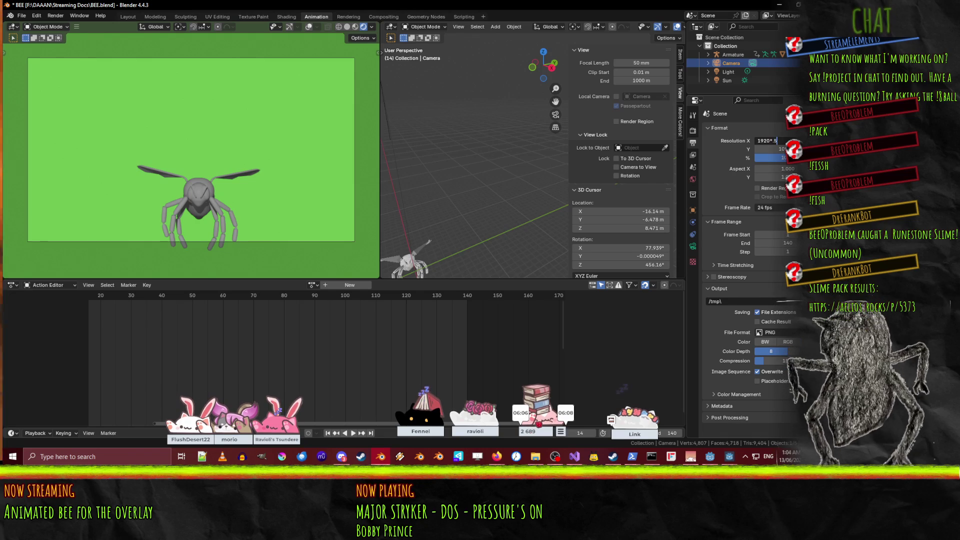
key("Return")
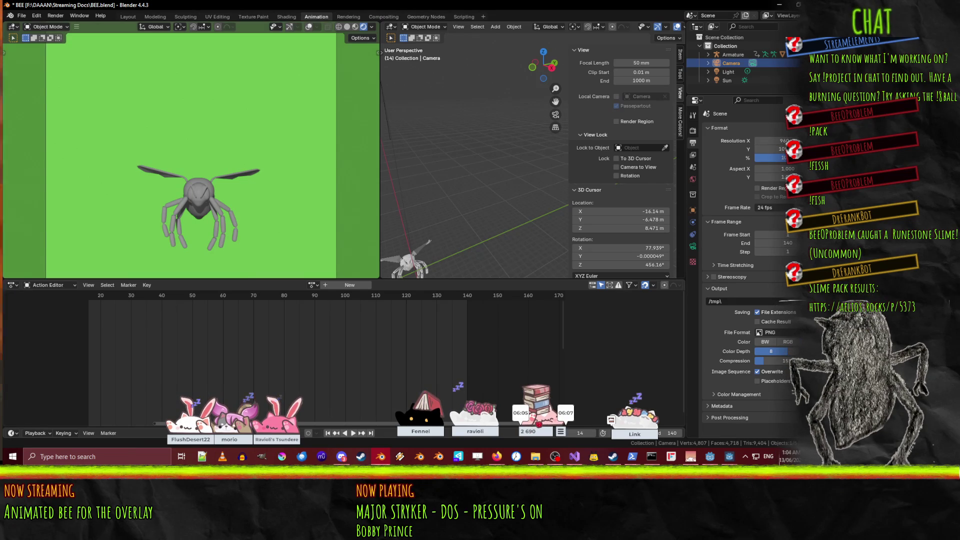
left_click(771, 149)
type("*")
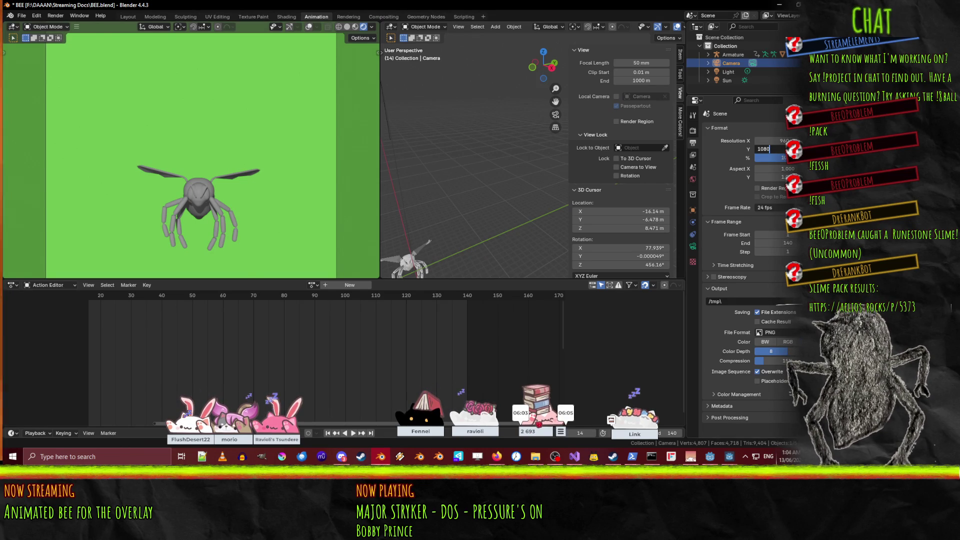
type(".5")
key("Return")
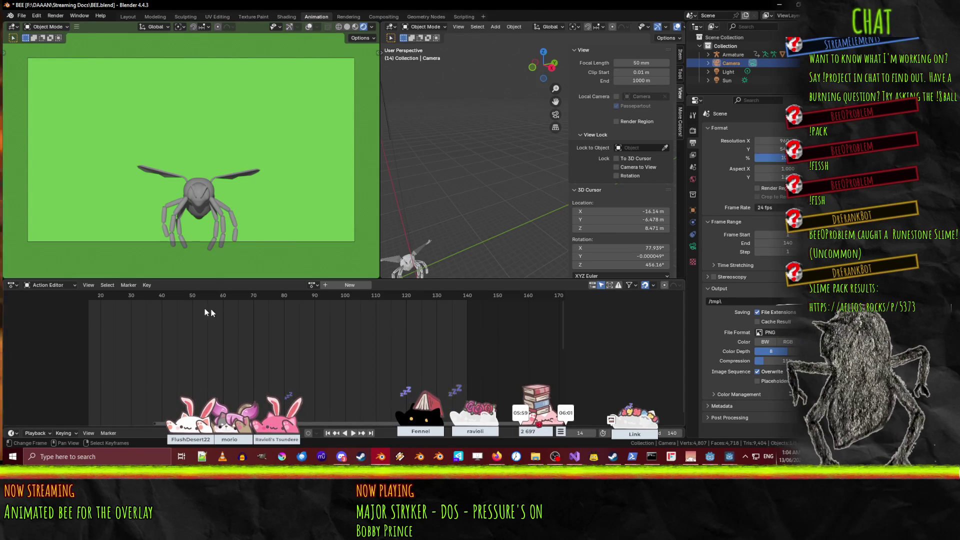
- Play and scrub the animation to check the new framing, stopping at frame 88
key("space")
left_click_drag(212, 302, 263, 312)
key("space")
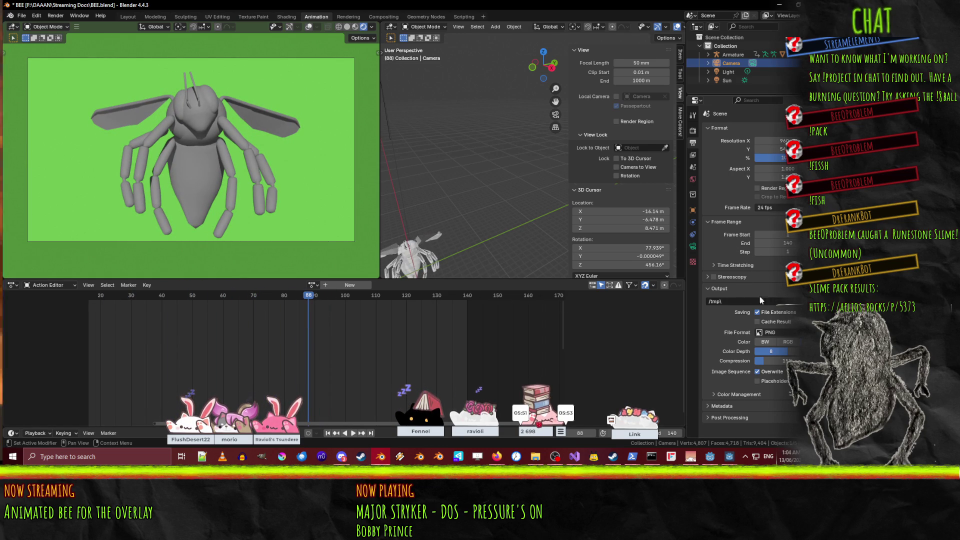
- Switch File Format to FFmpeg Video, set the Encoding container to MPEG-4, and save BEE.blend
left_click(780, 332)
left_click(784, 357)
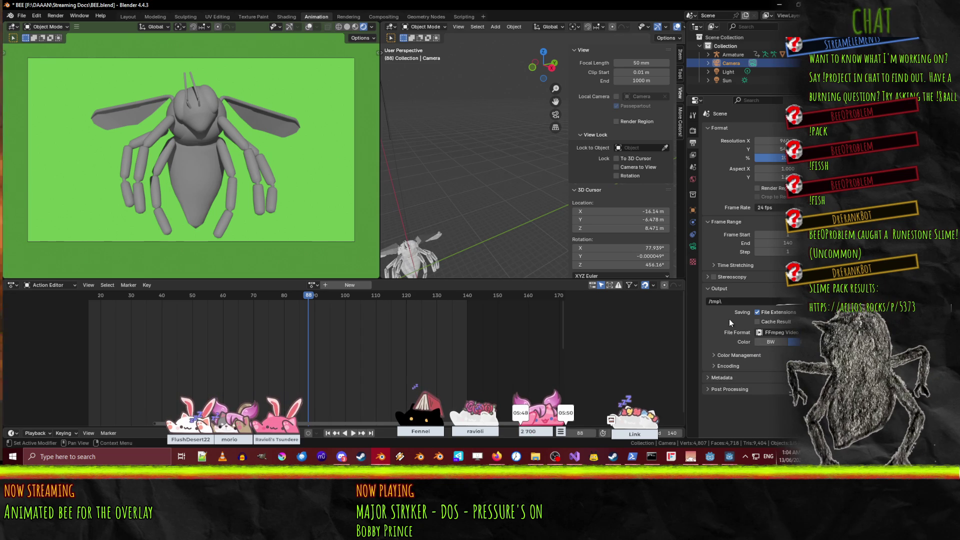
left_click(742, 357)
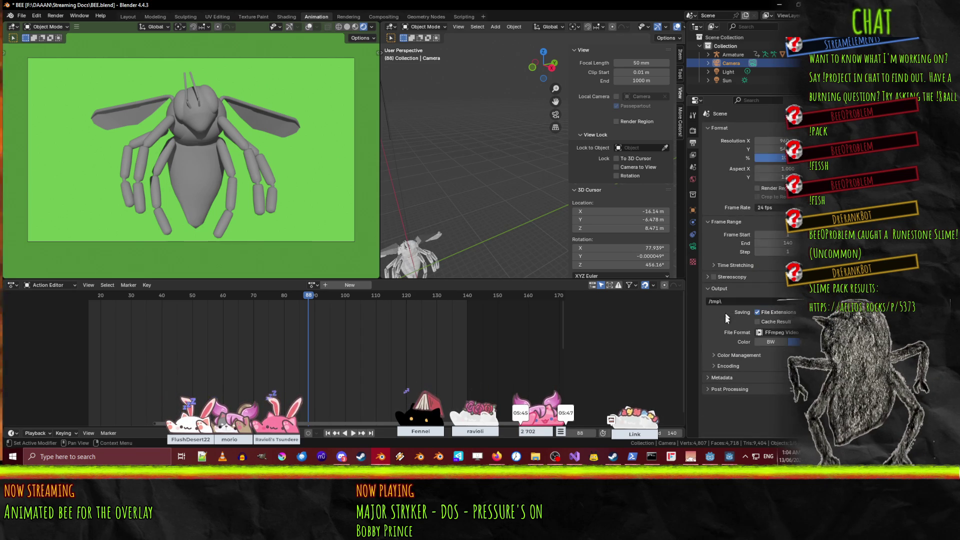
left_click(728, 366)
scroll(730, 361, "down", 5)
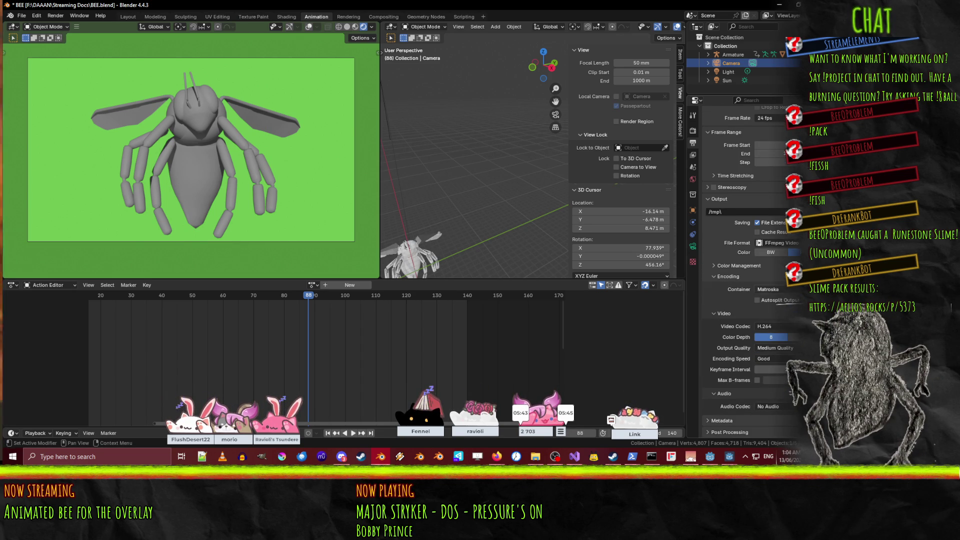
left_click(770, 289)
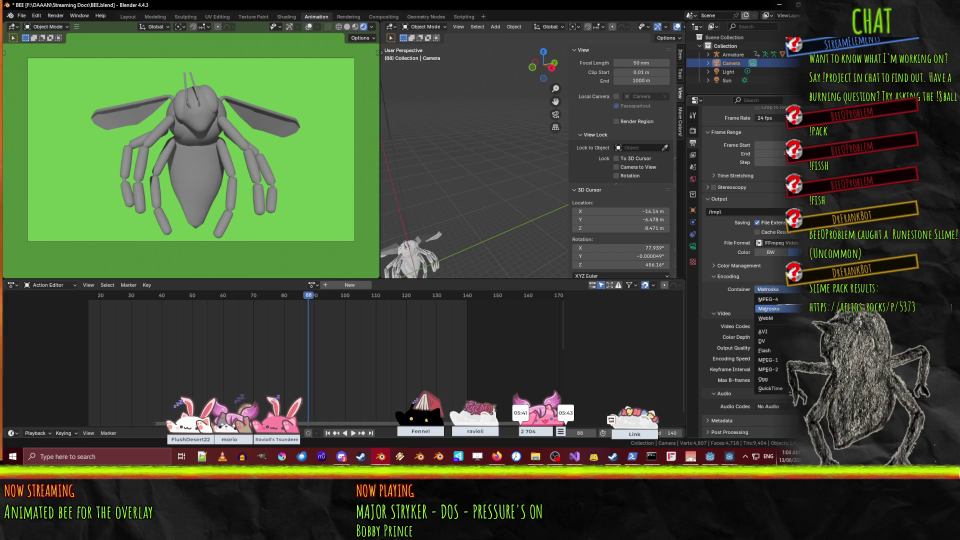
left_click(792, 301)
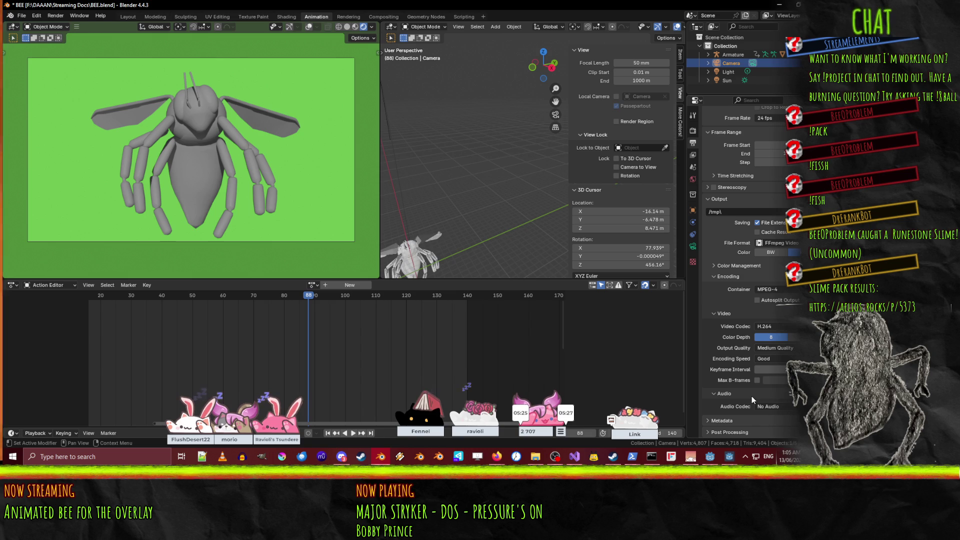
key("ctrl+s")
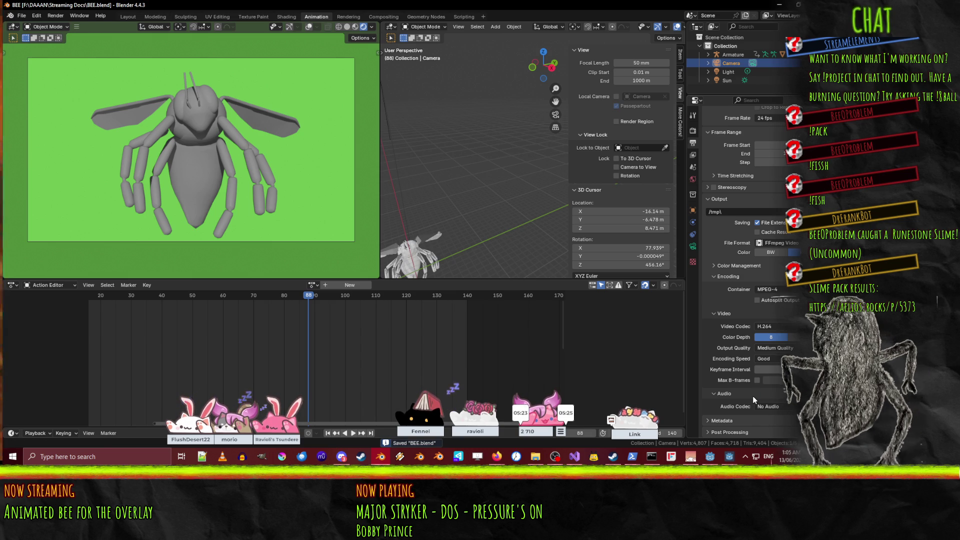
key("shift+F12")
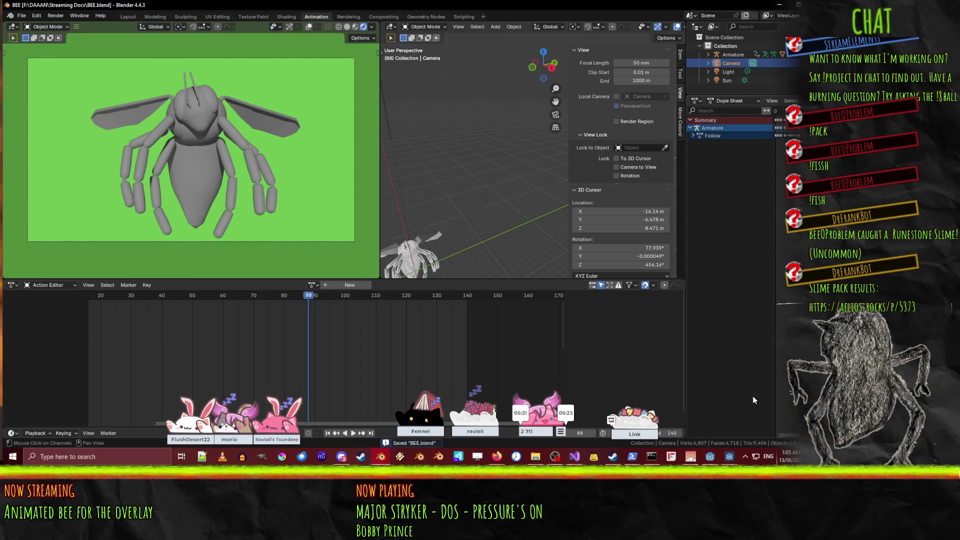
key("shift+F12")
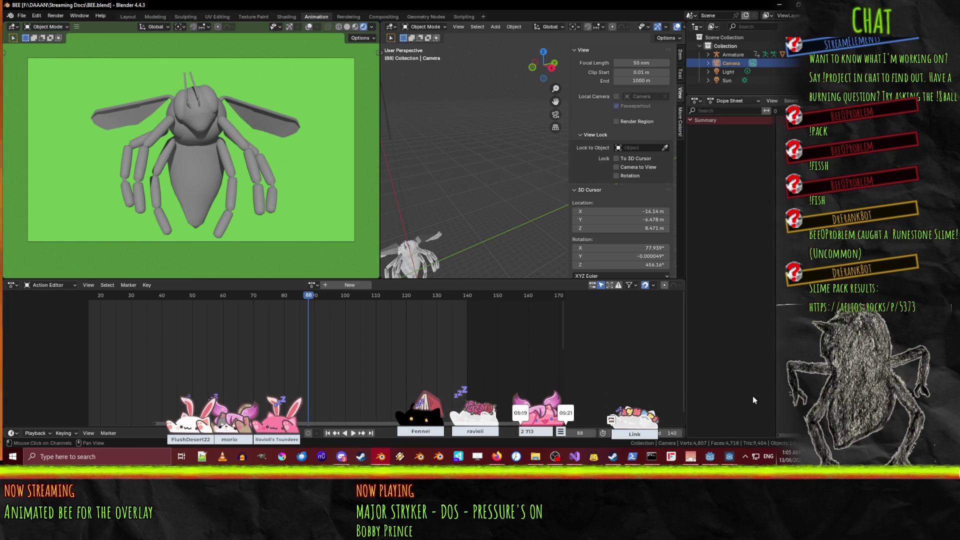
key("shift+F12")
key("shift+F12")
key("shift+F12")
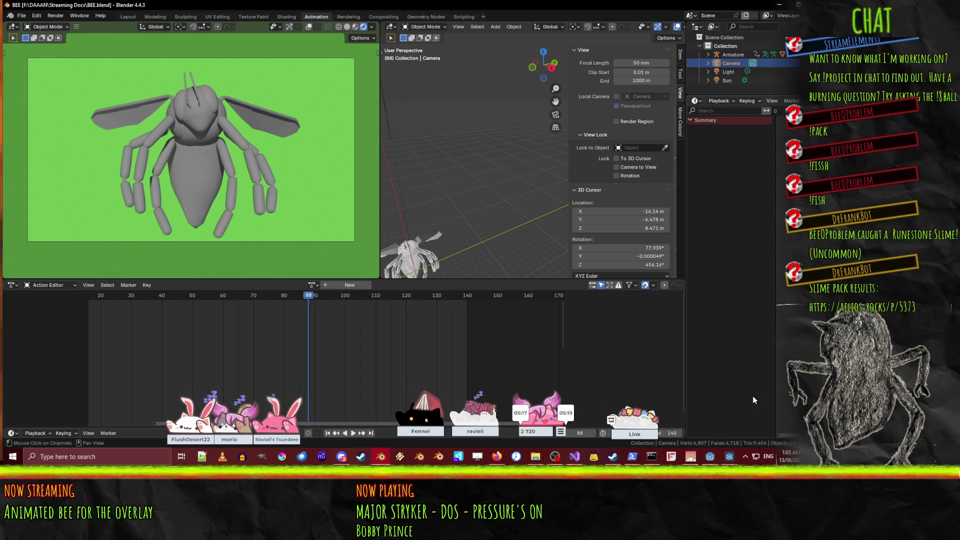
left_click(697, 101)
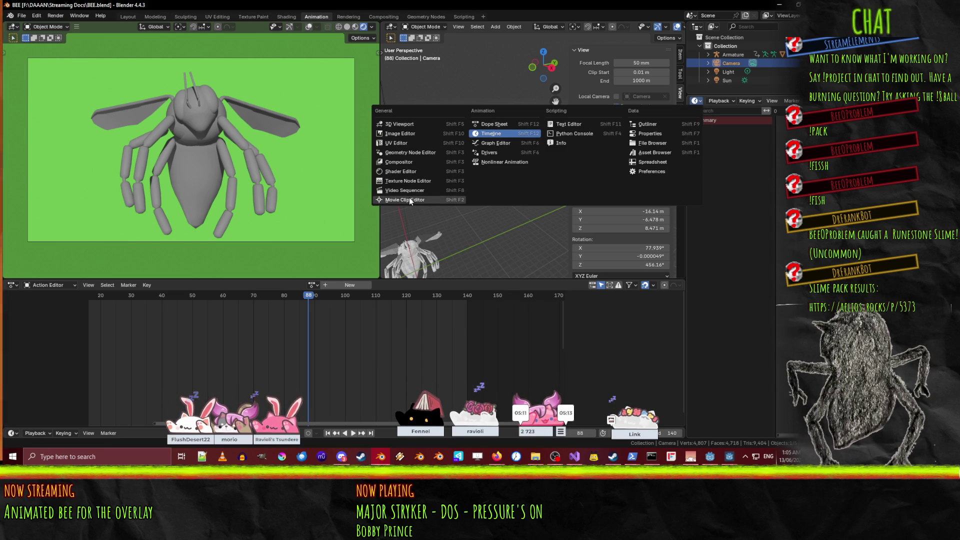
left_click(656, 133)
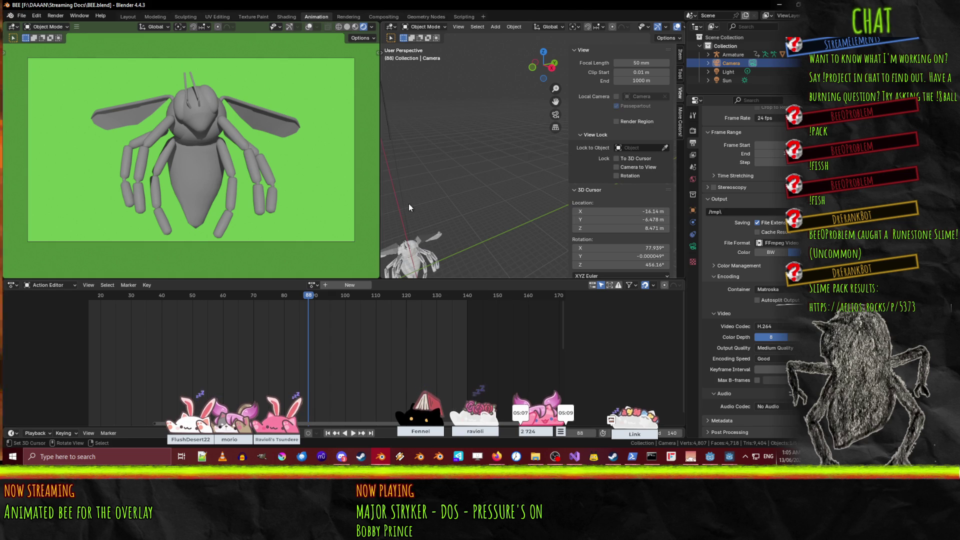
key("F12")
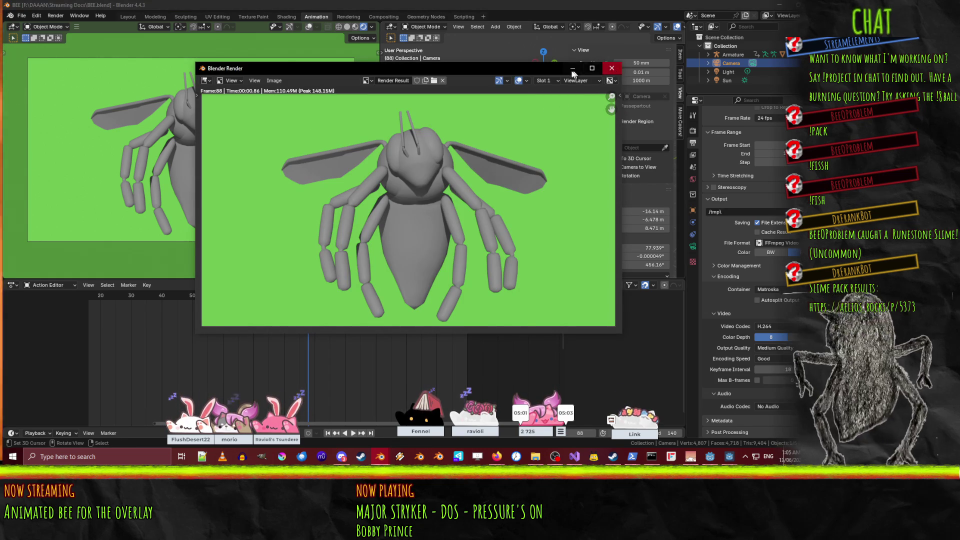
left_click_drag(580, 73, 489, 82)
left_click(520, 76)
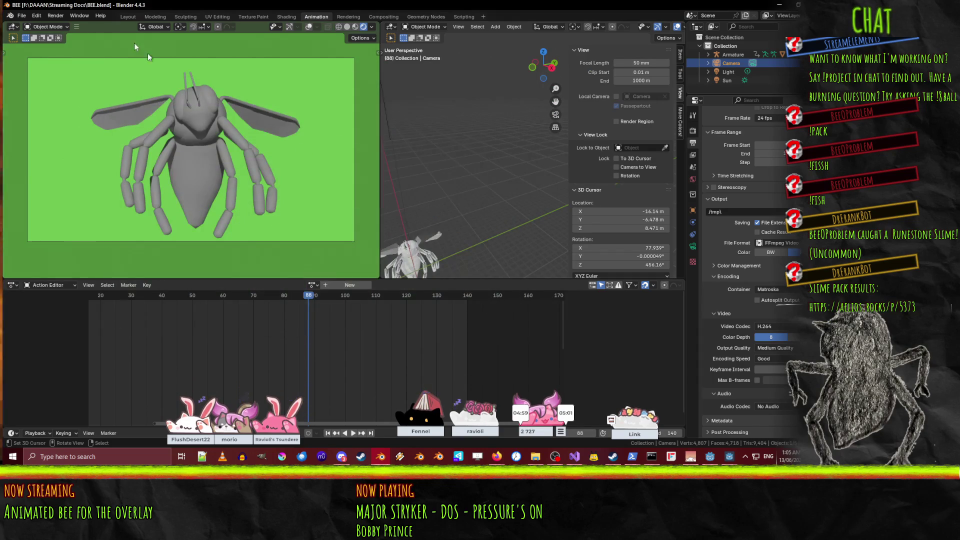
- Render all 140 frames of the bee animation with Render Animation, then move the render window aside
left_click(59, 17)
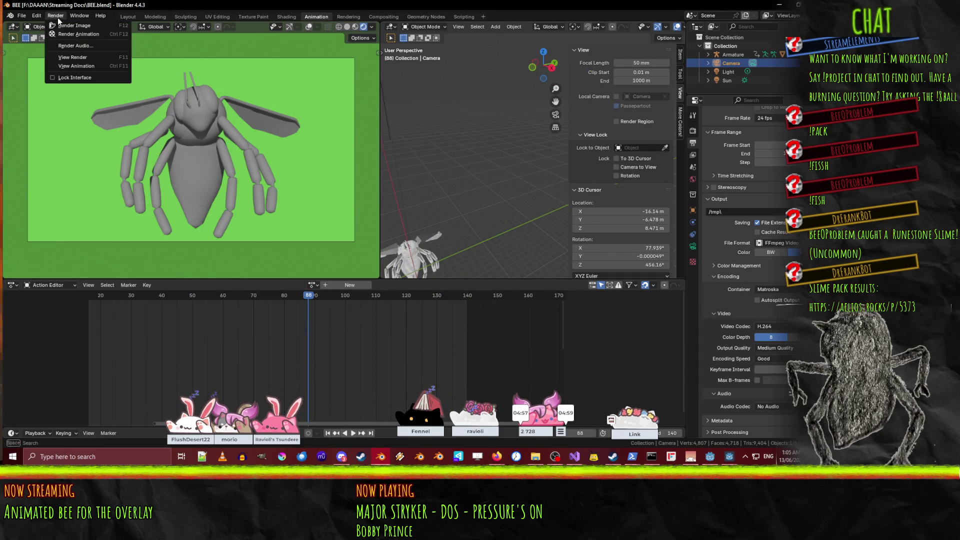
left_click(89, 34)
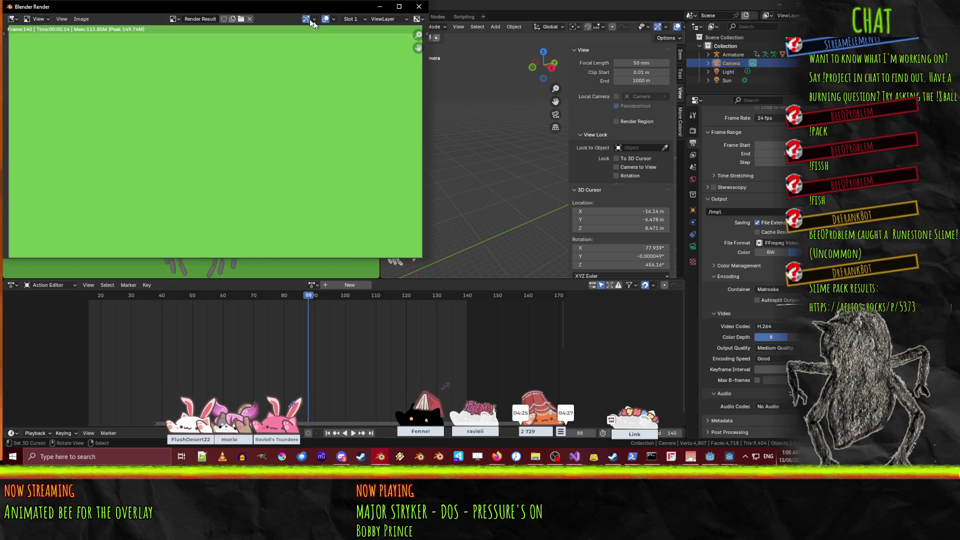
left_click_drag(270, 4, 282, 22)
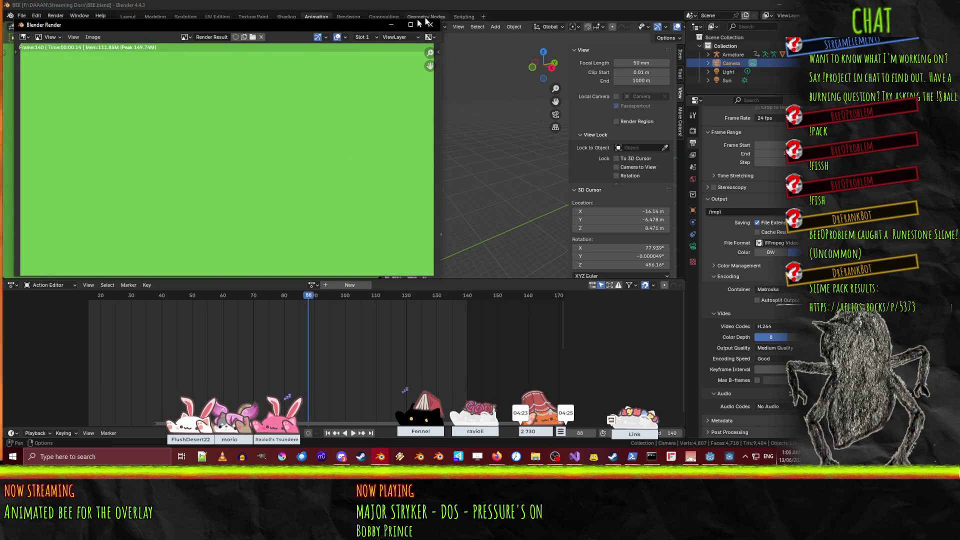
- Cancel an image-open browser, then browse the Output path, which shows 0001-0140.mkv in C:\tmp
left_click(250, 35)
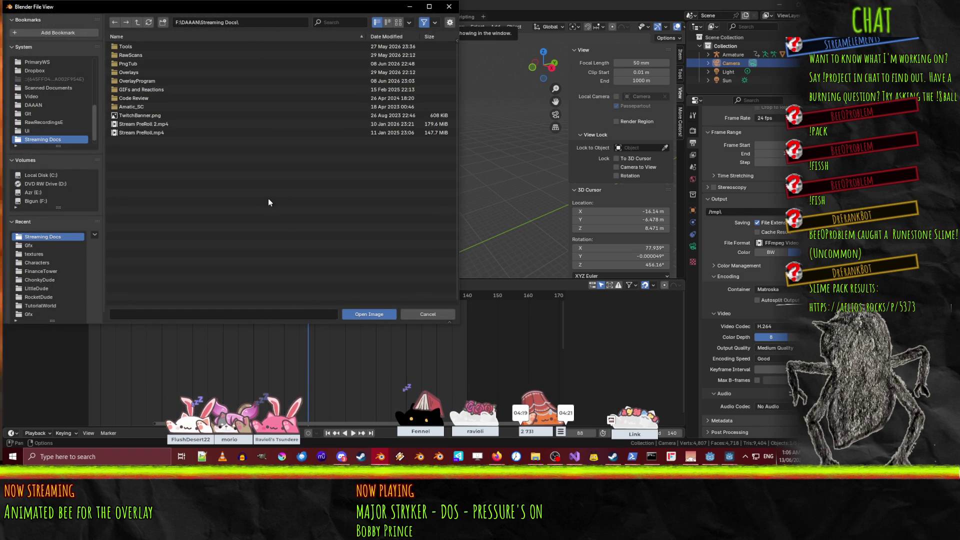
left_click(411, 313)
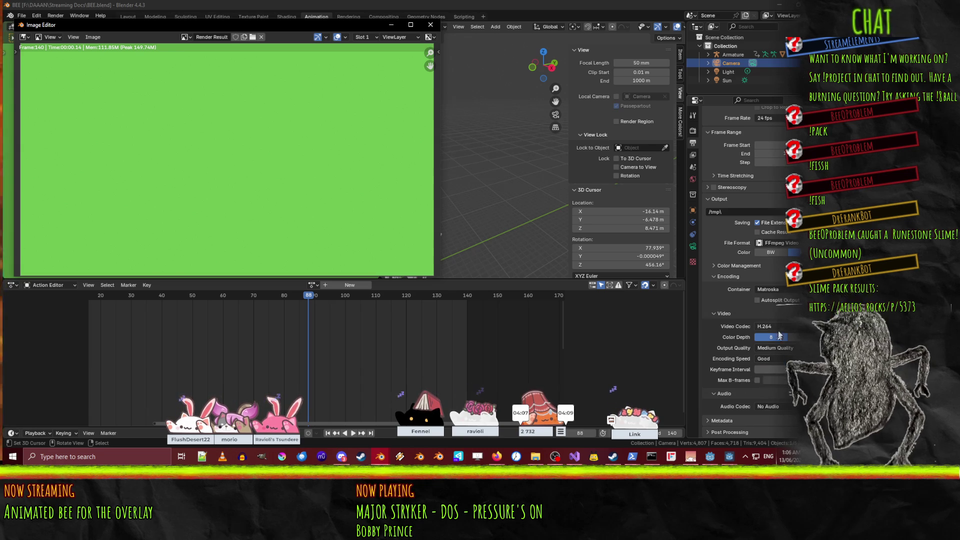
left_click(795, 212)
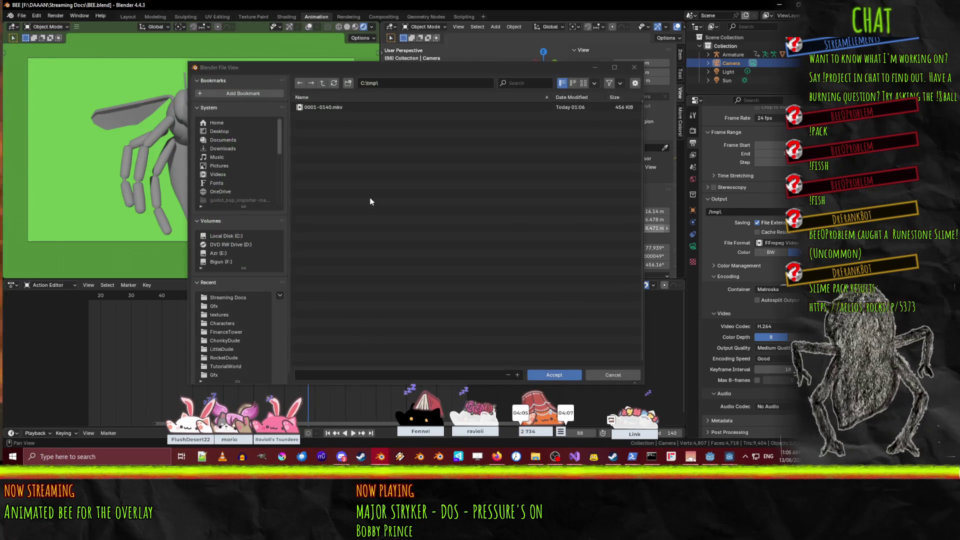
- Set the render output to follow-render-rough.mp4 in F:\DAAAN\Streaming Docs and accept
left_click(398, 107)
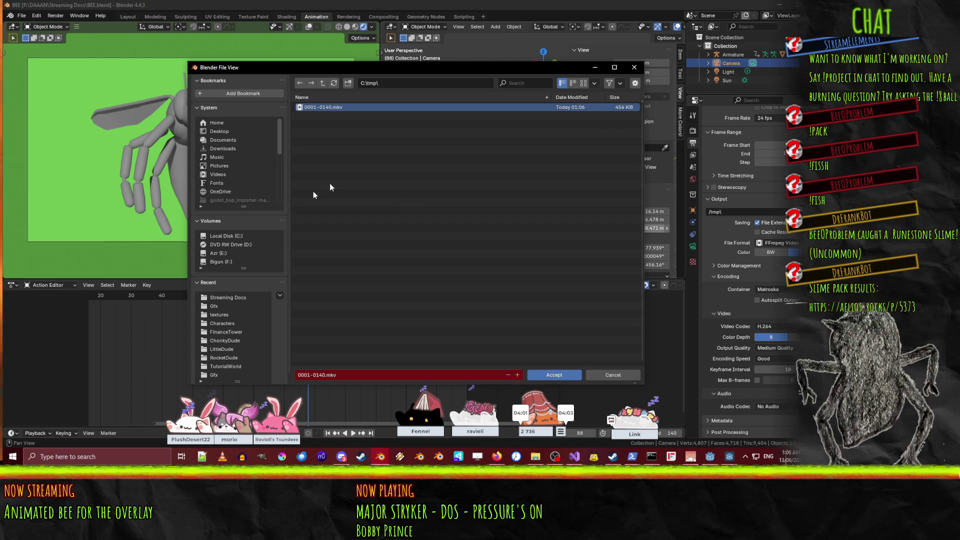
left_click(230, 263)
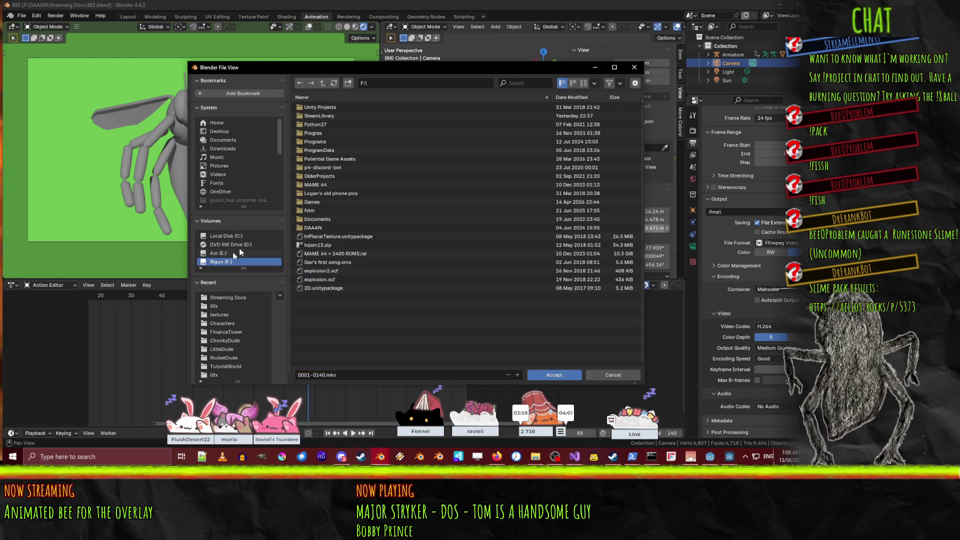
double_click(324, 228)
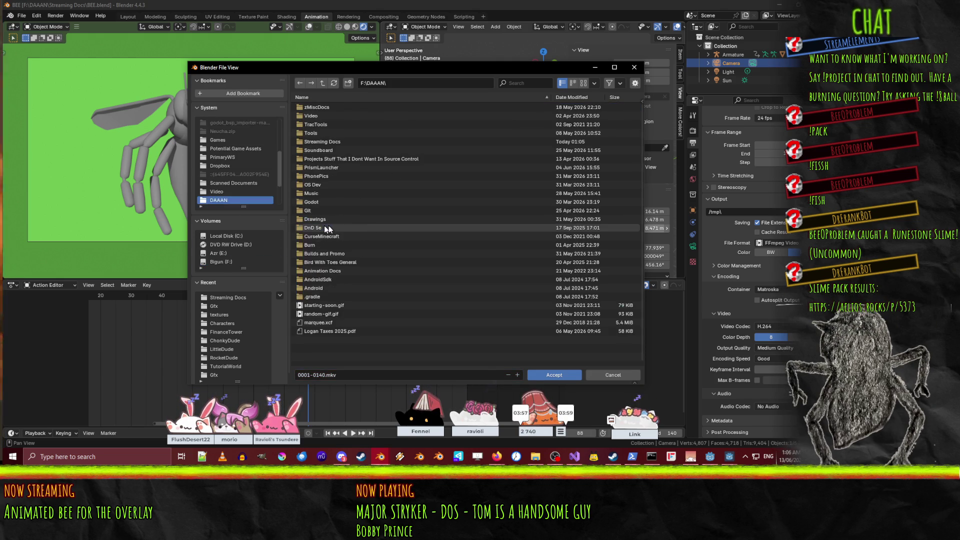
double_click(331, 141)
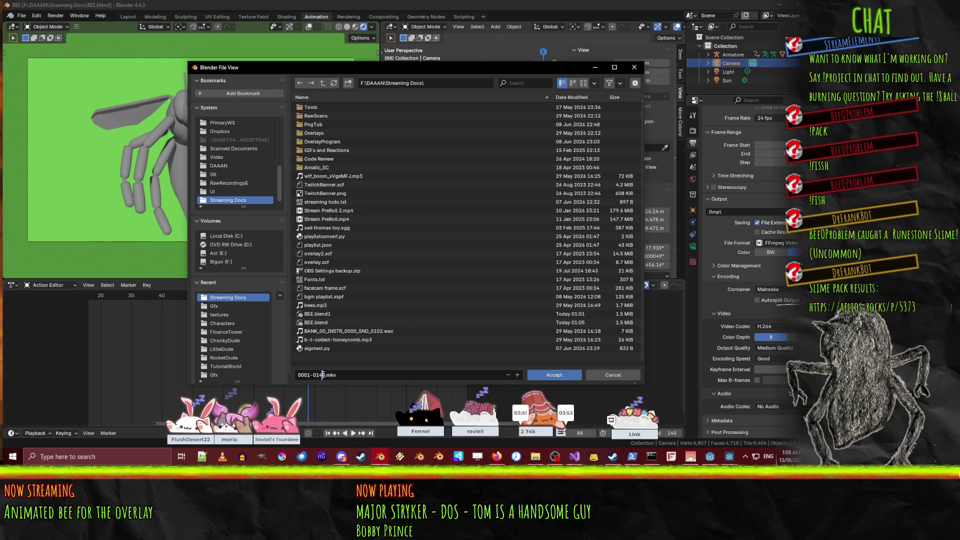
key("ctrl+a")
type("follow-render-rou")
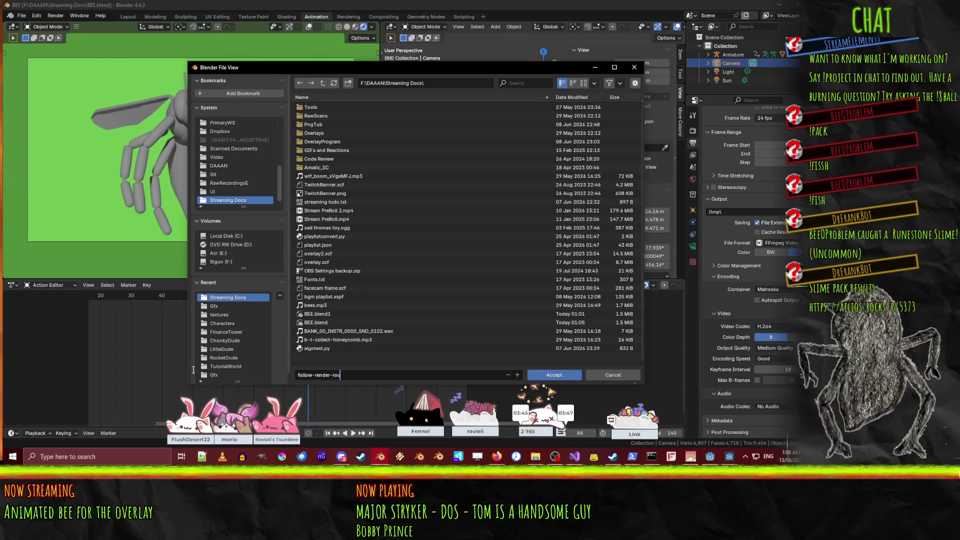
type("gh.mp4")
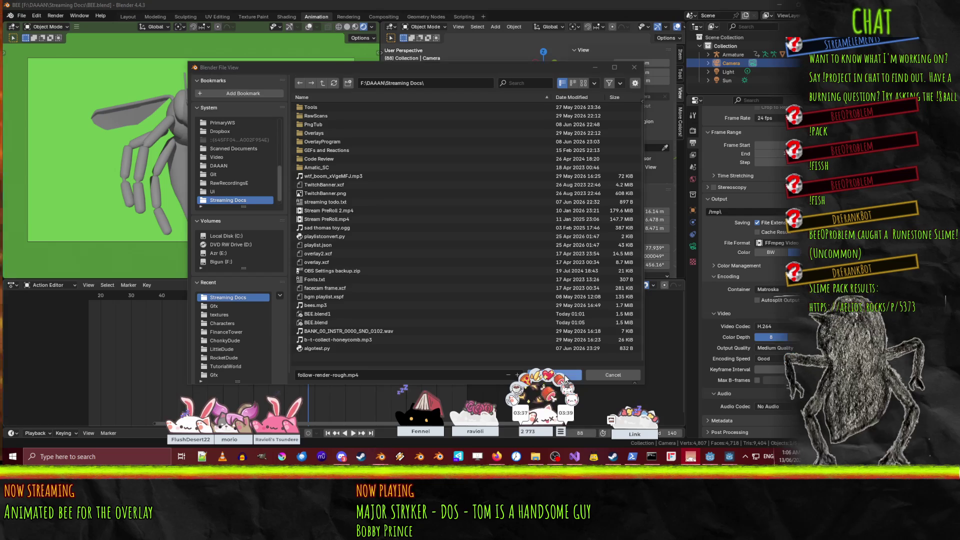
left_click(575, 376)
left_click(767, 289)
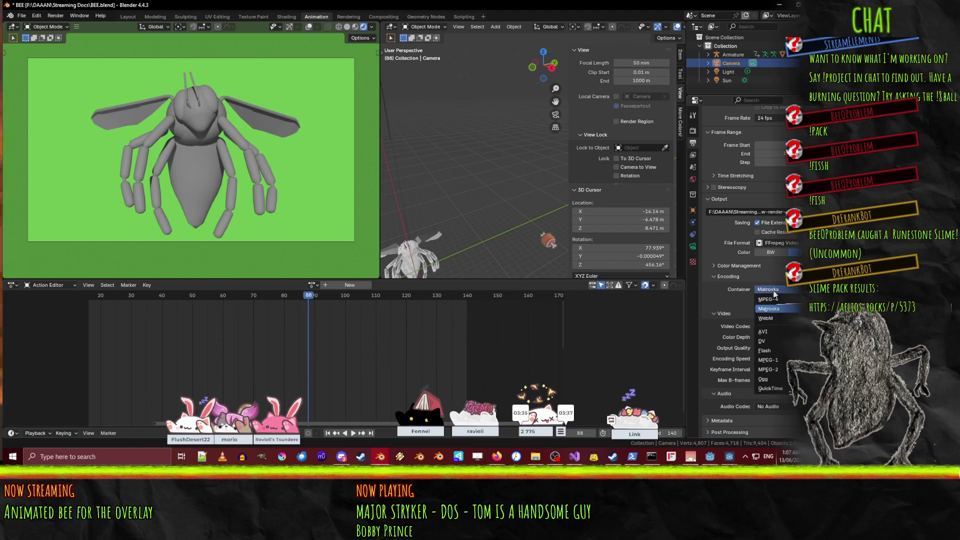
- Set the container to MPEG-4, re-render the animation through frame 140, and close the render window
left_click(765, 322)
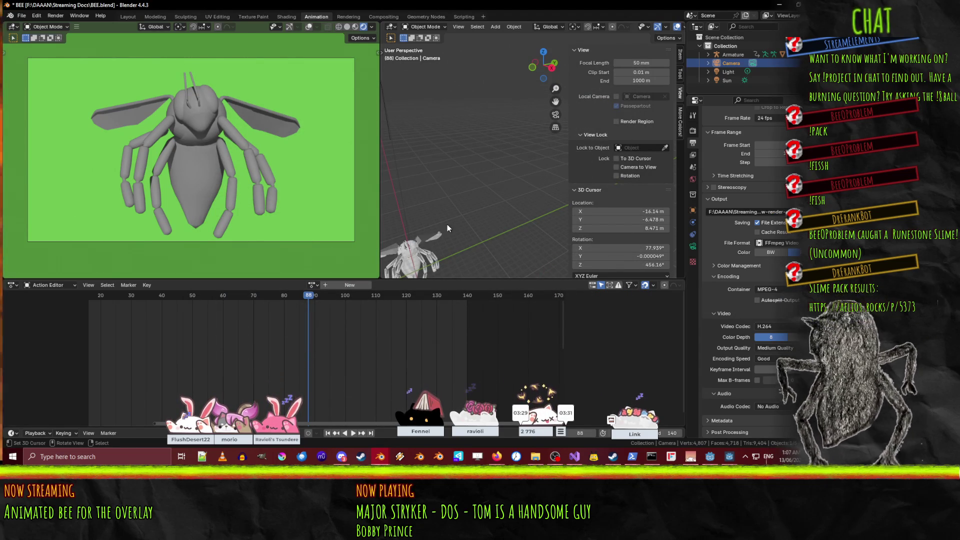
key("ctrl+F12")
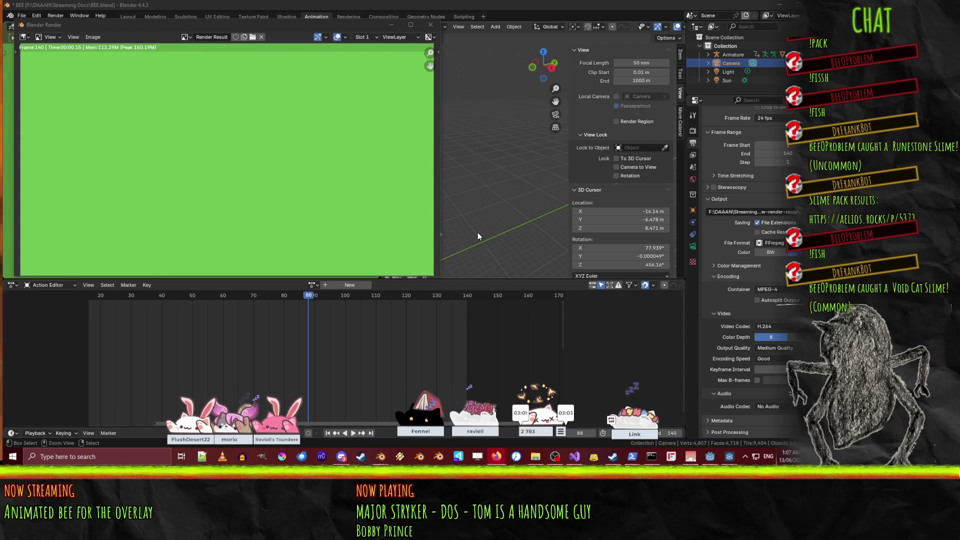
left_click(431, 25)
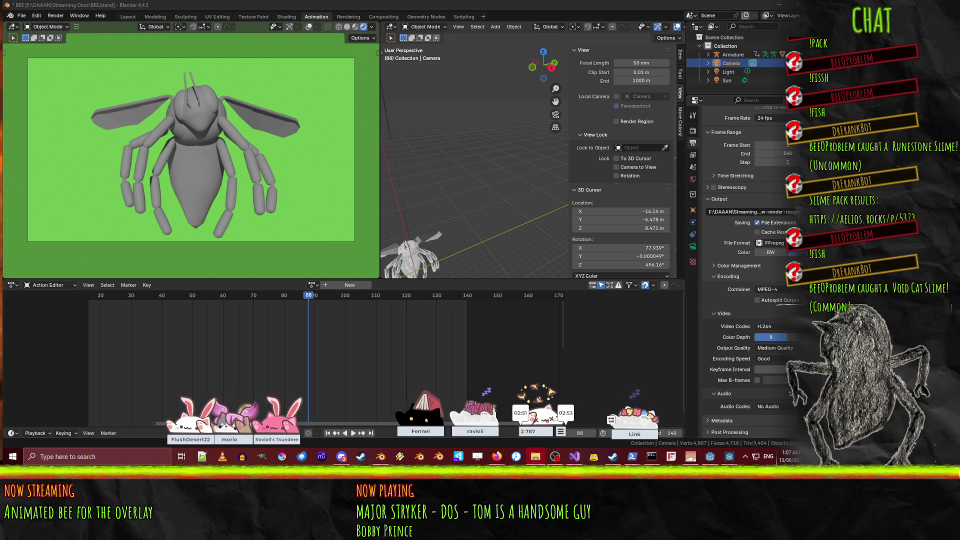
- Play follow-render-rough.mp4 from Streaming Docs in VLC to check the green-screen bee, then close it
left_click(535, 456)
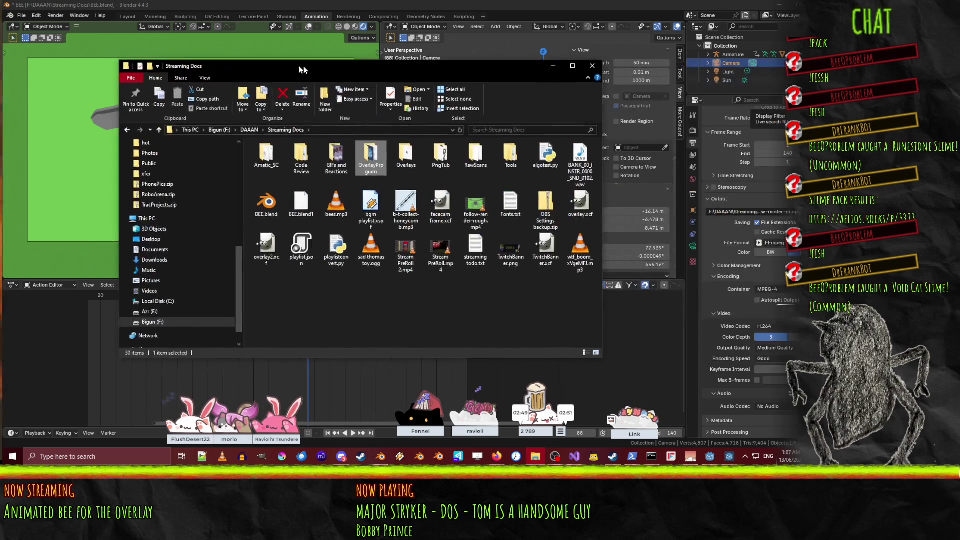
left_click(427, 214)
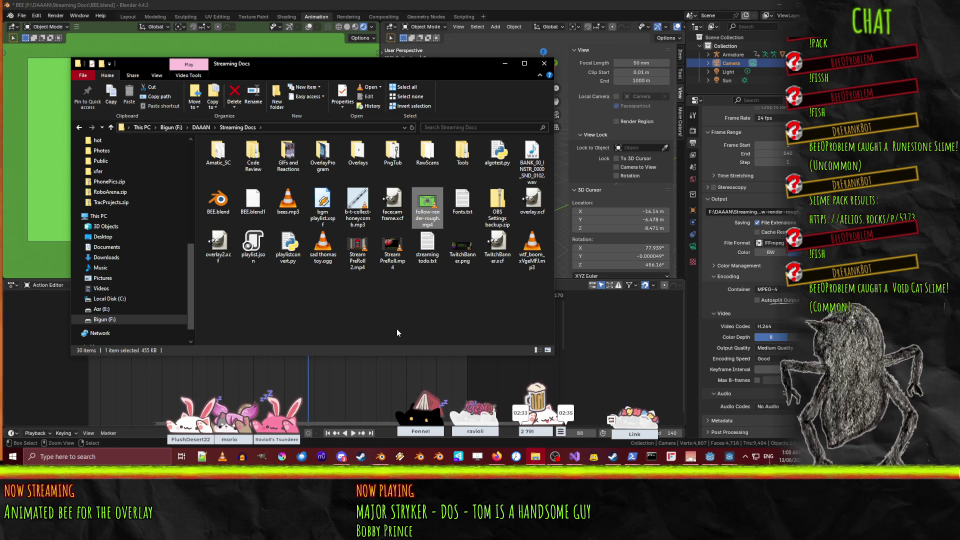
key("Return")
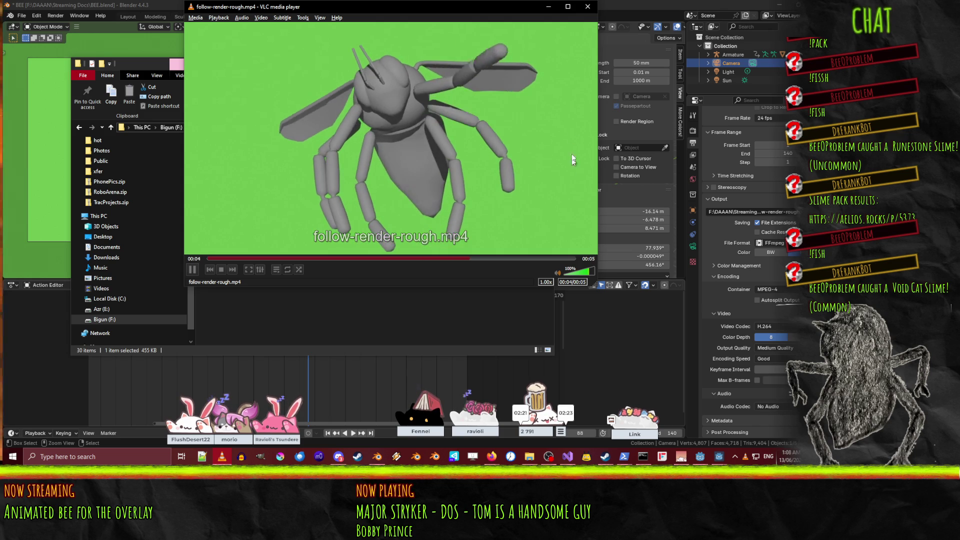
left_click(588, 6)
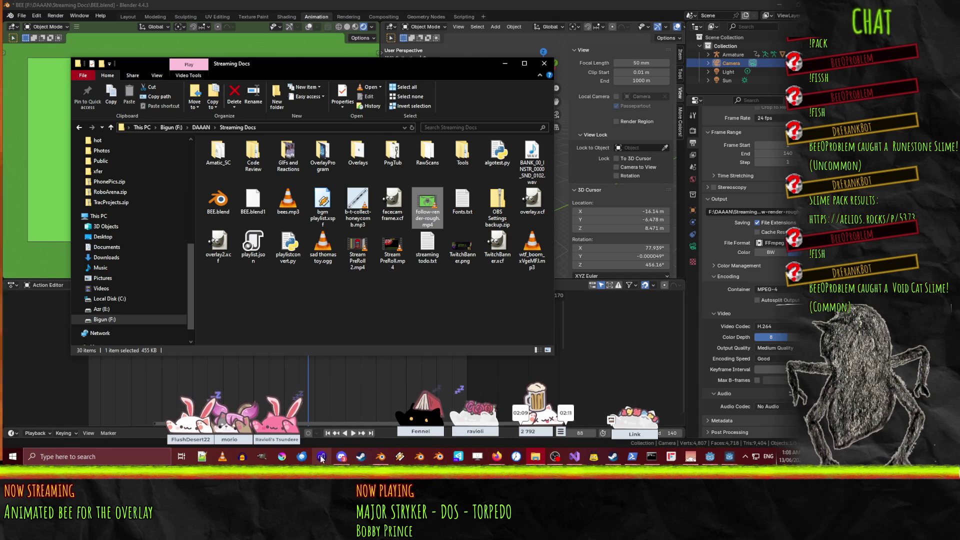
left_click(707, 458)
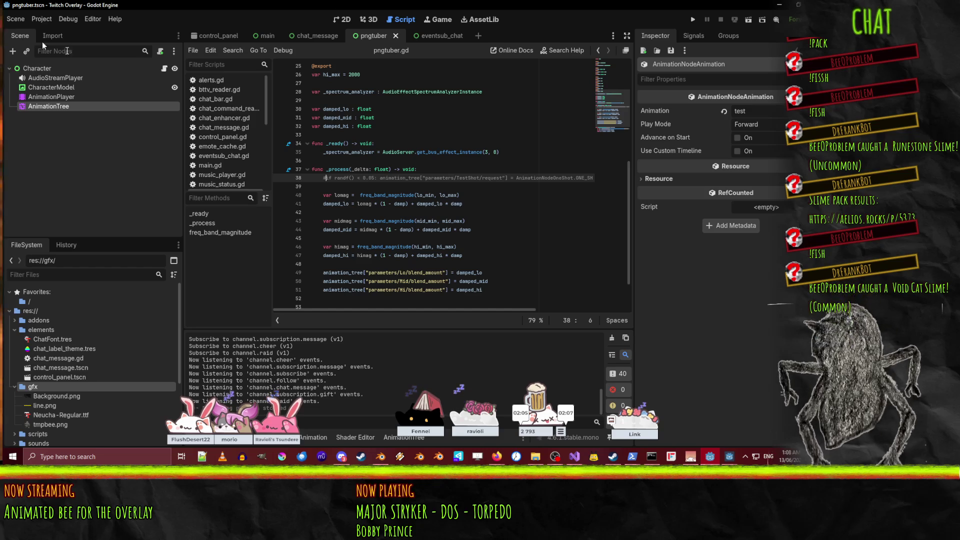
- Open Godot's gfx folder in File Explorer and place it beside the Streaming Docs window
right_click(34, 311)
left_click(27, 312)
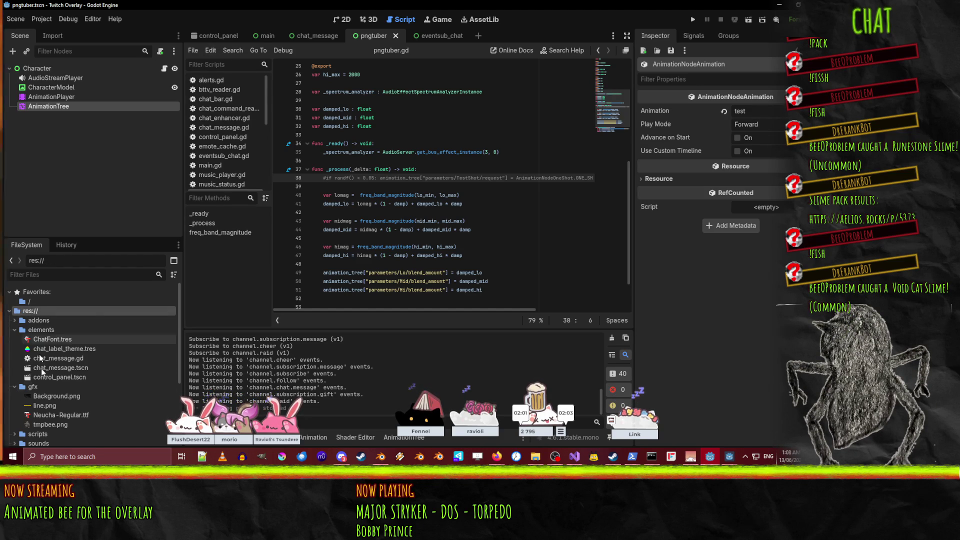
right_click(31, 386)
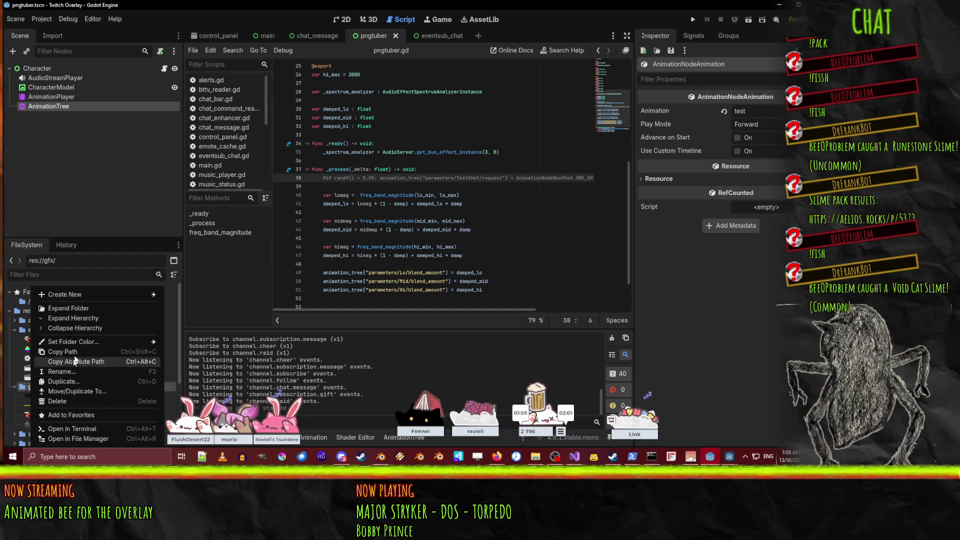
left_click(79, 439)
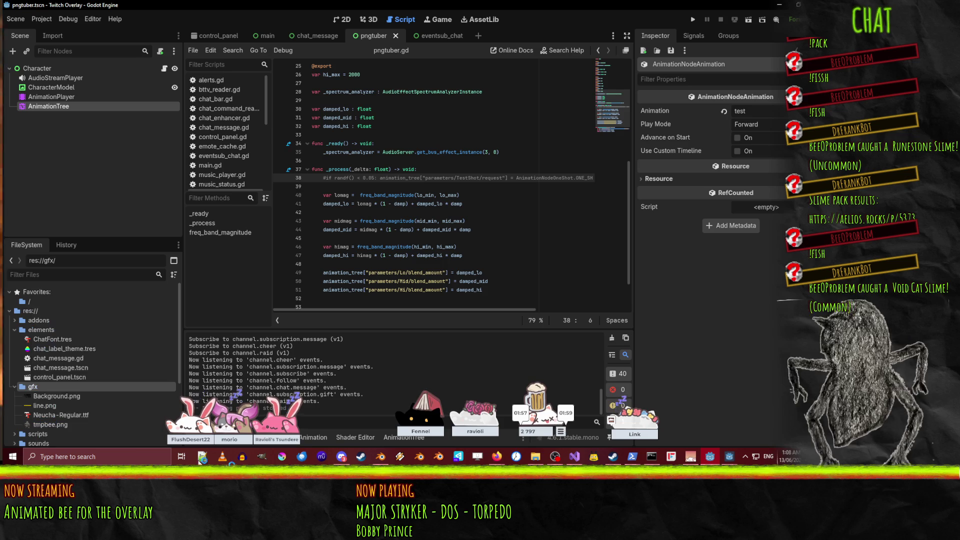
mouse_move(535, 457)
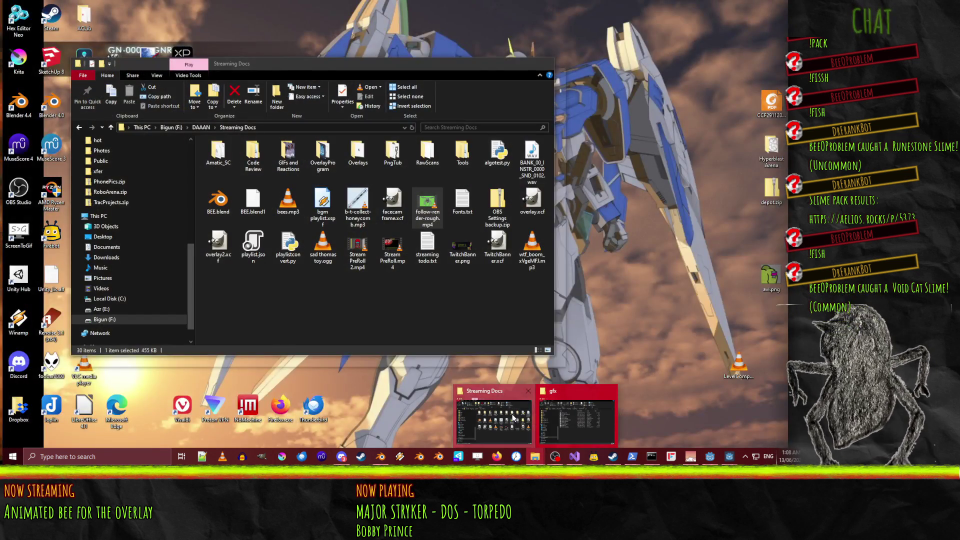
left_click(513, 418)
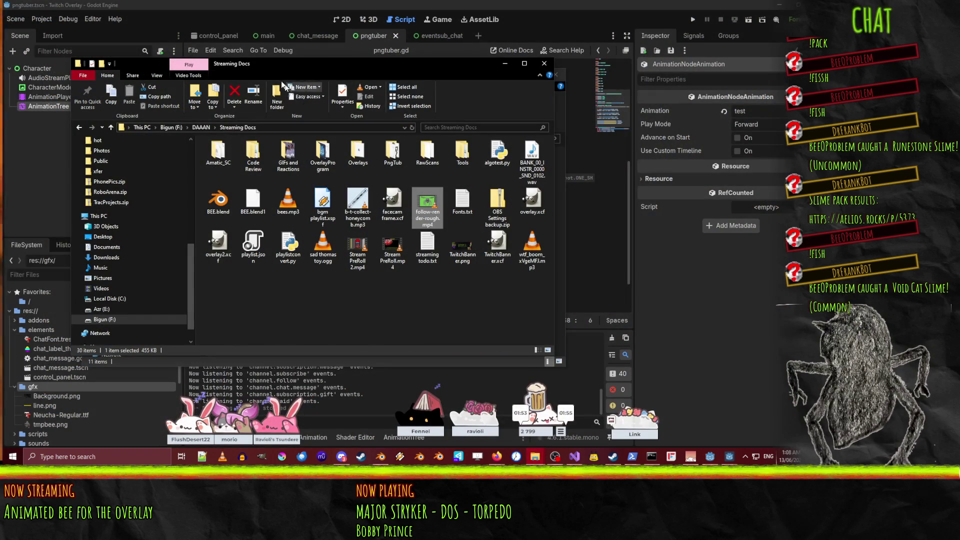
left_click_drag(260, 67, 578, 101)
- Copy follow-render-rough.mp4 into the gfx folder and rename the copy follow.mp4
left_click_drag(747, 239, 265, 315)
left_click(308, 322)
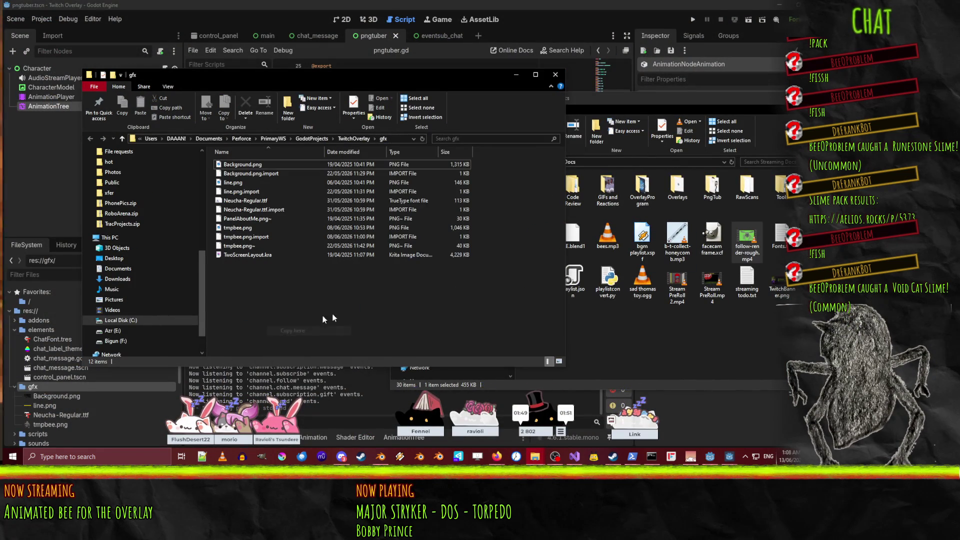
key("F2")
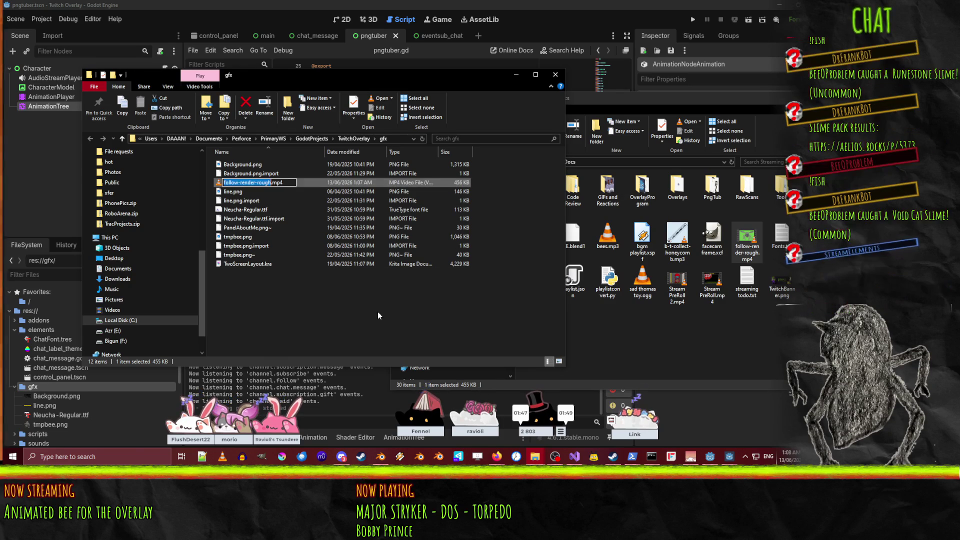
type("follow")
key("Return")
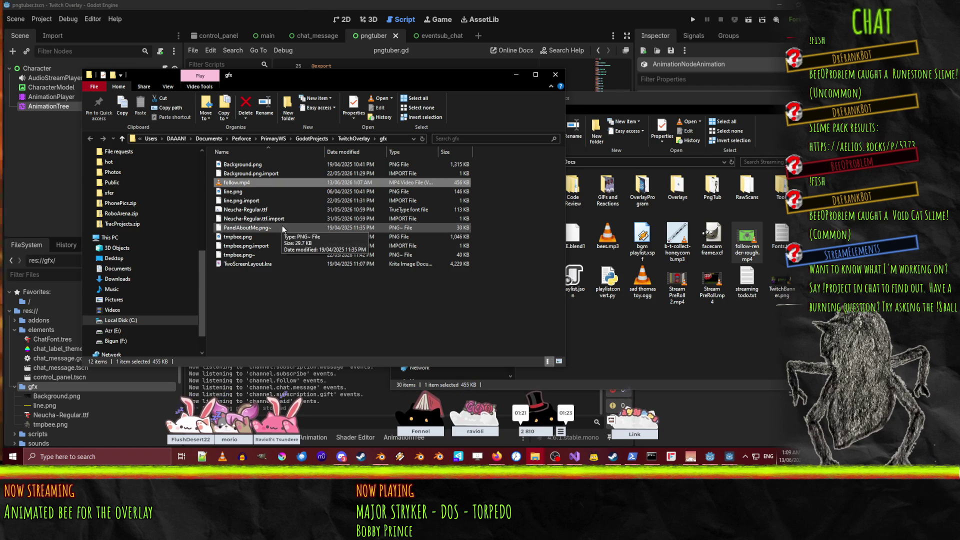
left_click(335, 4)
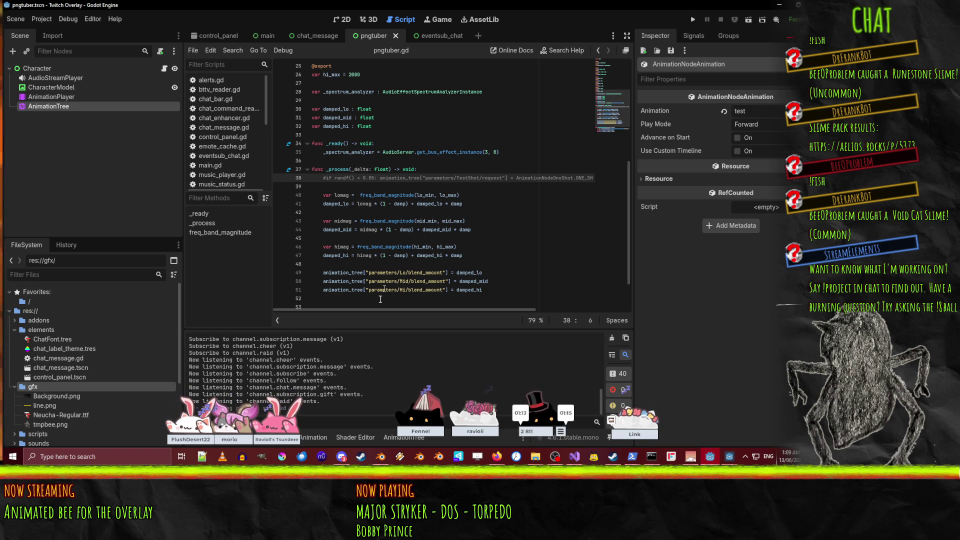
- Browse into res://gfx/ in Godot's FileSystem dock and select tmpbee.png
left_click(102, 358)
scroll(109, 383, "down", 3)
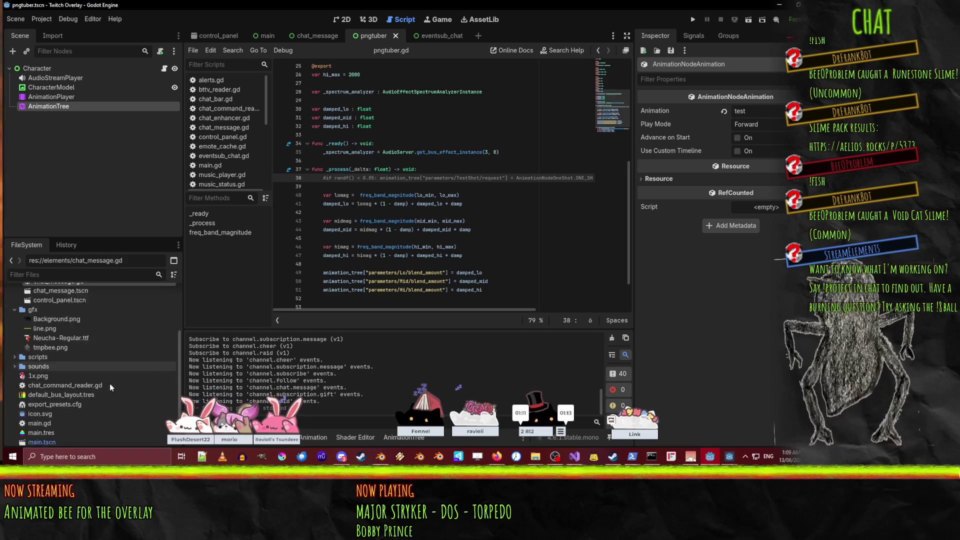
left_click(50, 329)
scroll(58, 347, "down", 1)
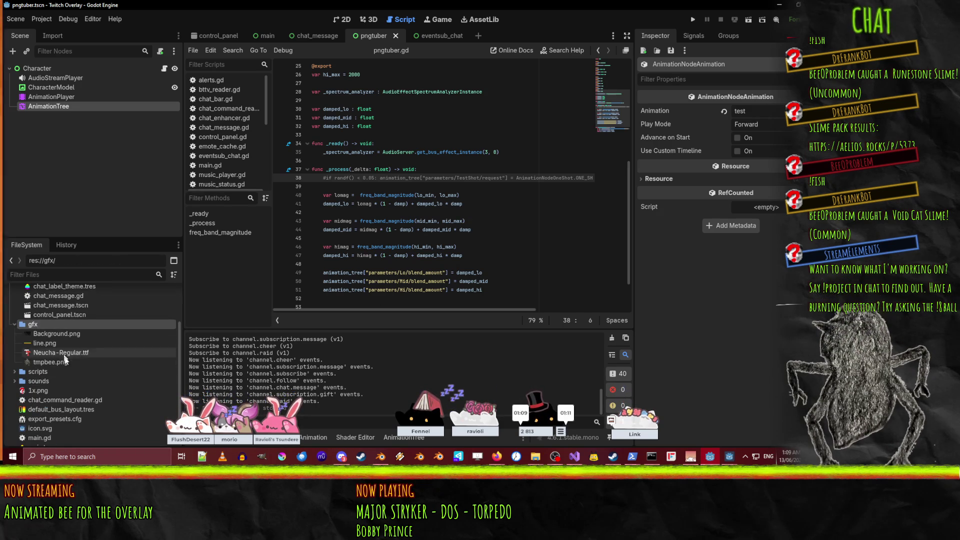
left_click(64, 363)
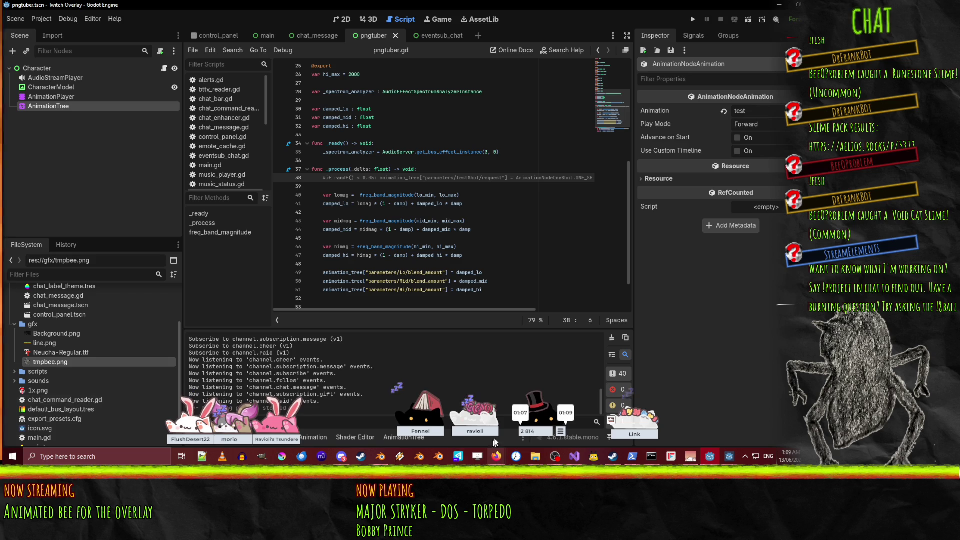
mouse_move(535, 456)
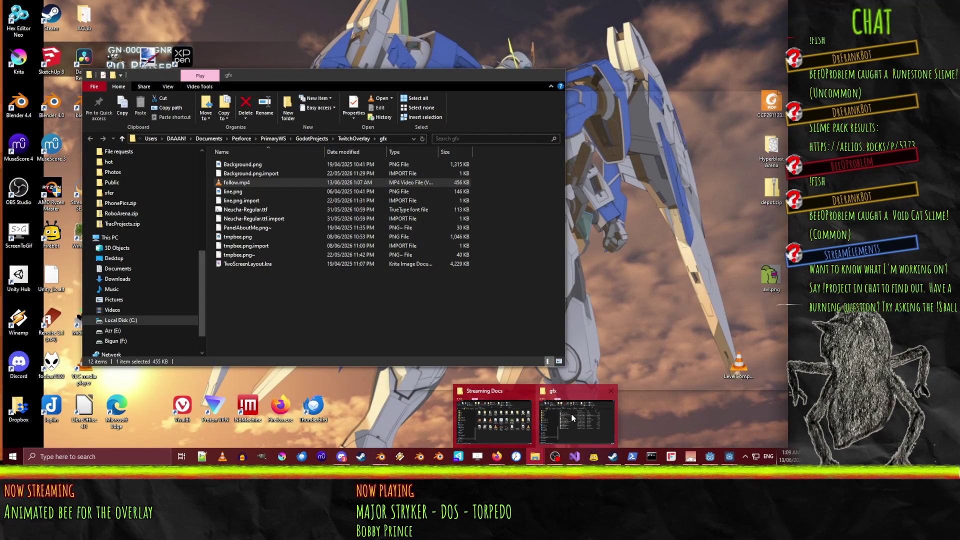
left_click(571, 414)
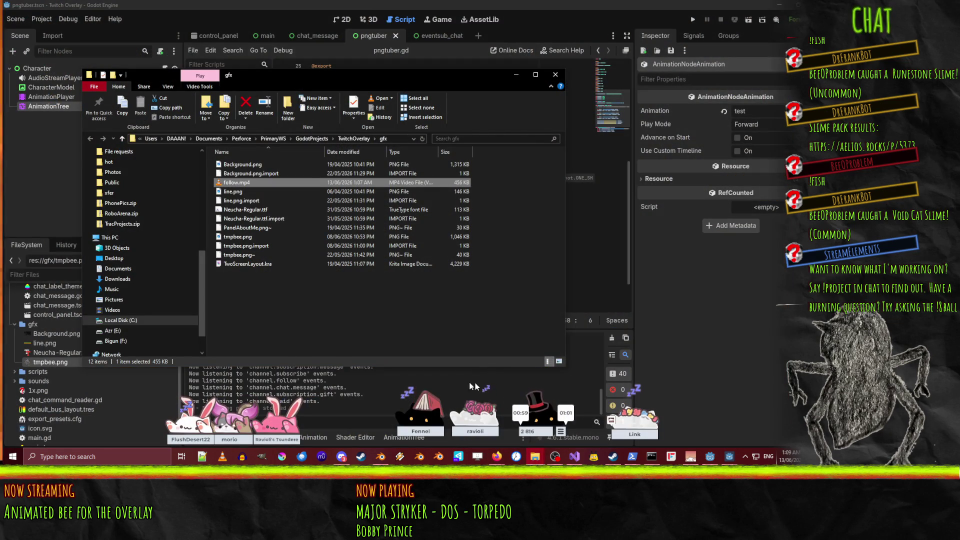
left_click(127, 416)
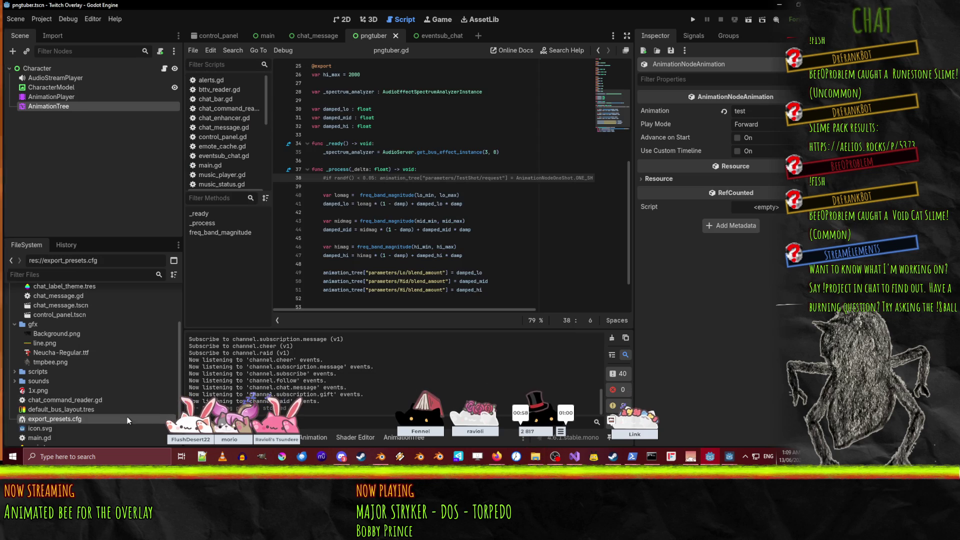
- Select line.png in gfx, then bring up the 'blender render animation' search results in the browser
right_click(32, 326)
left_click(29, 325)
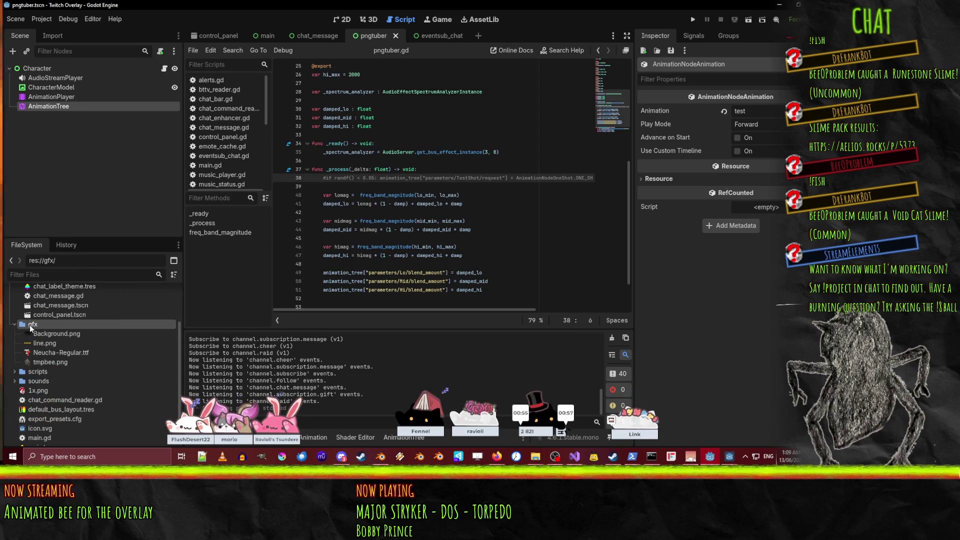
left_click(50, 362)
left_click(56, 344)
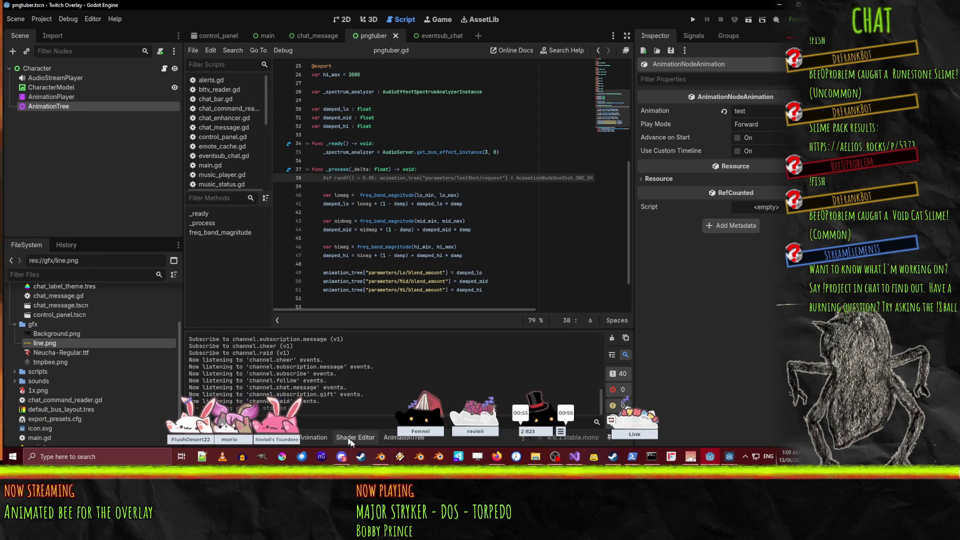
mouse_move(497, 456)
left_click(429, 415)
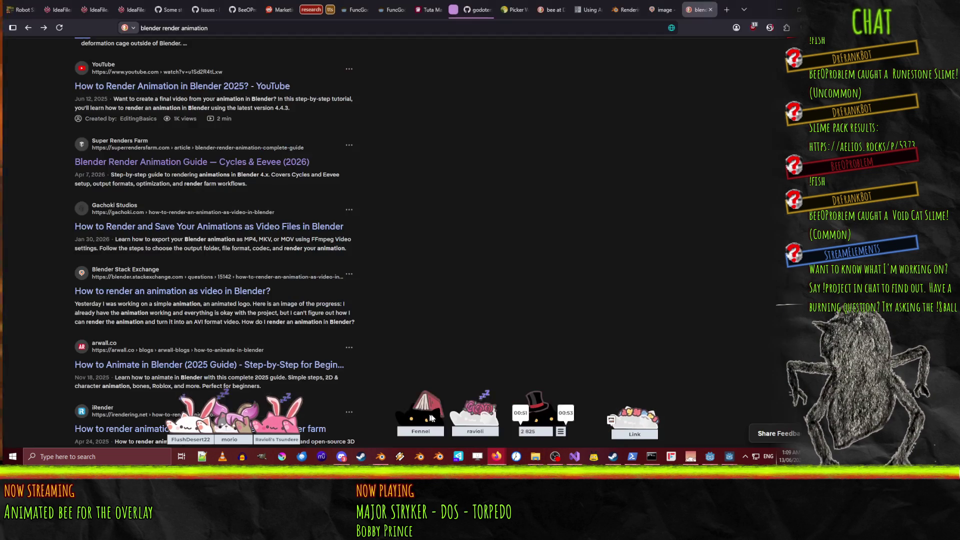
- Search 'godot video' in a new tab and open the Godot Docs 'Playing videos' page
key("ctrl+t")
type("godot vi")
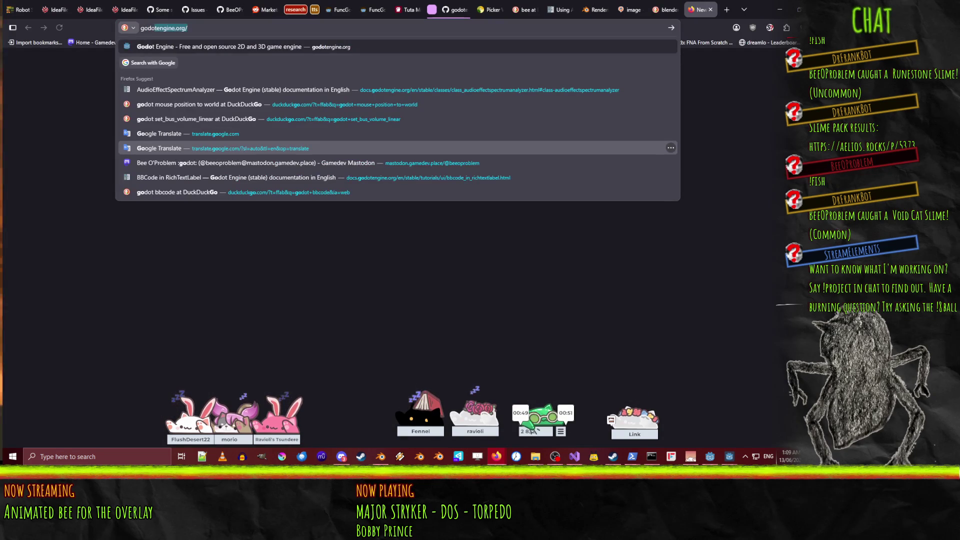
type("deo")
key("Return")
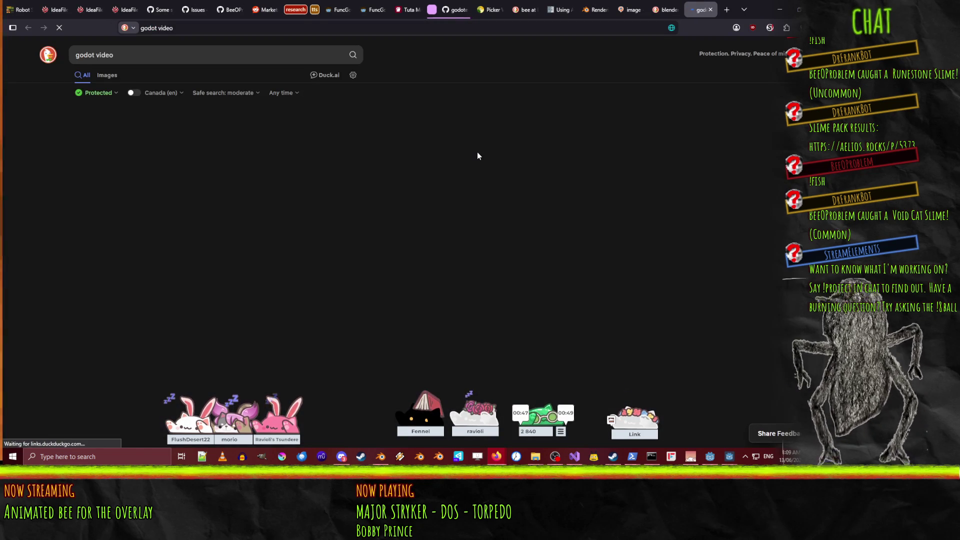
left_click(200, 131)
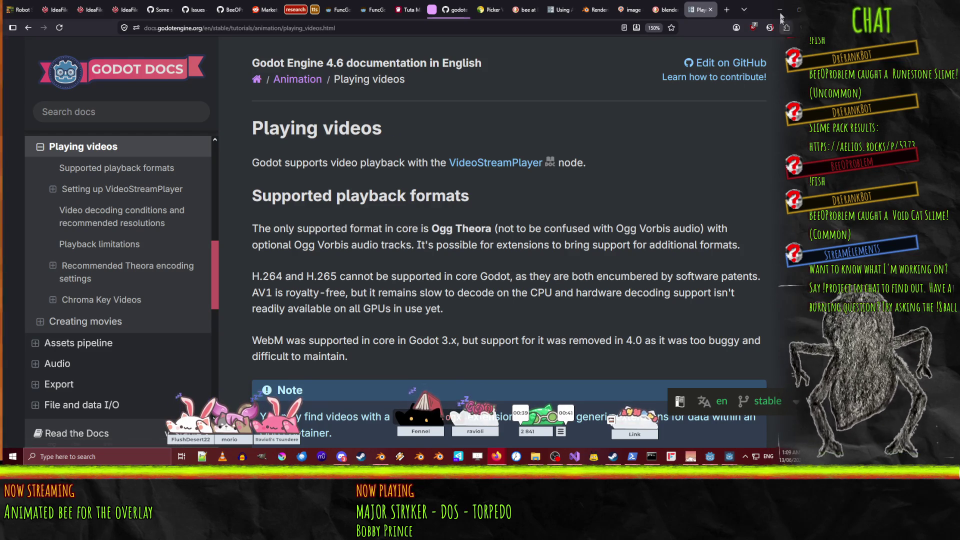
key("alt+Tab")
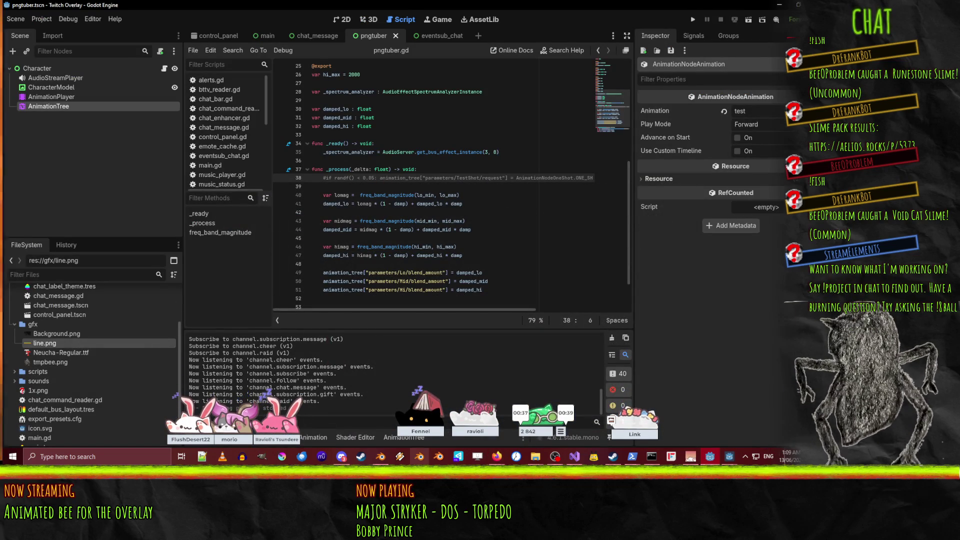
- Permanently delete follow.mp4 from the gfx folder with Shift+Delete, then return to Blender
left_click(535, 457)
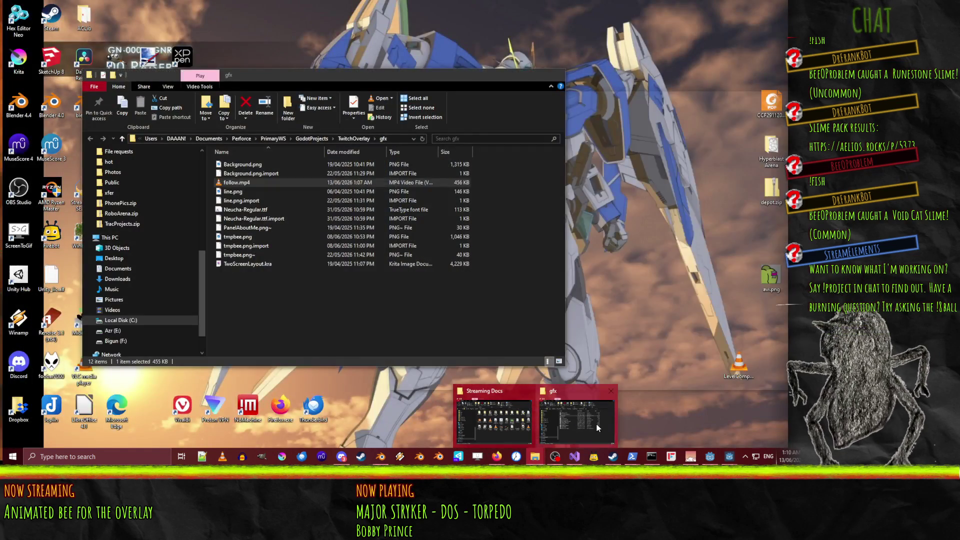
left_click(576, 420)
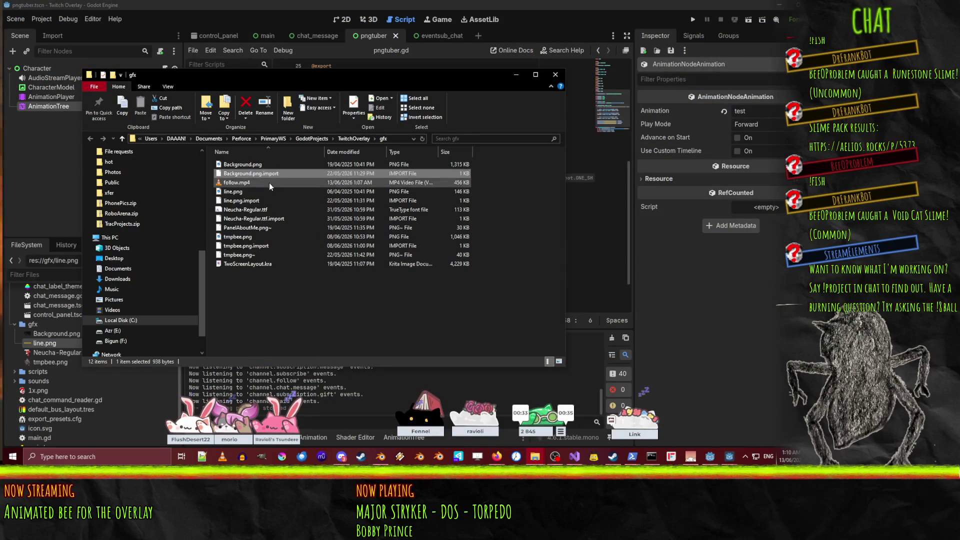
key("shift+Delete")
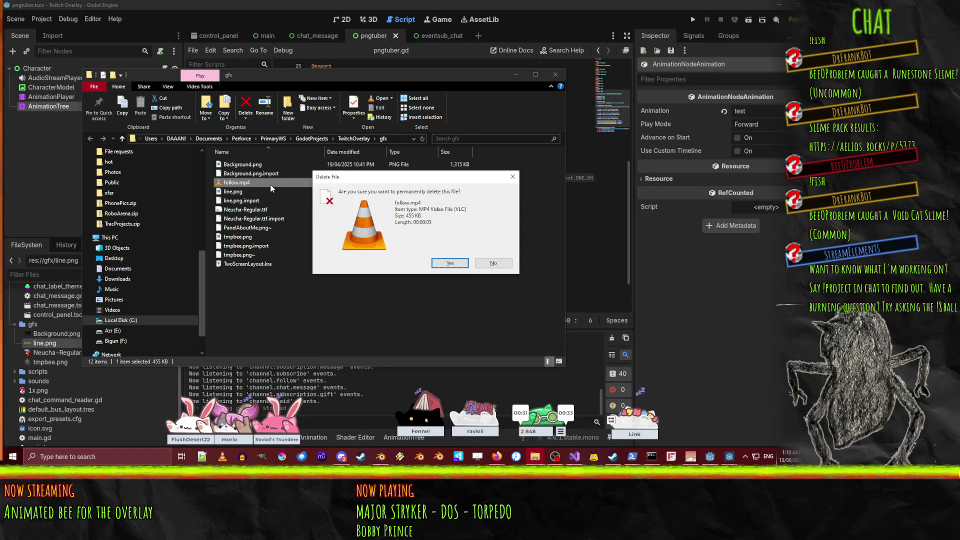
key("Return")
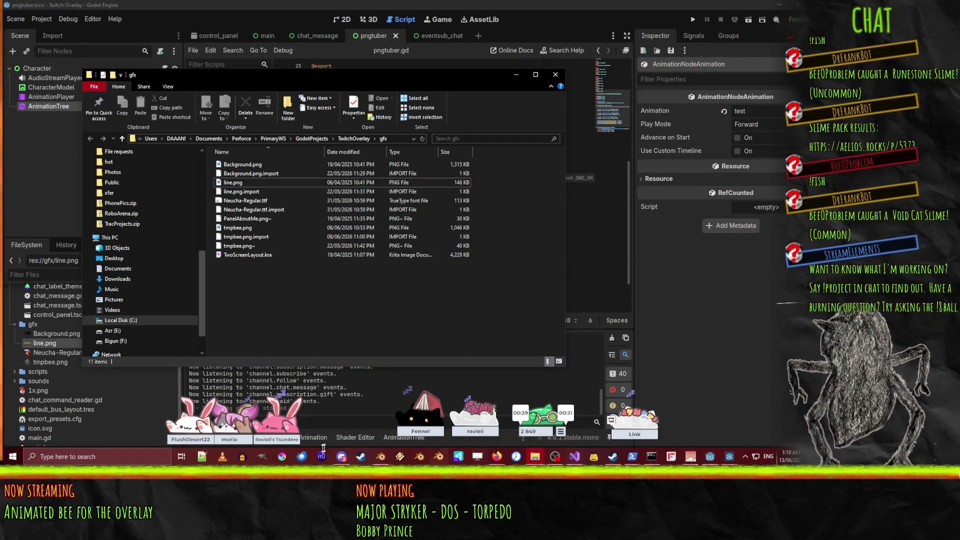
left_click(380, 459)
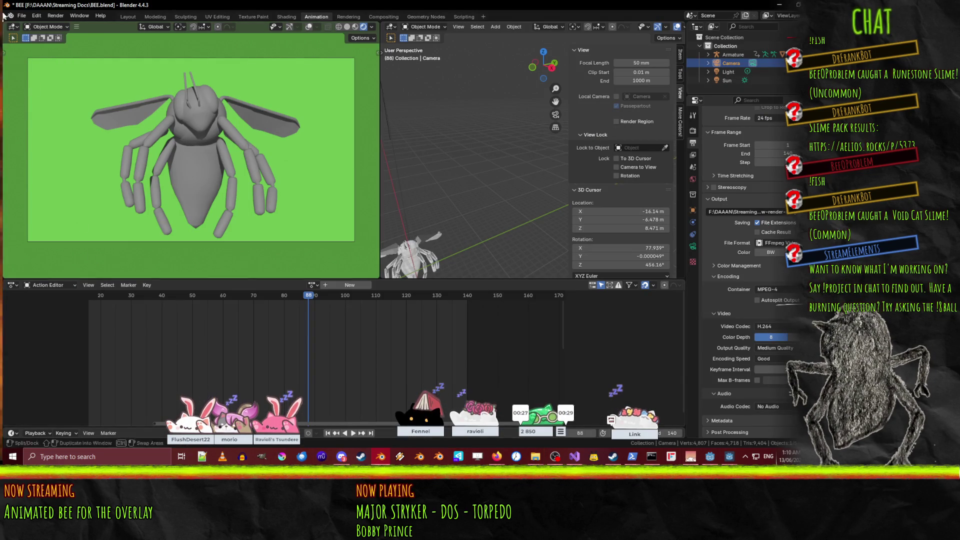
- Set the encoding container to Ogg, check the output path, and render the full bee animation
left_click(770, 290)
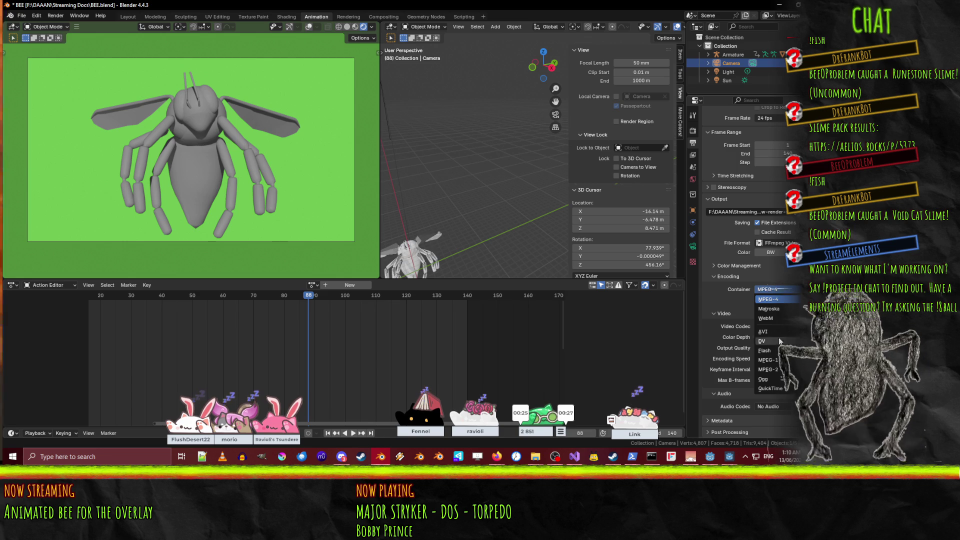
left_click(775, 330)
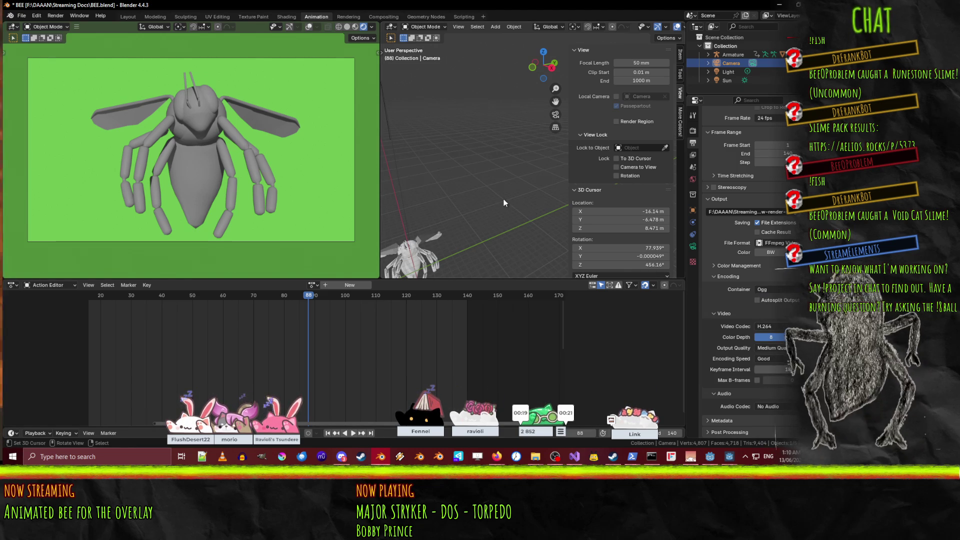
left_click(745, 211)
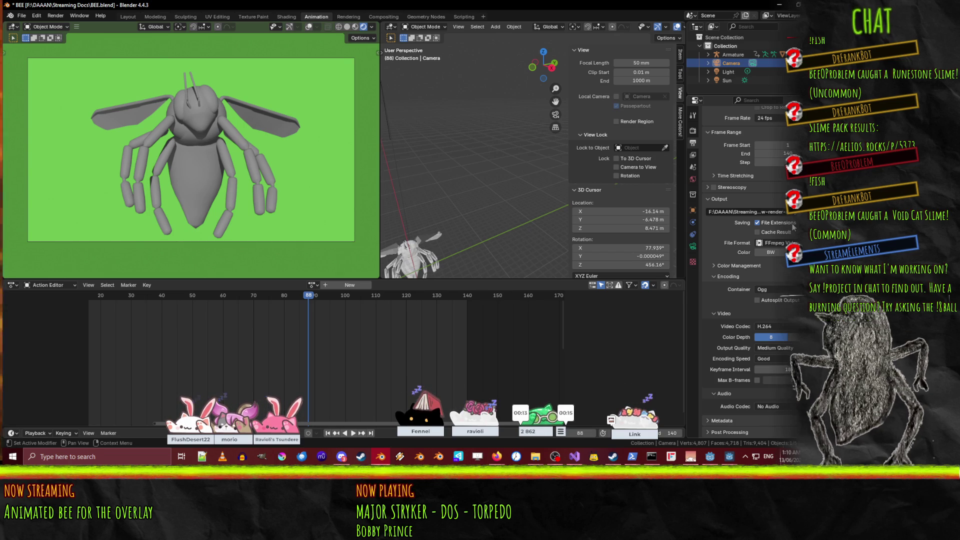
key("ctrl+F12")
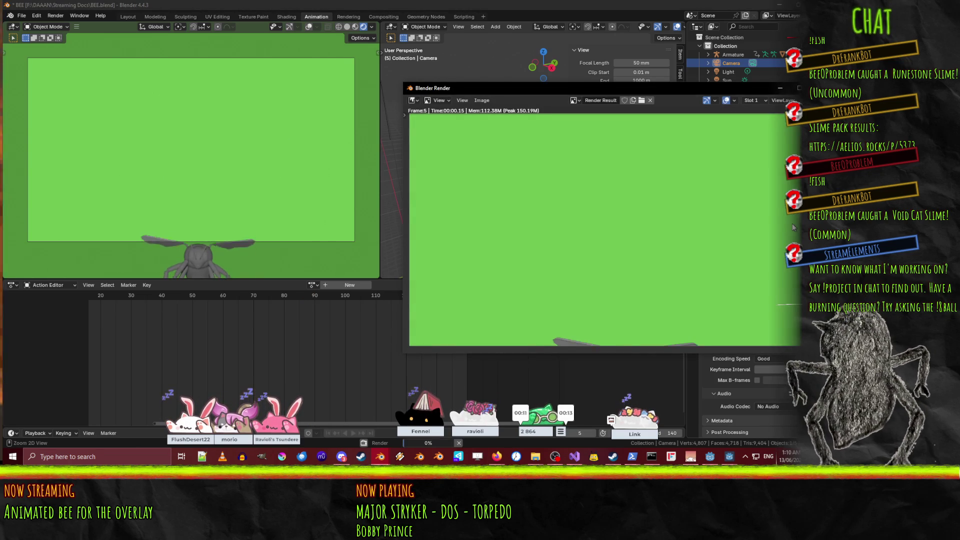
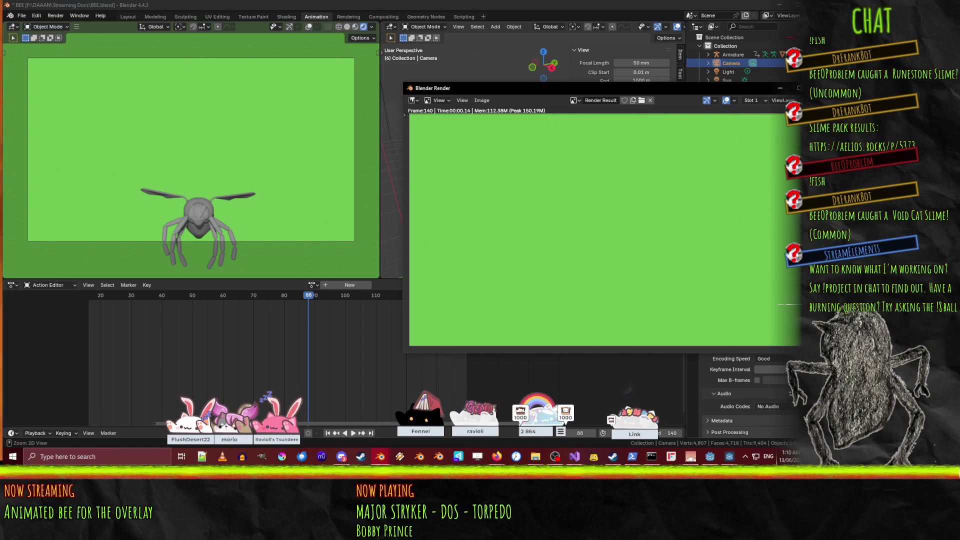
- Close the finished bee render result and bring up the Streaming Docs folder
key("Escape")
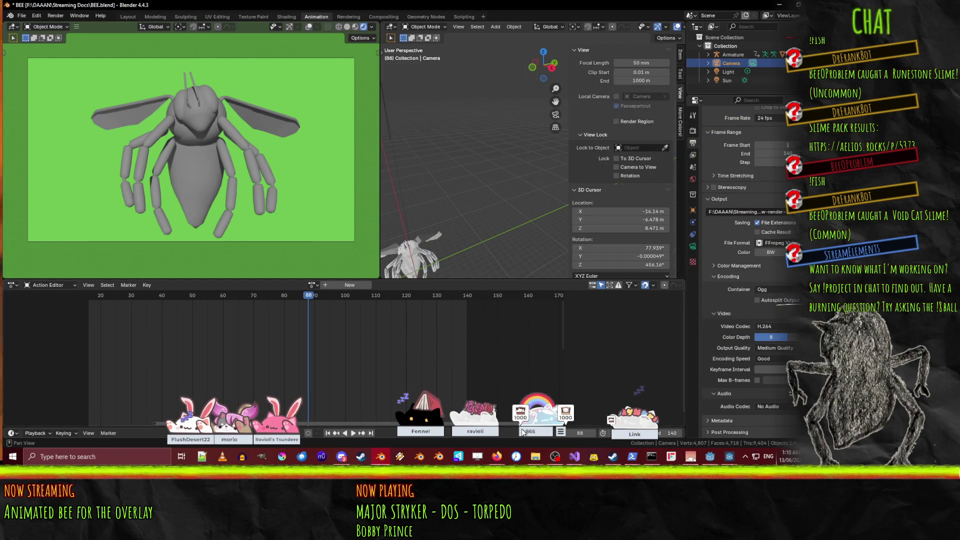
mouse_move(535, 455)
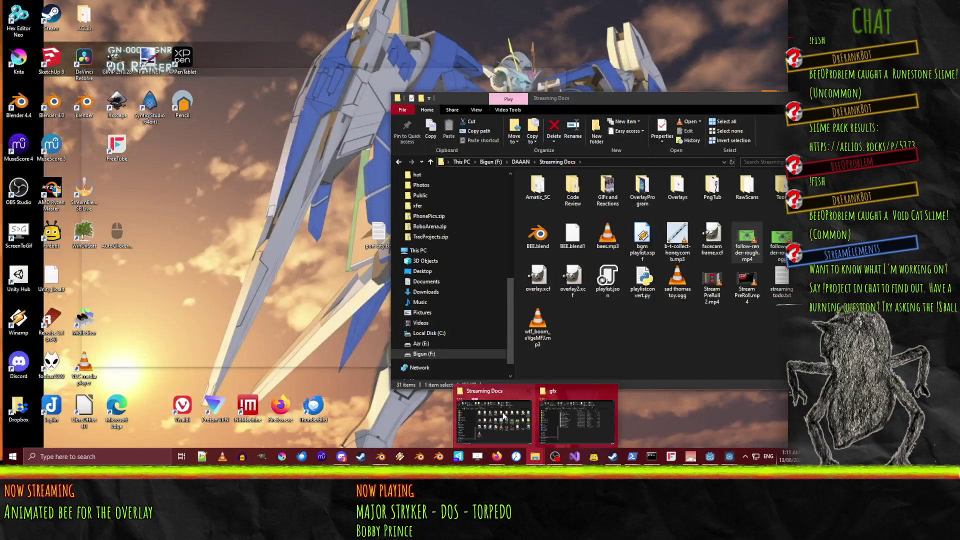
left_click(502, 412)
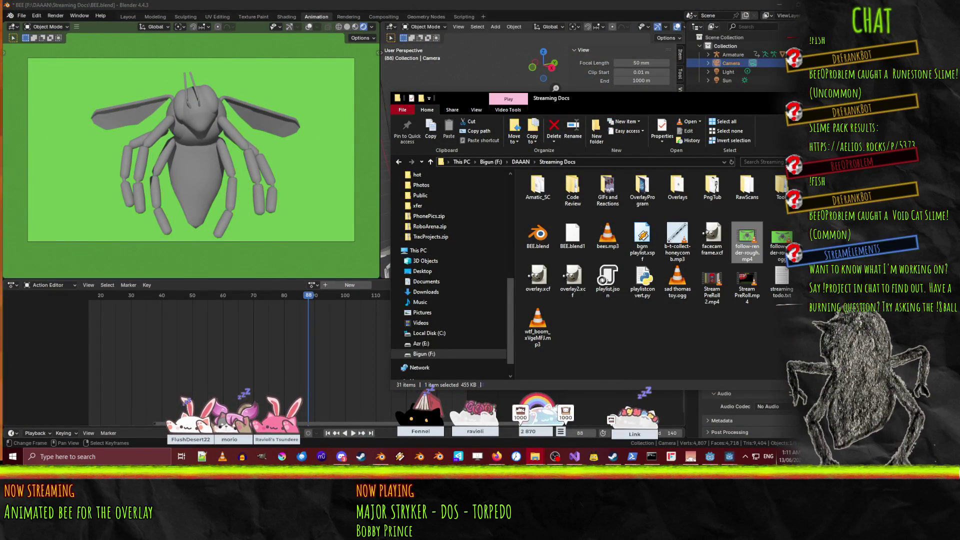
- Delete follow-render-rough.mp4 and paste a copy of follow-render-rough.ogg into TwitchOverlay\gfx
key("Delete")
key("Return")
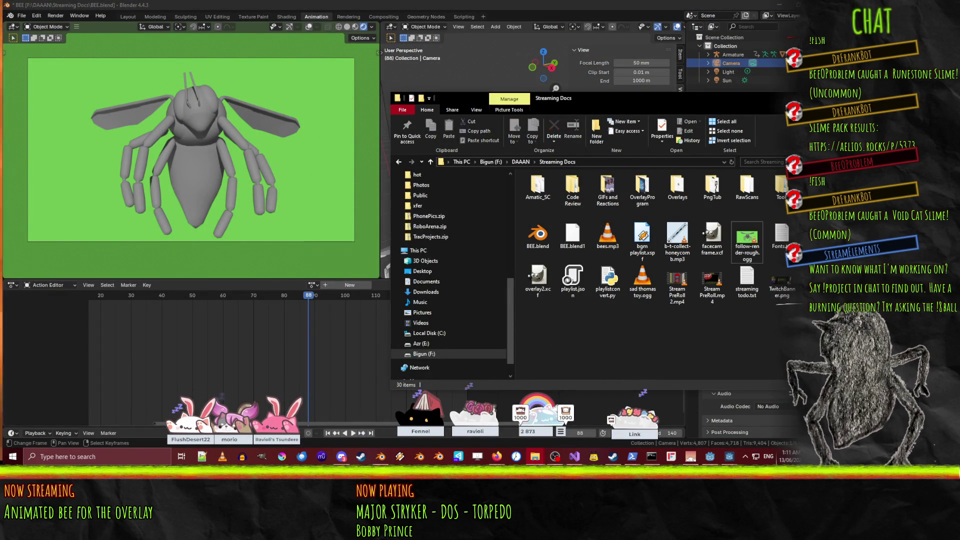
left_click(746, 257)
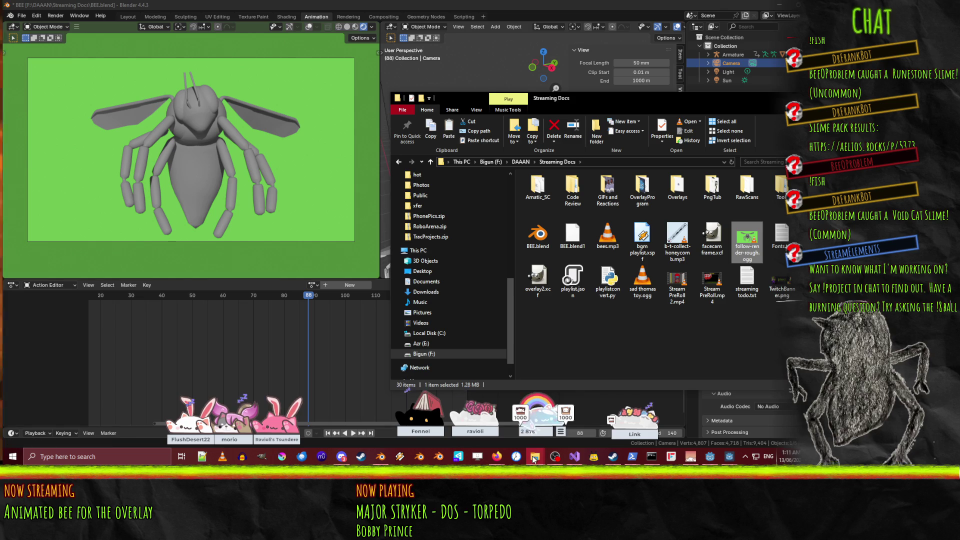
mouse_move(535, 456)
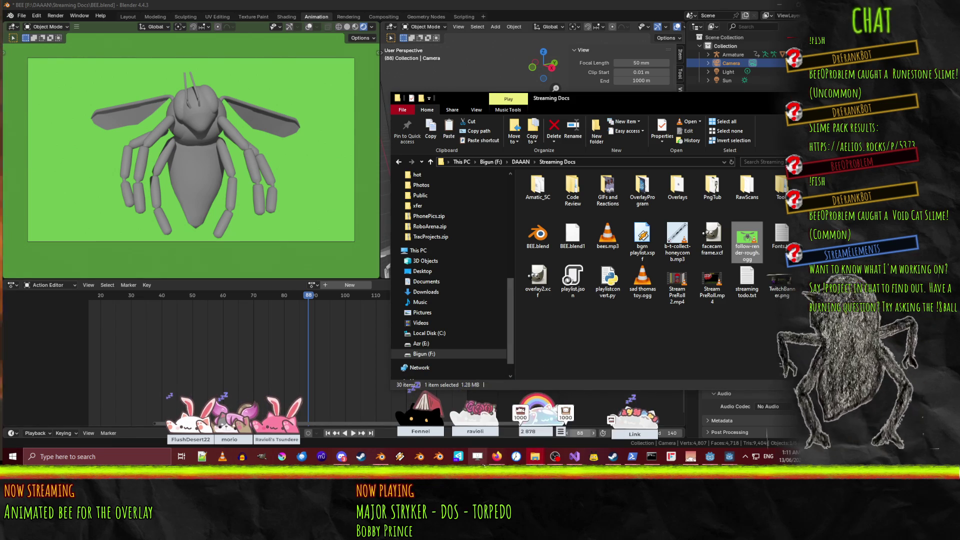
left_click(559, 439)
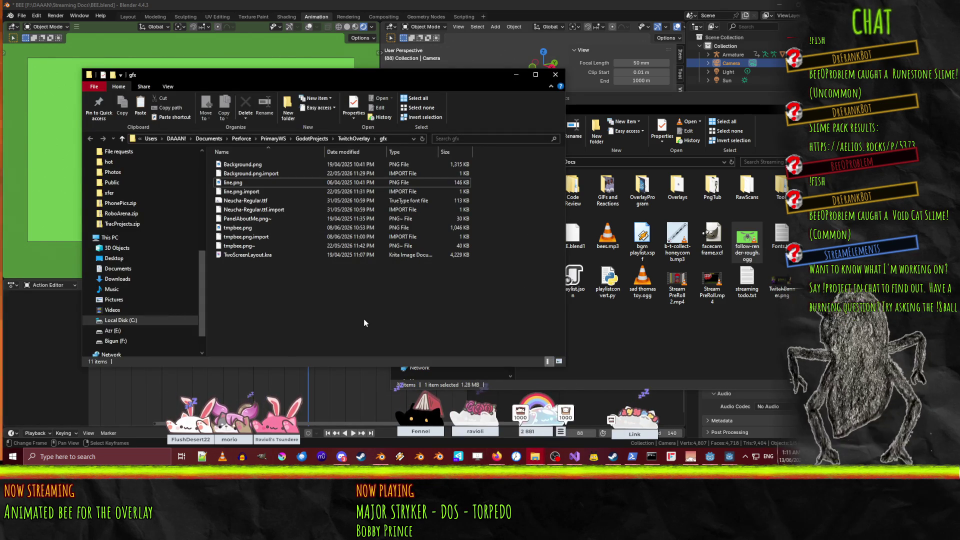
key("ctrl+v")
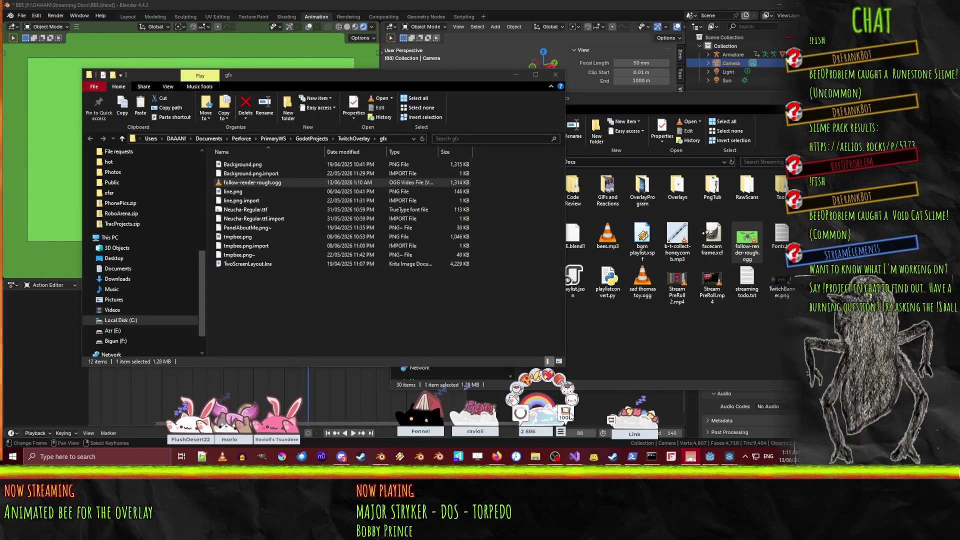
- Rename the pasted file to follow.ogg
left_click(247, 184)
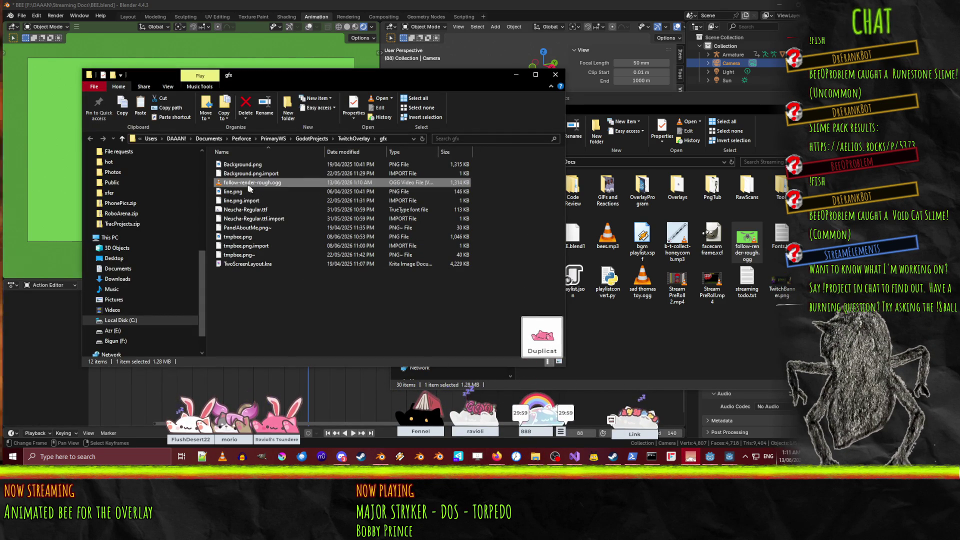
key("Left")
key("ctrl+Right")
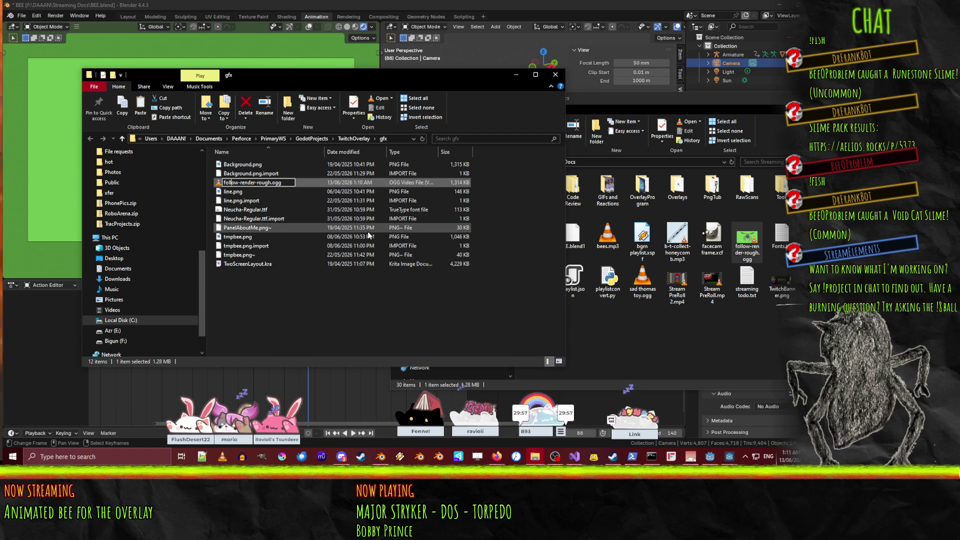
key("Delete")
key("Delete")
key("Delete")
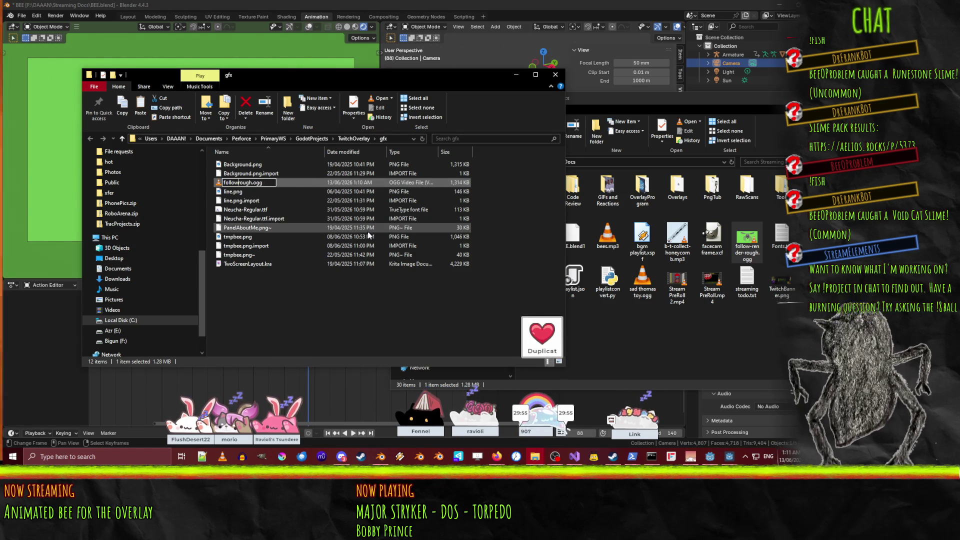
key("Delete")
key("Delete")
key("Return")
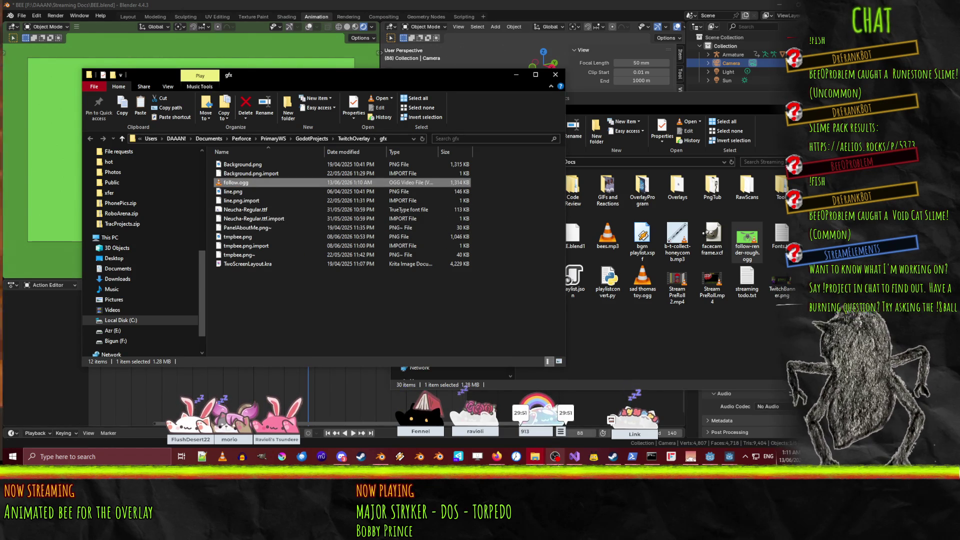
left_click(710, 457)
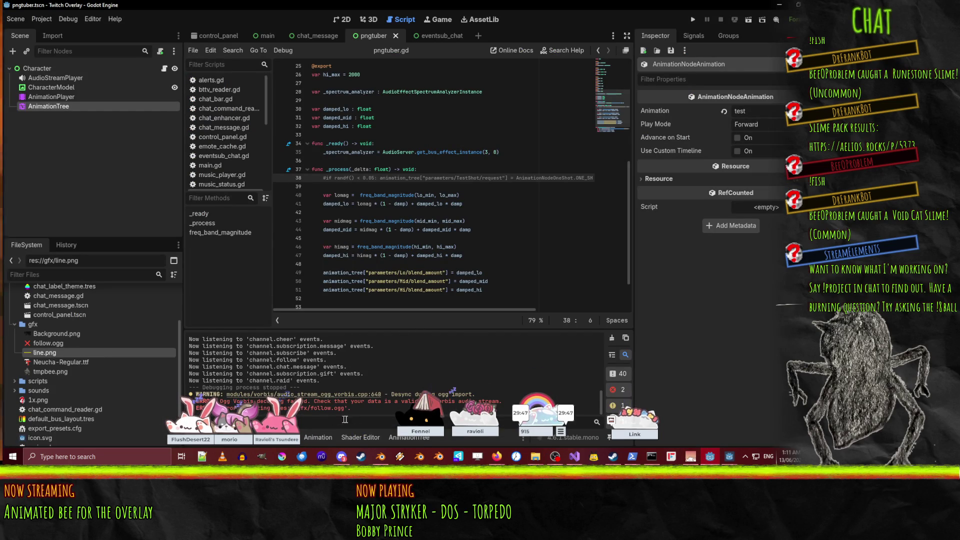
- Check follow.ogg's Import settings, where Import As shows Ogg Vorbis audio
mouse_move(275, 403)
left_mouse_down()
mouse_move(337, 425)
mouse_move(648, 420)
mouse_move(677, 430)
left_mouse_up()
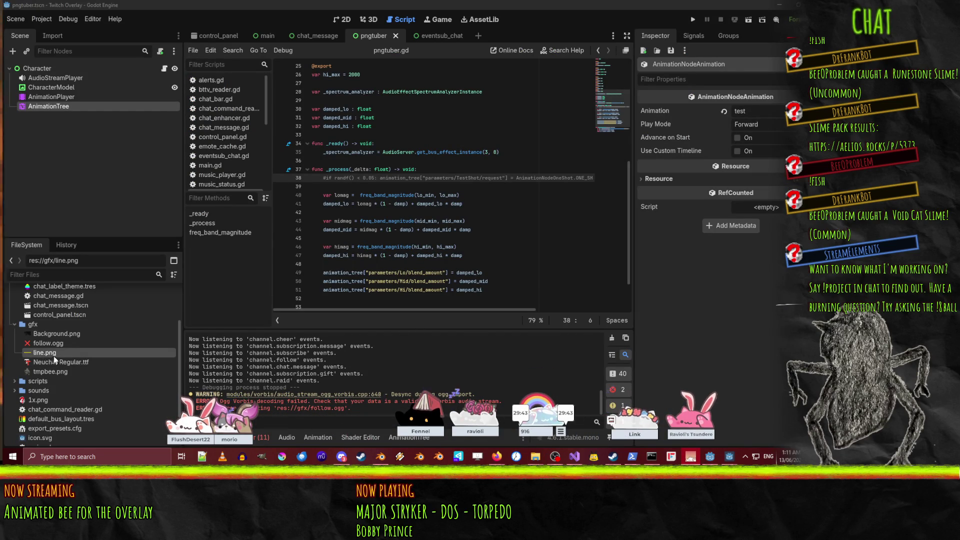
right_click(48, 342)
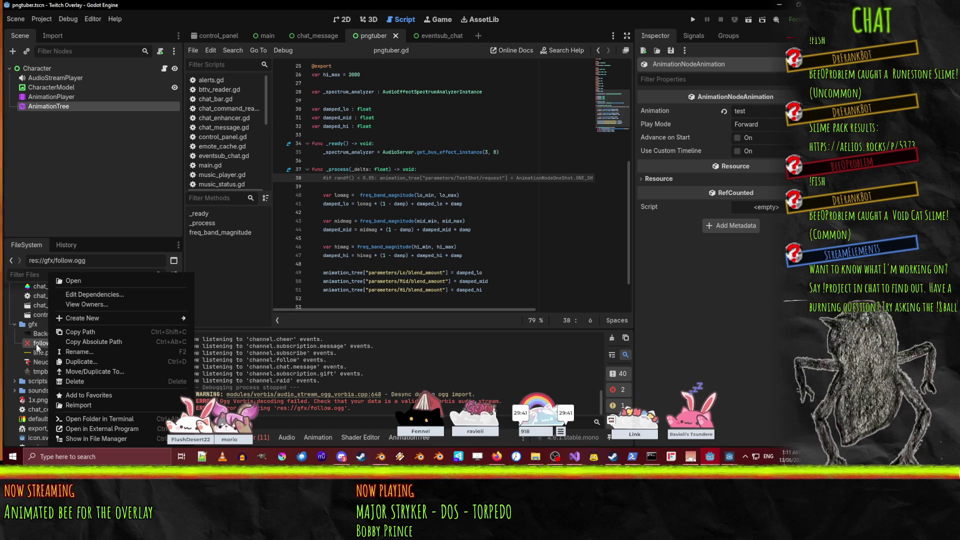
left_click(39, 354)
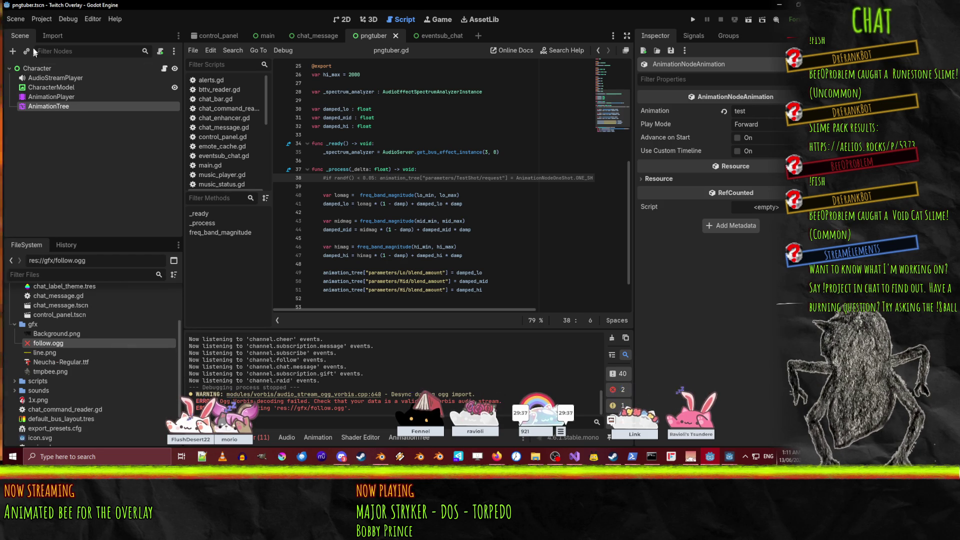
left_click(50, 36)
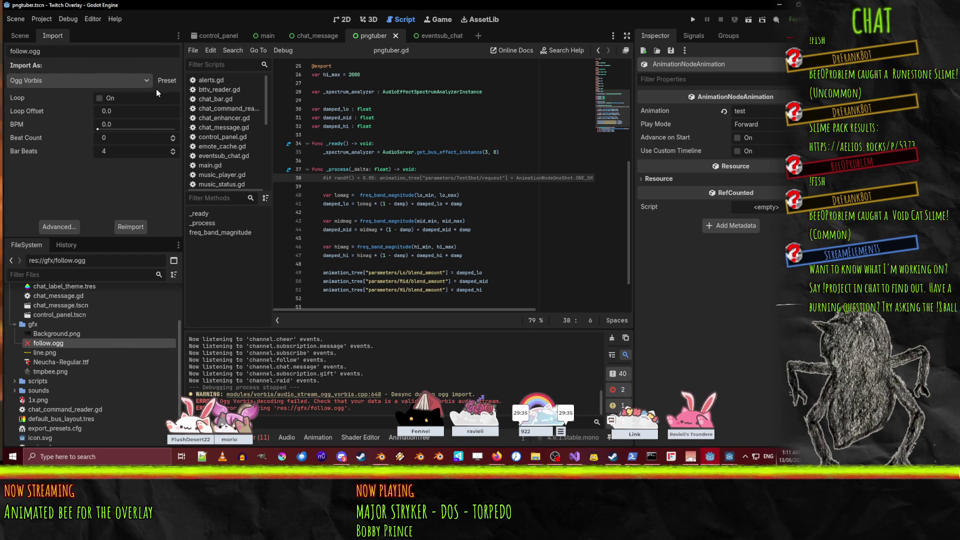
left_click(140, 82)
left_click(102, 82)
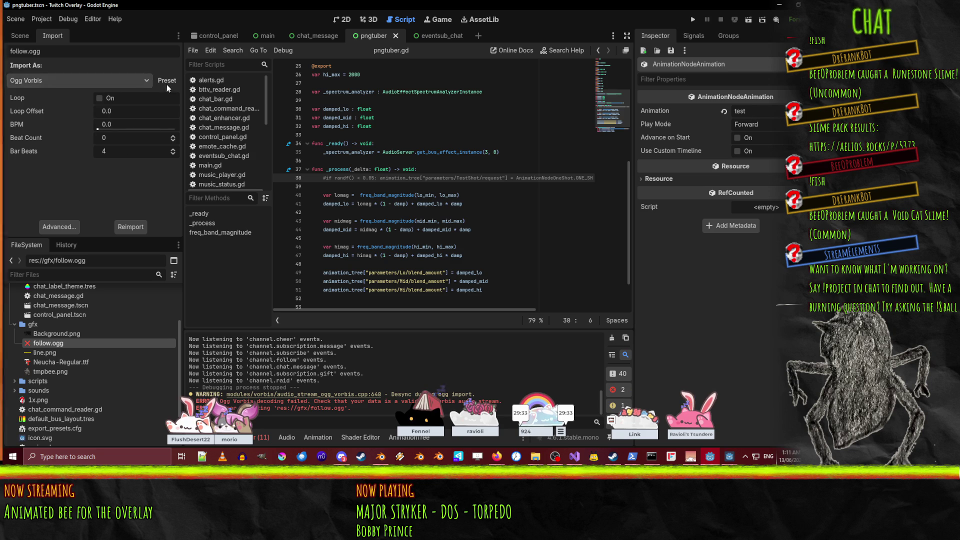
left_click(103, 83)
left_click(96, 79)
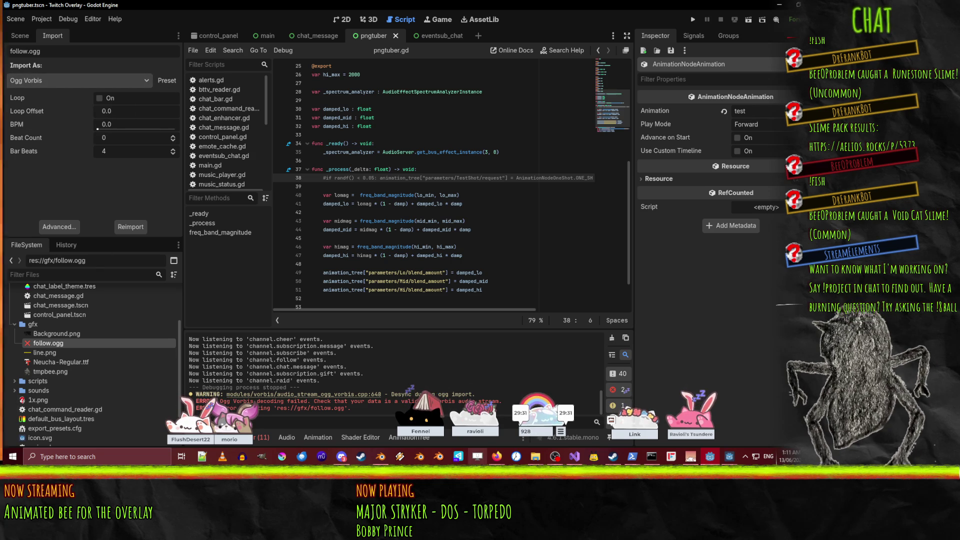
- Read the 'Playing videos' docs down to the note on renaming Ogg videos to .ogv
mouse_move(496, 456)
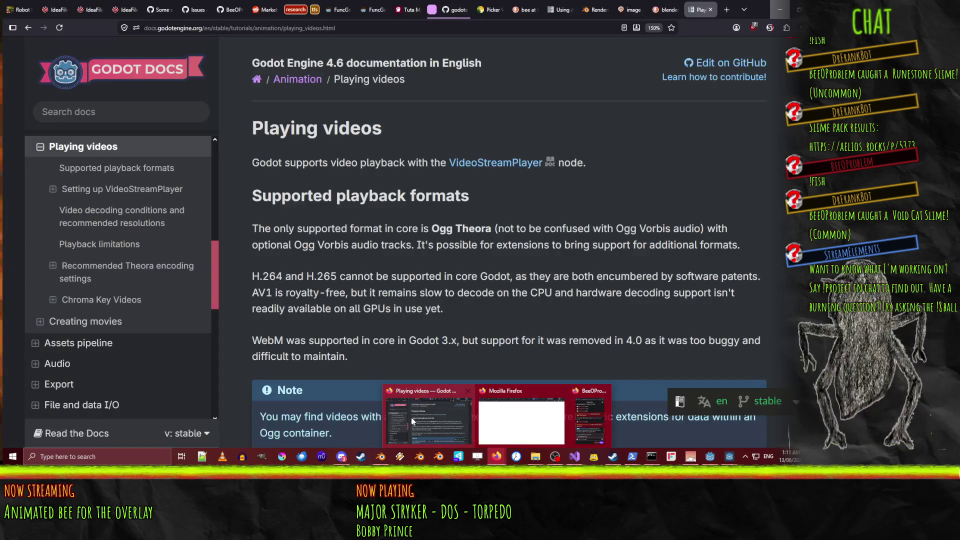
left_click(404, 422)
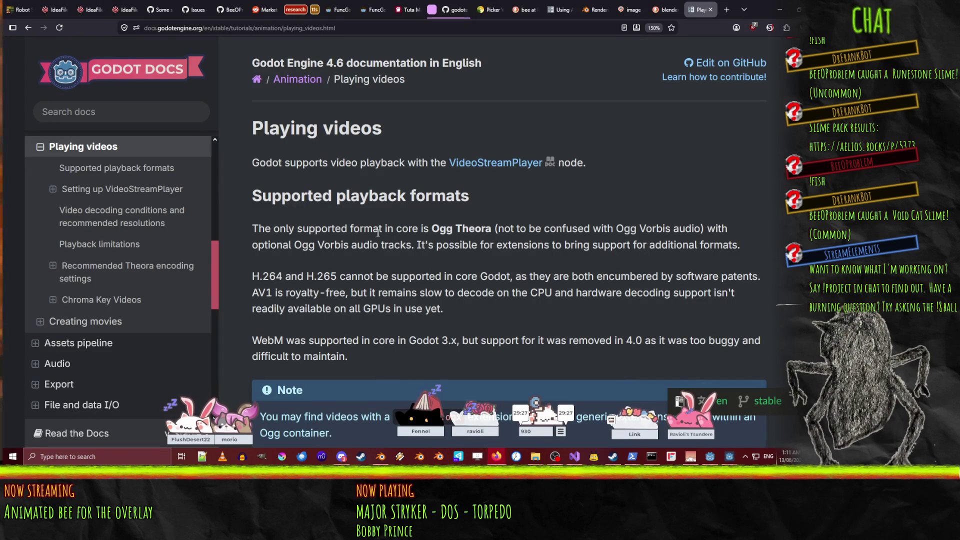
scroll(490, 276, "down", 5)
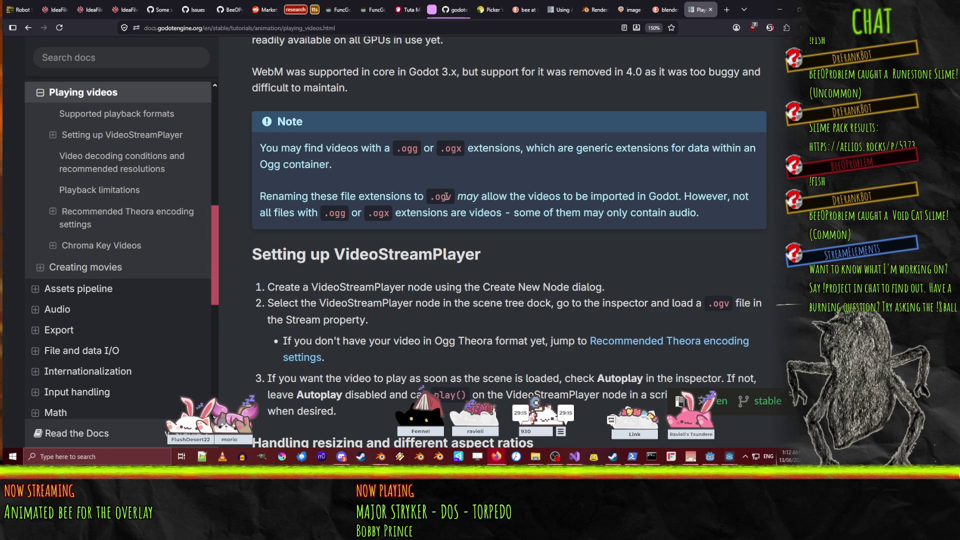
left_click(779, 9)
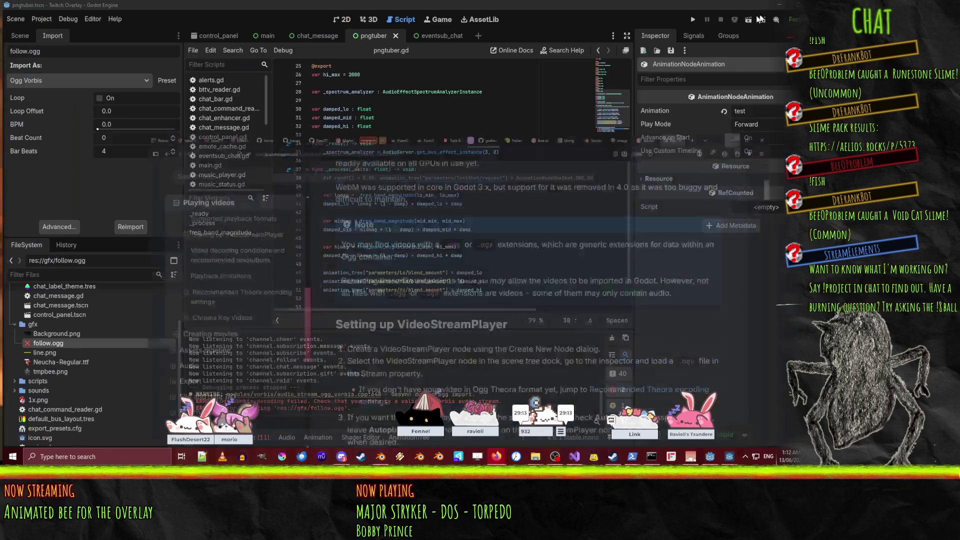
- Rename follow.ogg to follow.ogv and confirm it imports as a Keep File VideoStream
left_click(75, 353)
left_click(65, 343)
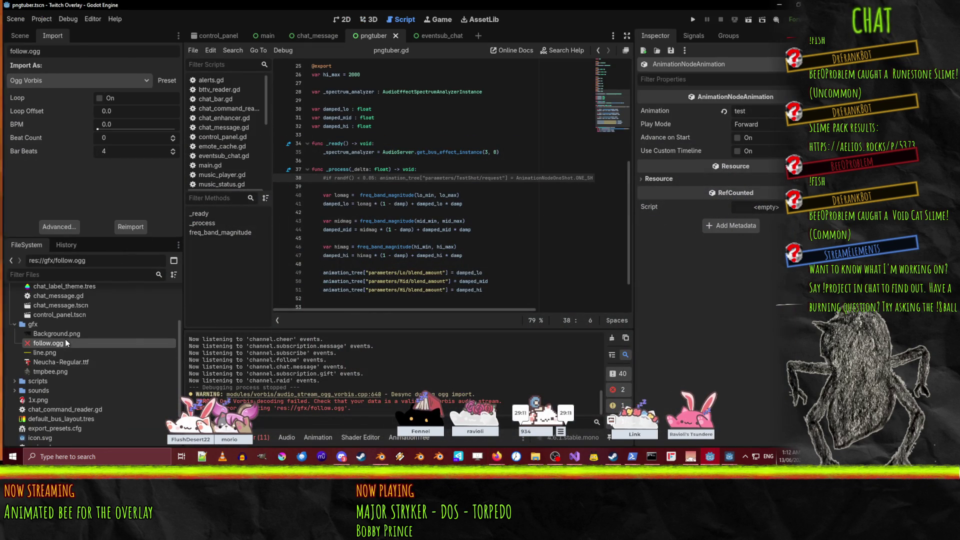
left_click(70, 341)
key("Return")
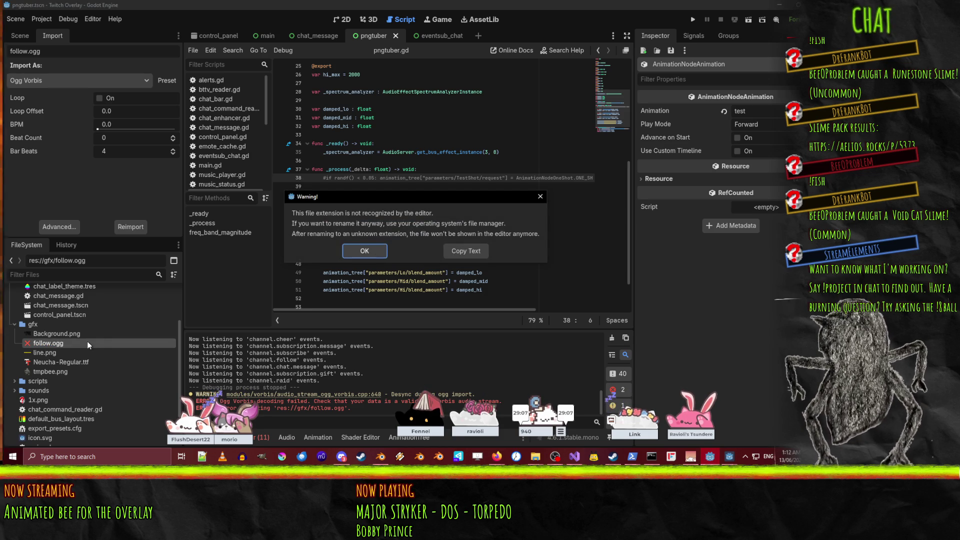
key("Return")
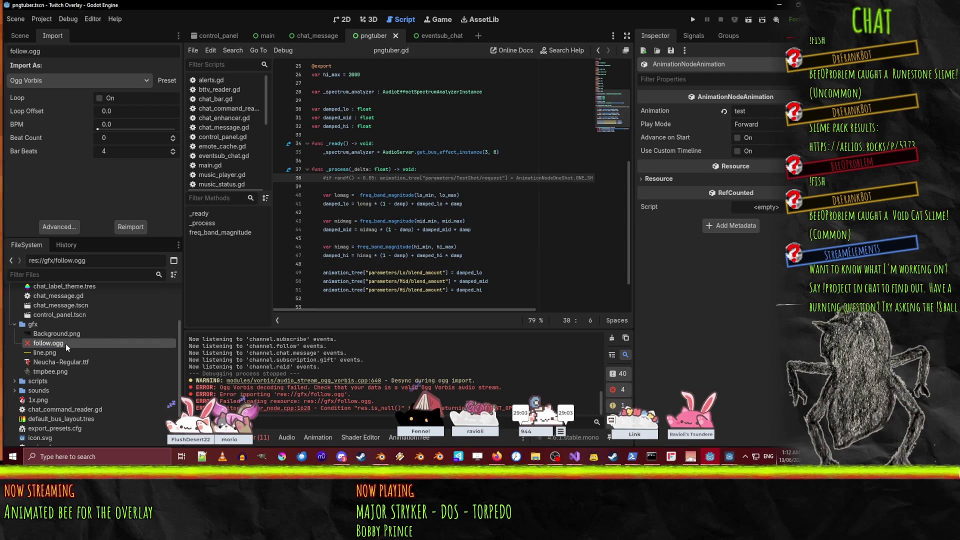
key("F2")
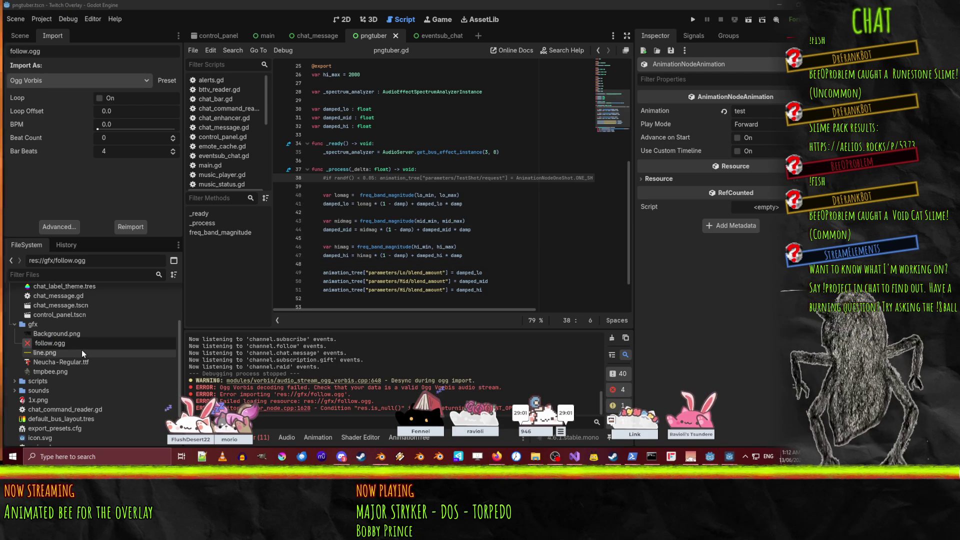
key("BackSpace")
type("v")
key("Return")
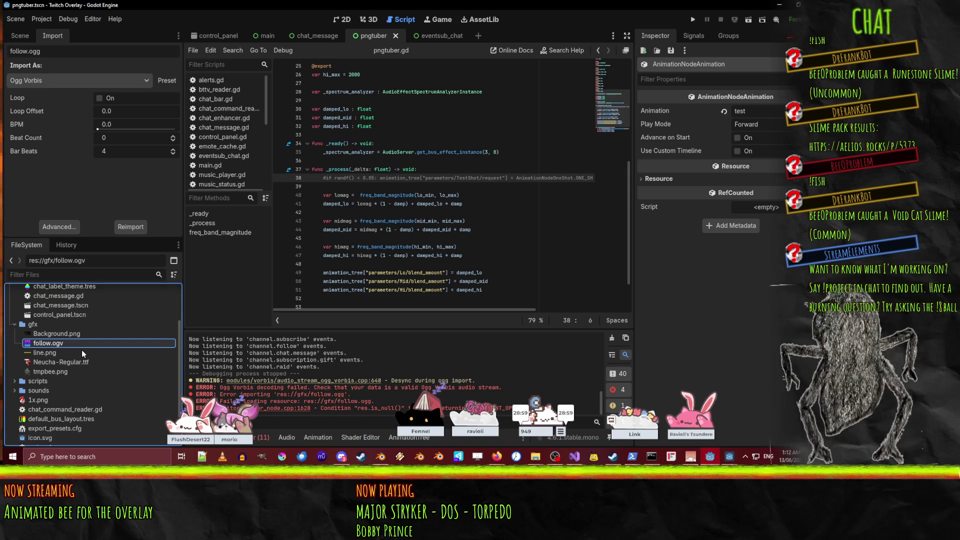
left_click(59, 343)
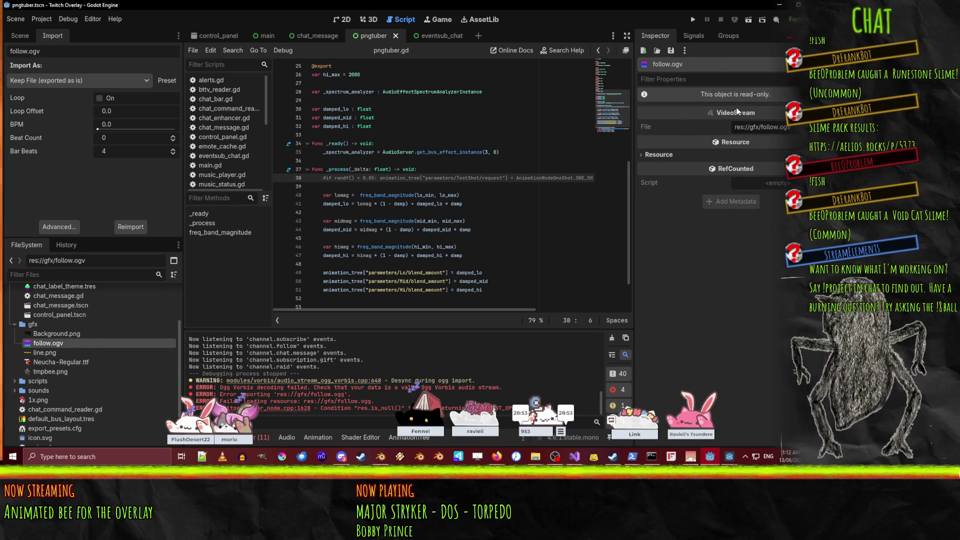
left_click_drag(742, 97, 330, 46)
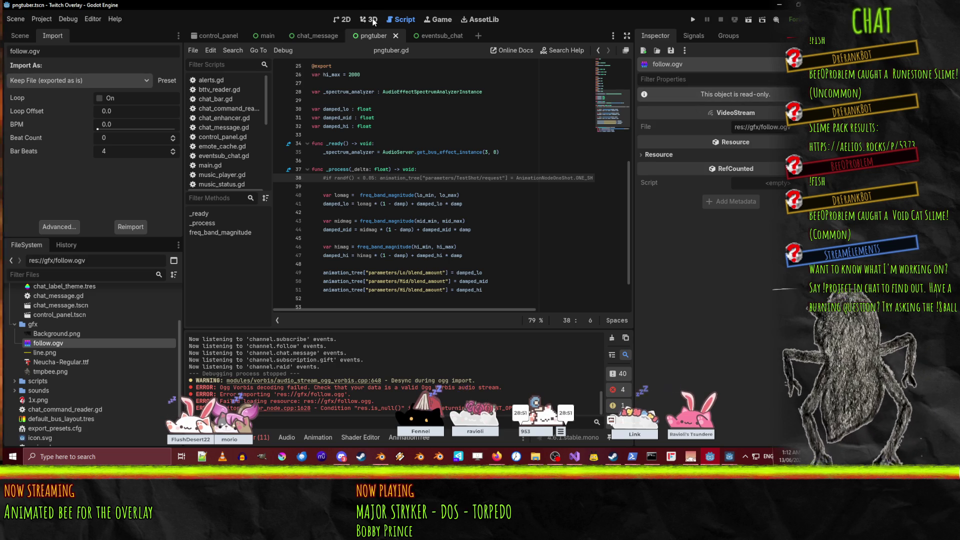
- Switch to the main overlay scene and show its node tree
left_click(369, 19)
mouse_move(499, 459)
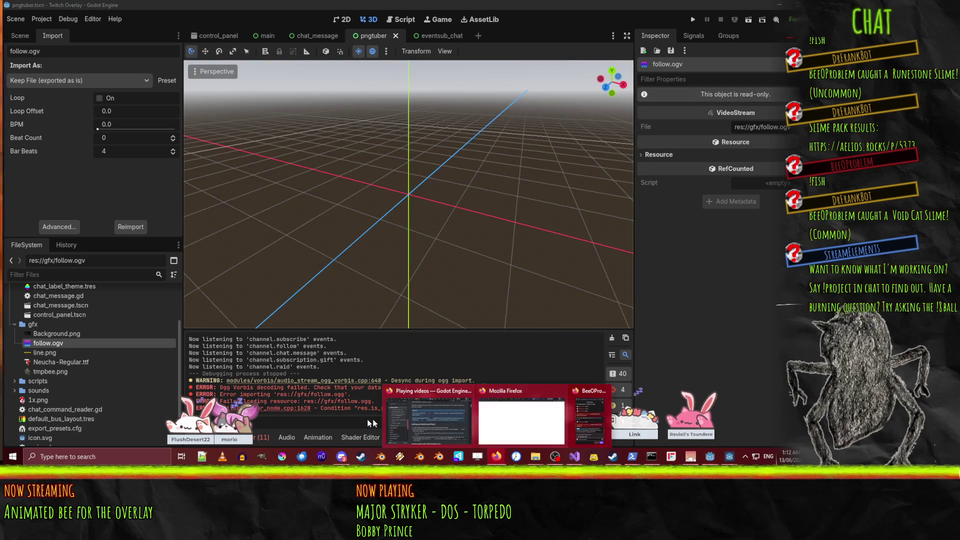
mouse_move(449, 409)
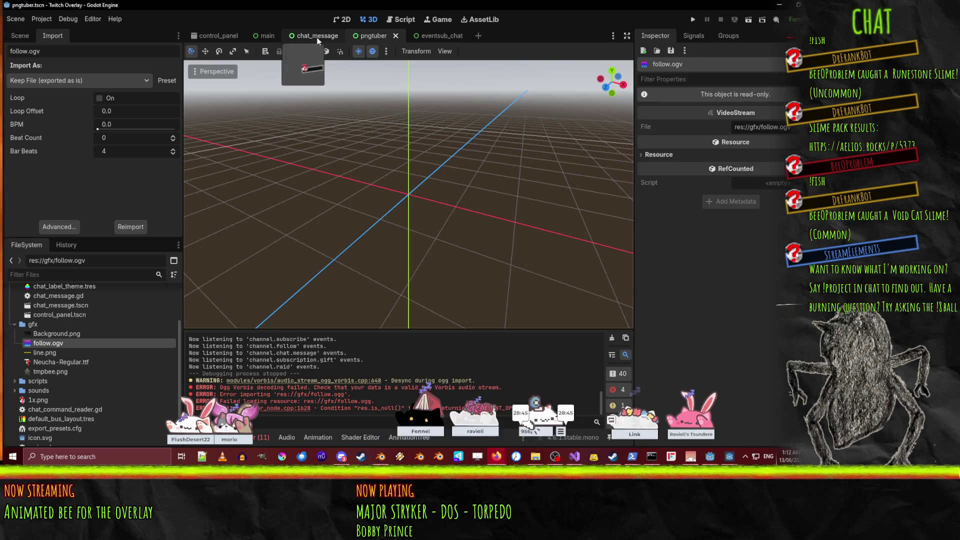
left_click(283, 39)
left_click(260, 39)
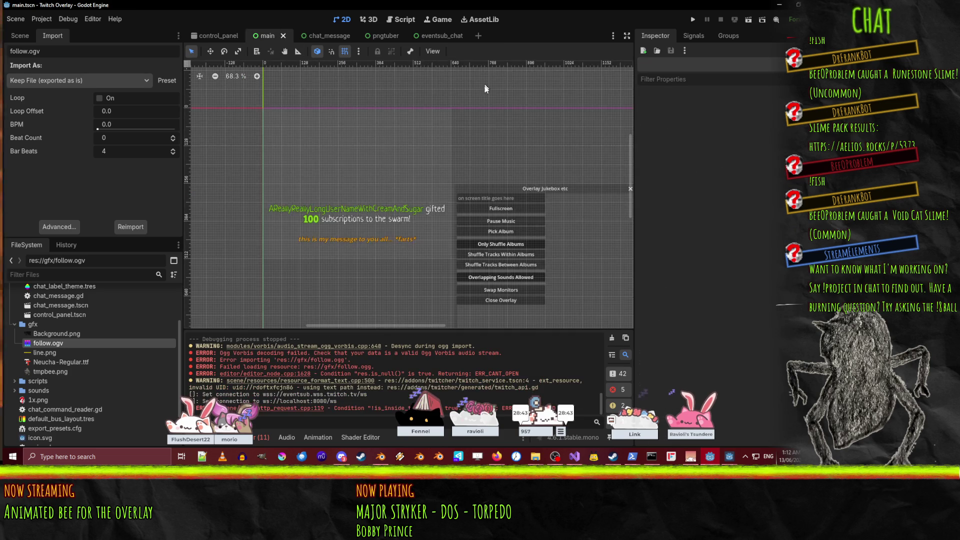
scroll(373, 154, "right", 5)
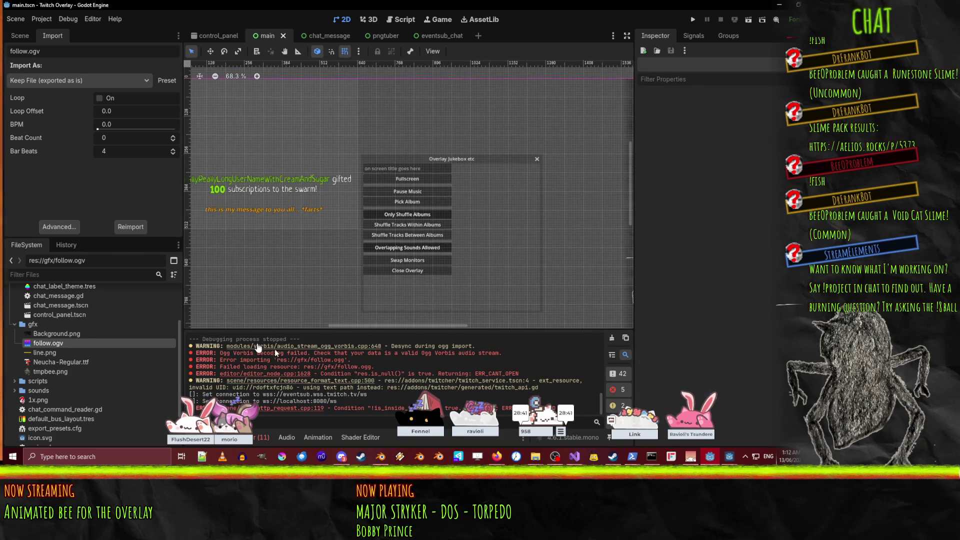
left_click(12, 35)
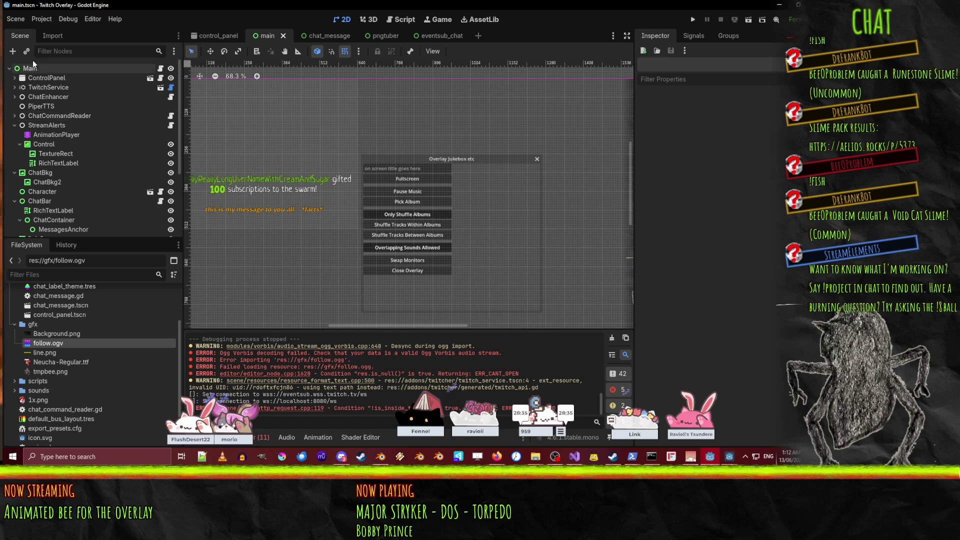
- Add a VideoStreamPlayer child to StreamAlerts and move it under the Control node
left_click(51, 125)
right_click(51, 125)
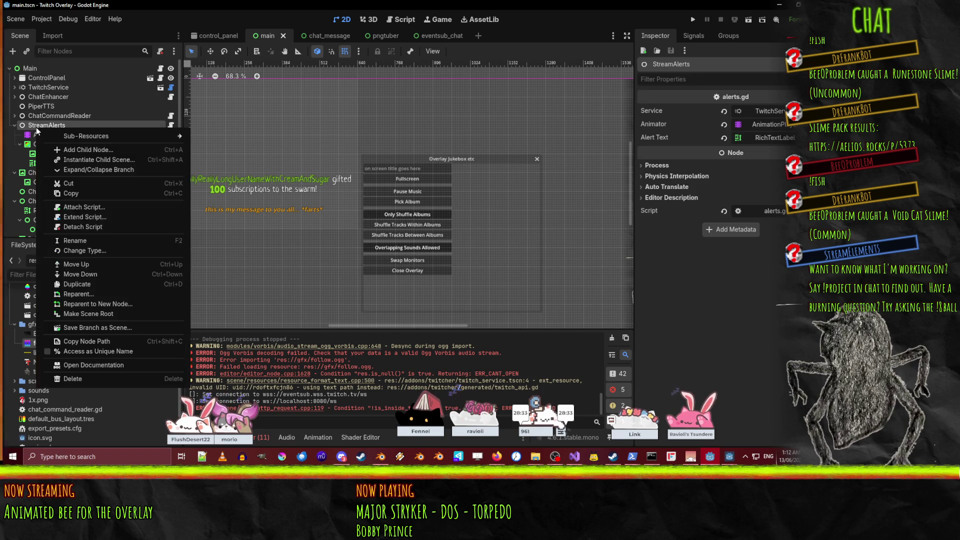
left_click(76, 151)
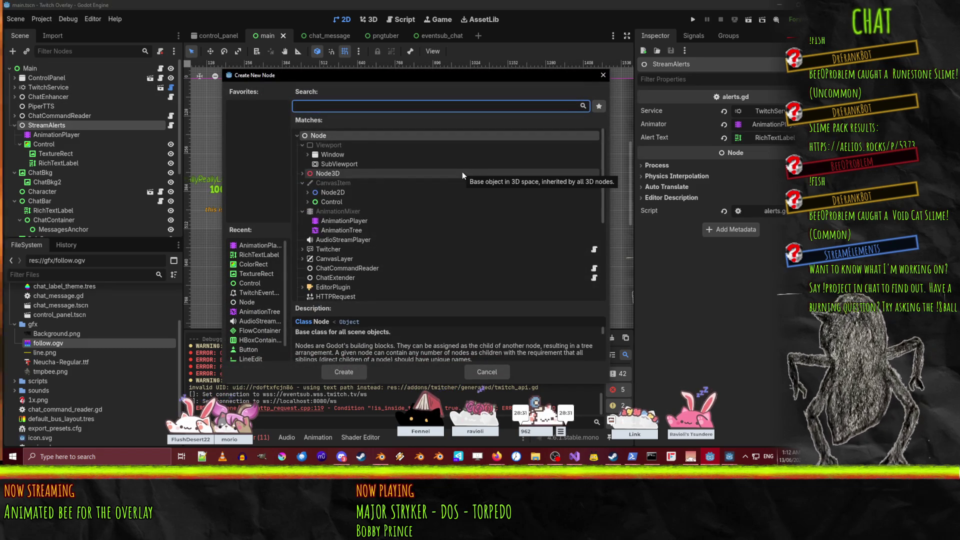
type("video")
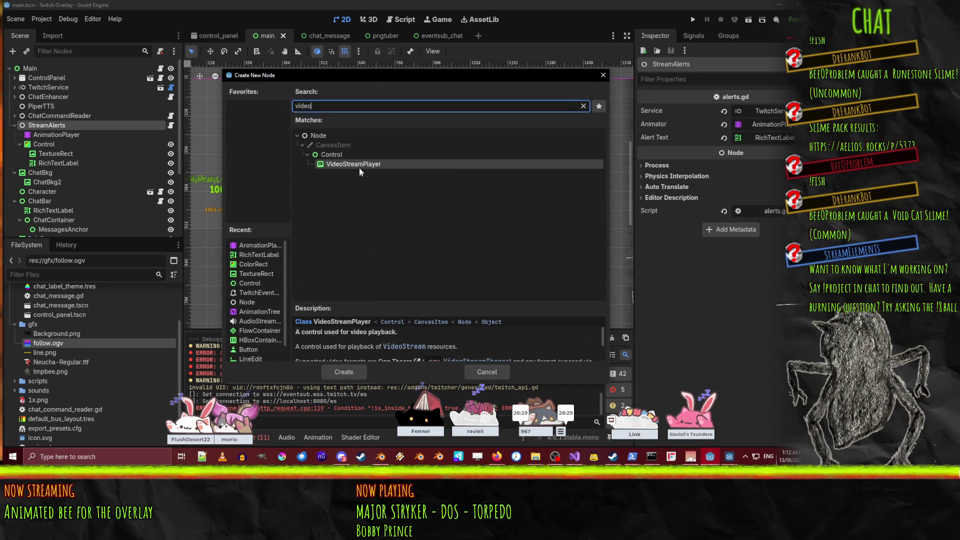
double_click(350, 166)
mouse_move(59, 173)
left_mouse_down()
mouse_move(67, 150)
mouse_move(77, 143)
mouse_move(82, 151)
mouse_move(76, 145)
left_mouse_up()
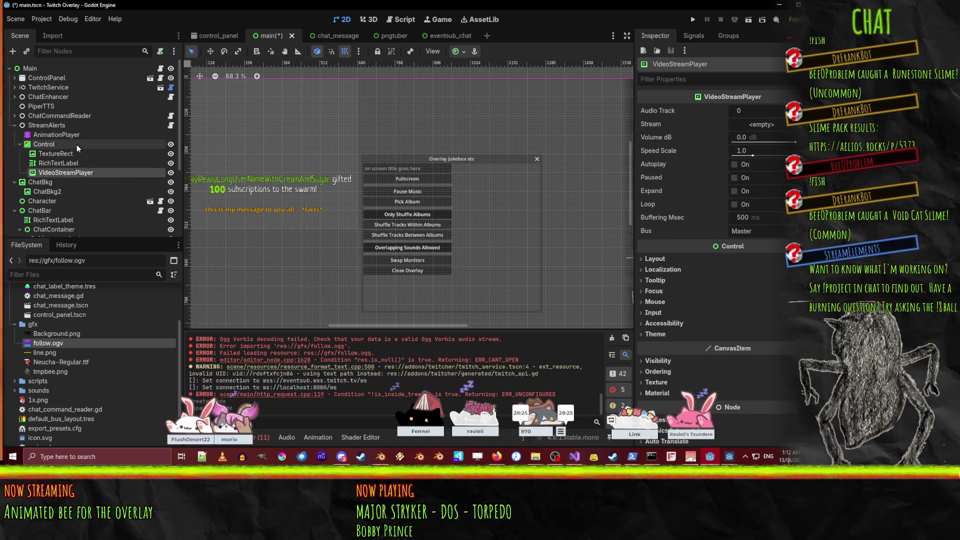
- Stretch the VideoStreamPlayer into a large rectangle on the canvas
scroll(380, 178, "down", 3)
scroll(374, 172, "up", 3)
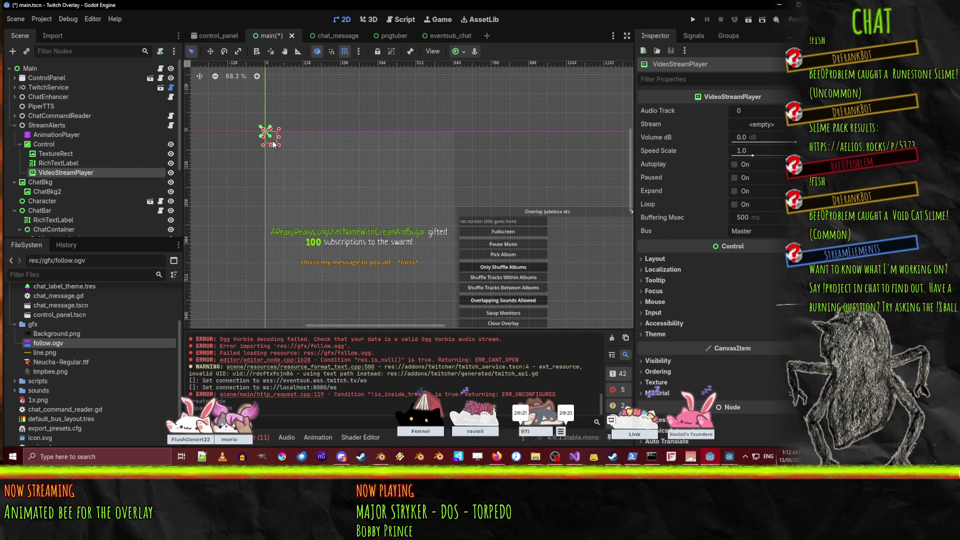
left_click_drag(270, 140, 274, 141)
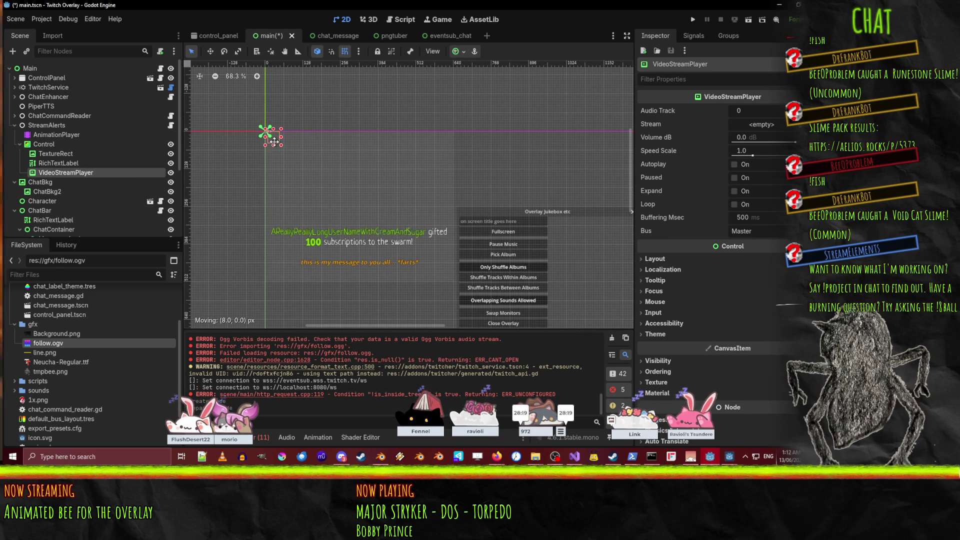
mouse_move(273, 142)
left_mouse_down()
mouse_move(449, 244)
mouse_move(456, 239)
mouse_move(456, 286)
left_mouse_up()
mouse_move(279, 145)
left_mouse_down()
mouse_move(319, 178)
mouse_move(435, 230)
mouse_move(456, 228)
left_mouse_up()
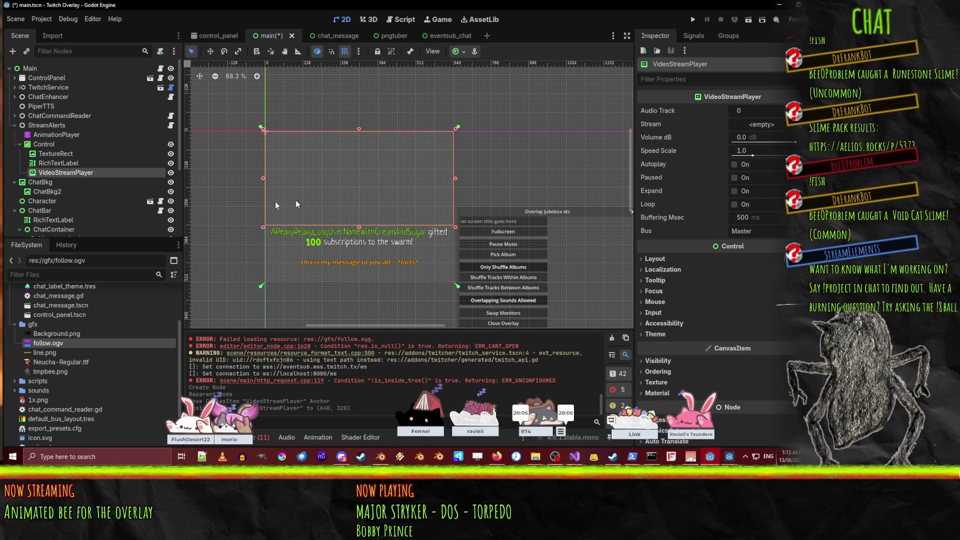
- Assign follow.ogv as the Stream, enable Expand, and resize the video box by its corners
mouse_move(40, 343)
left_mouse_down()
mouse_move(50, 325)
mouse_move(778, 129)
mouse_move(769, 122)
left_mouse_up()
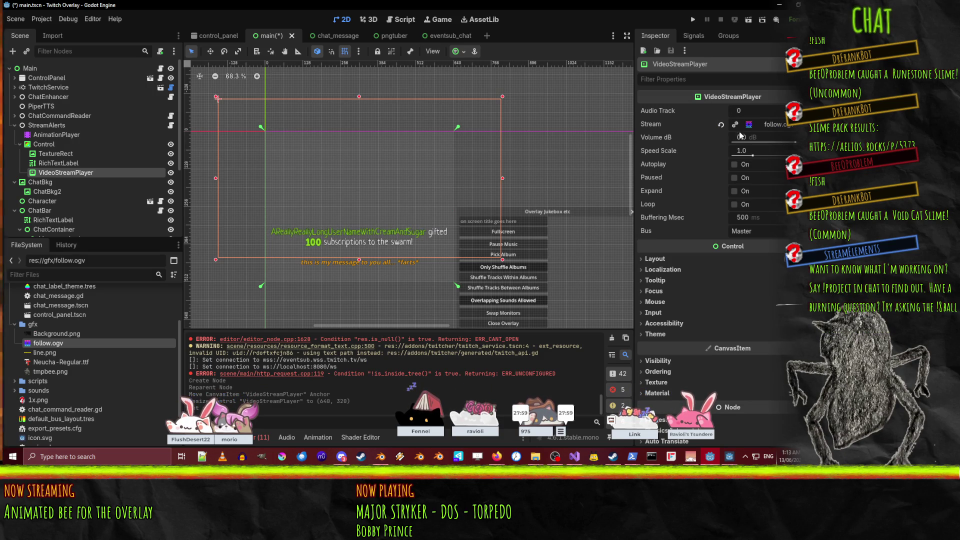
left_click(653, 264)
scroll(640, 281, "down", 2)
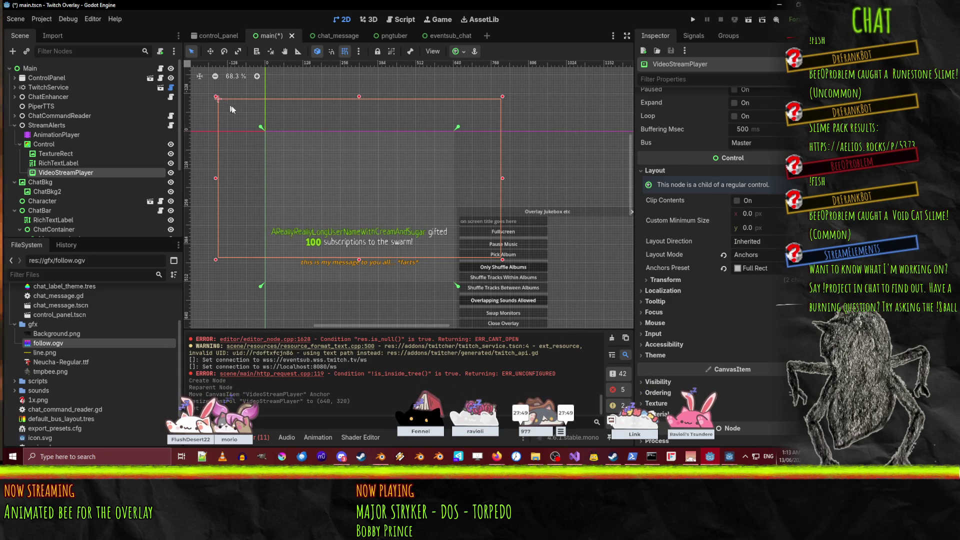
scroll(730, 247, "up", 2)
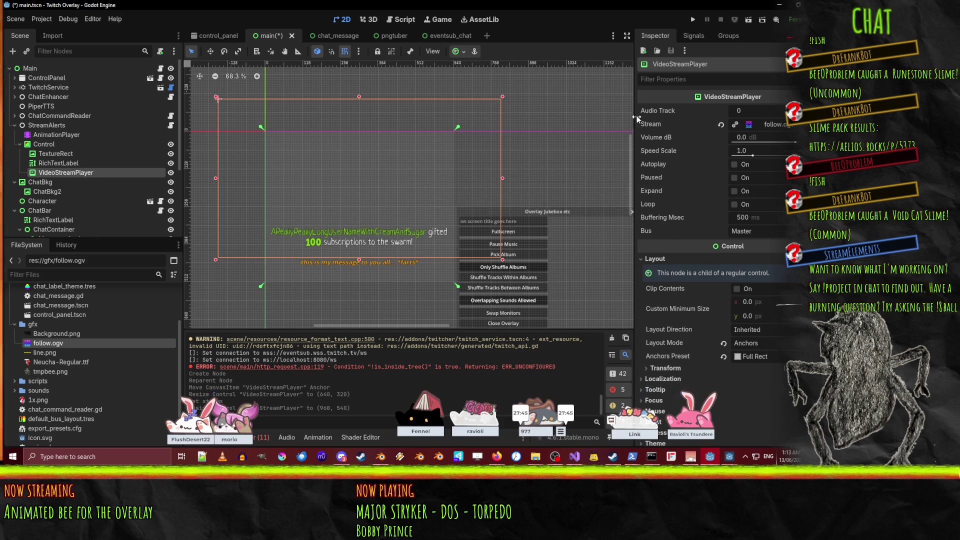
left_click(743, 193)
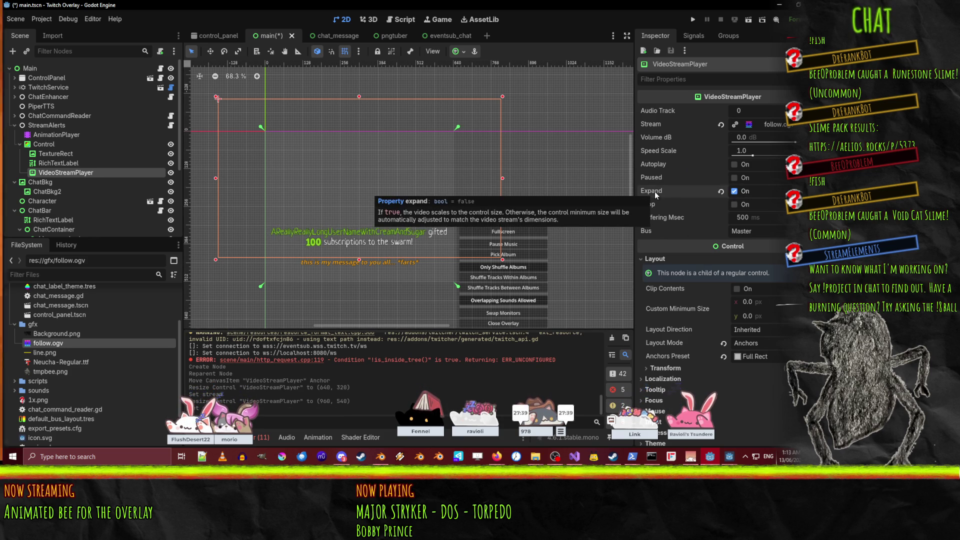
left_click_drag(503, 99, 455, 127)
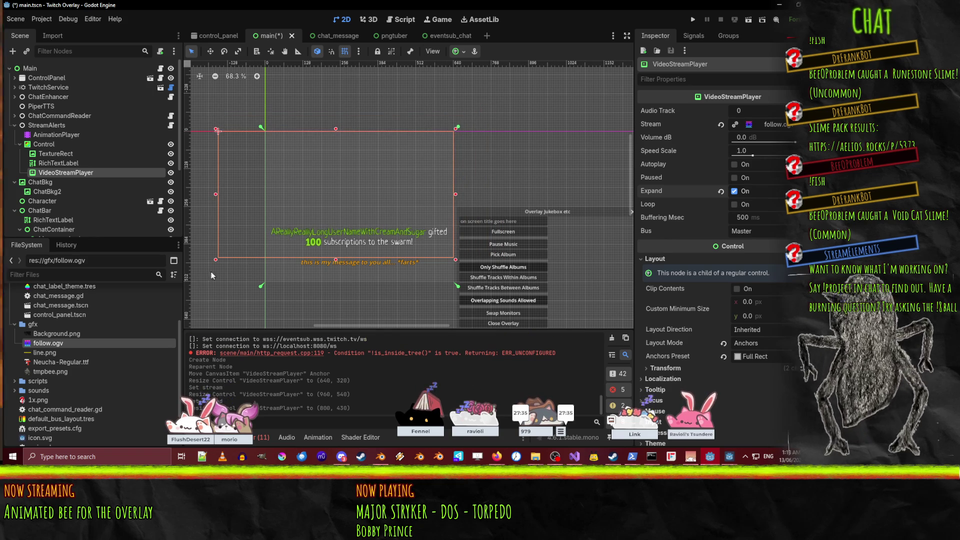
left_click_drag(217, 259, 264, 227)
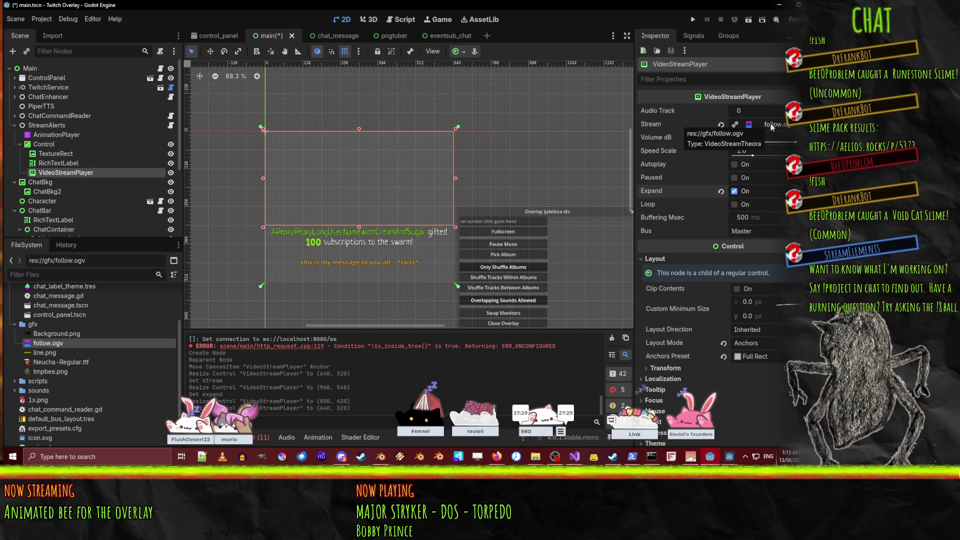
- Enable Autoplay and Loop on the video player and save the main scene
scroll(535, 190, "down", 4)
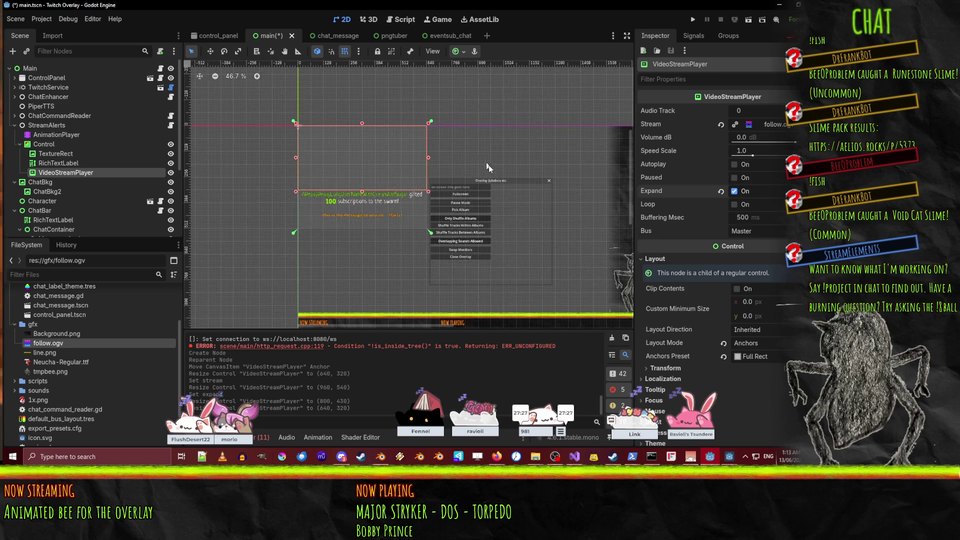
scroll(728, 201, "down", 3)
scroll(727, 201, "up", 3)
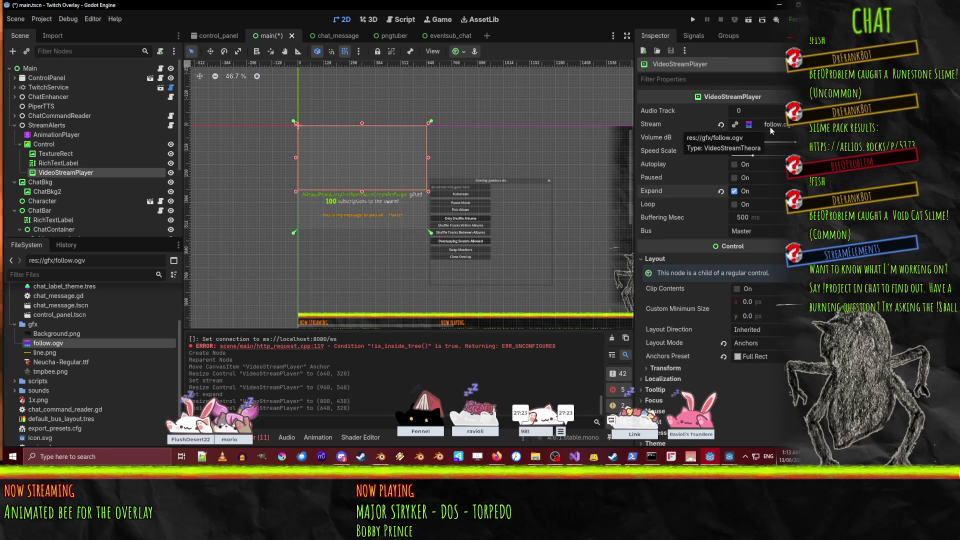
left_click(734, 164)
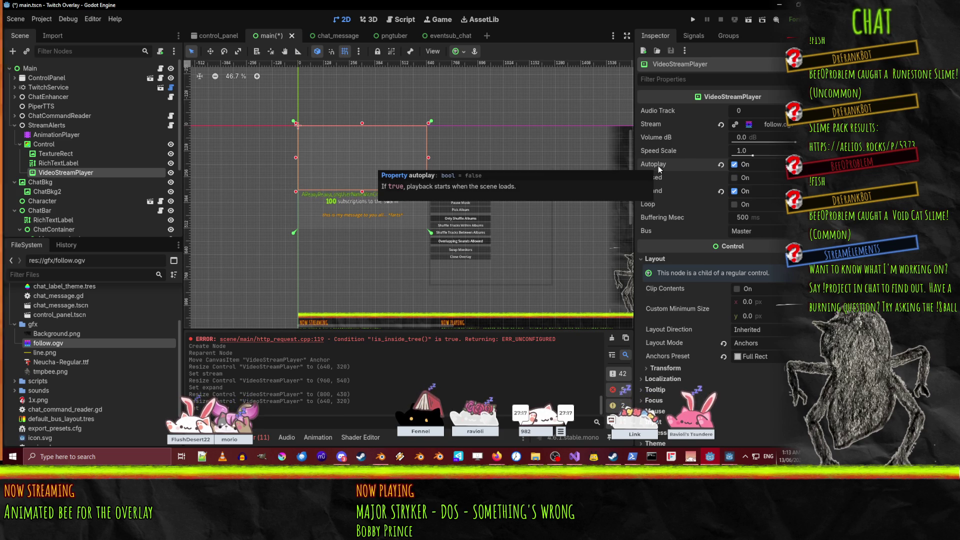
left_click(734, 204)
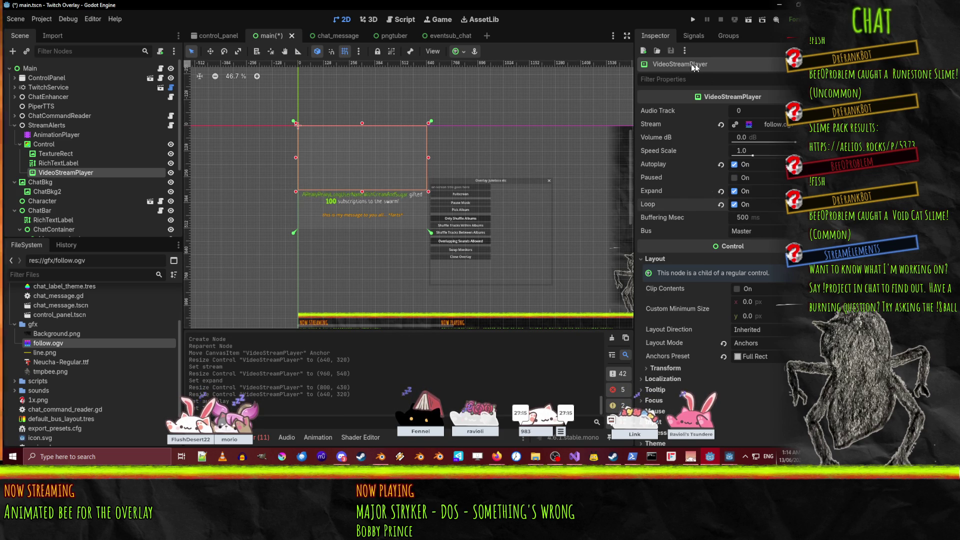
key("ctrl+s")
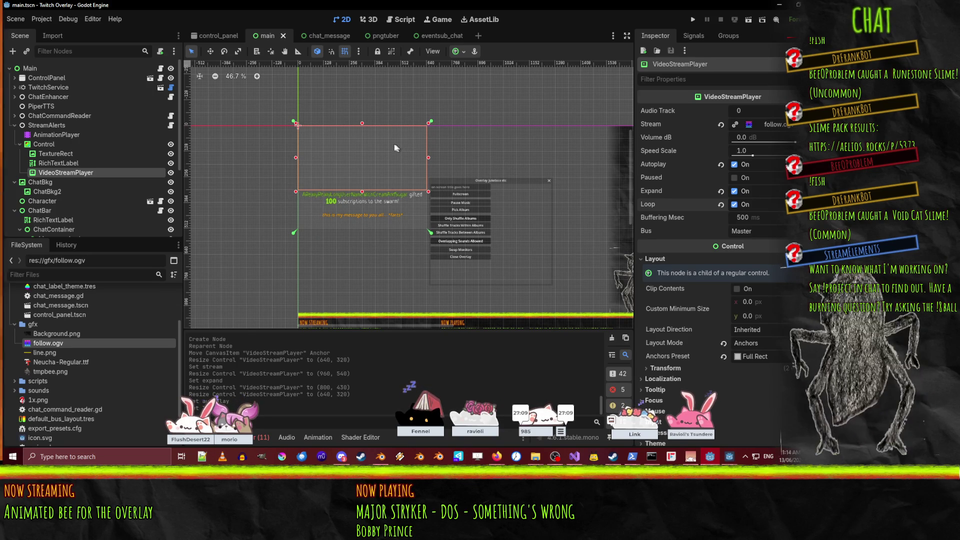
left_click(693, 21)
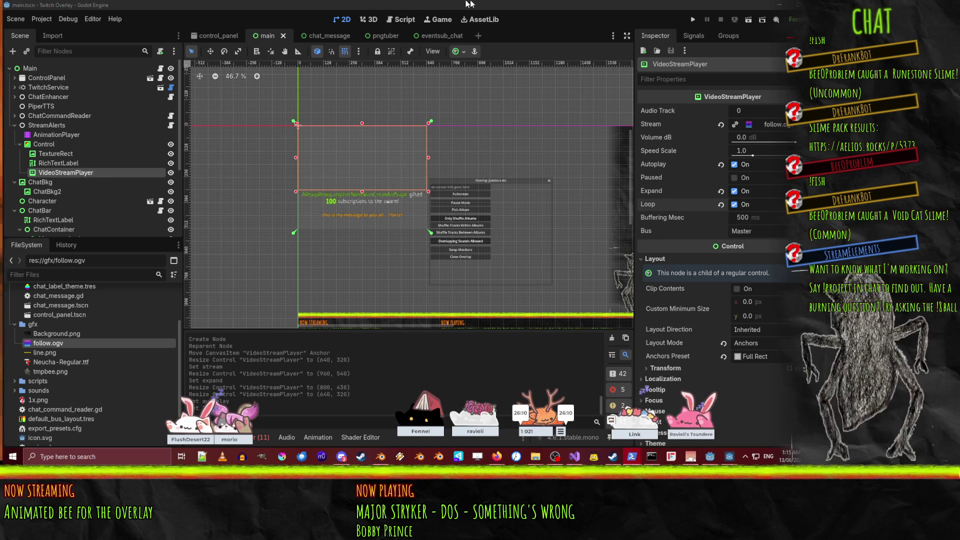
- Launch the overlay game to watch the follow video, then pan the editor canvas
left_click(693, 20)
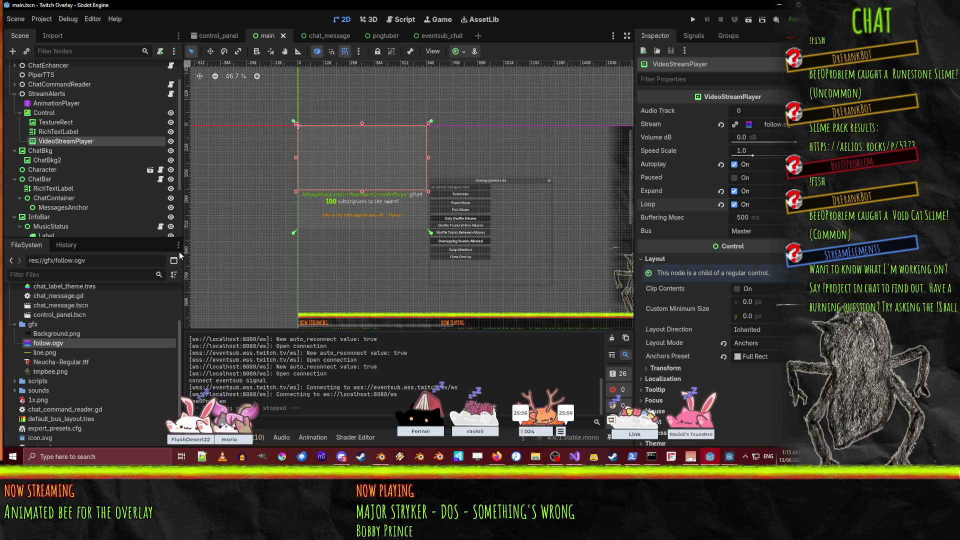
left_click_drag(454, 262, 413, 245)
- Inspect the settings of the TwitchService node and its API and EventSub children
scroll(75, 125, "up", 3)
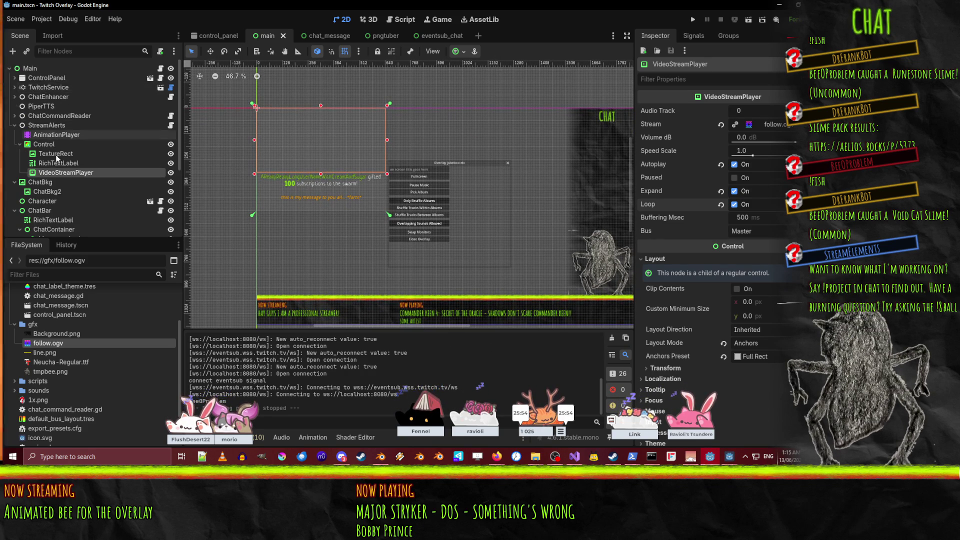
left_click(45, 88)
left_click(45, 88)
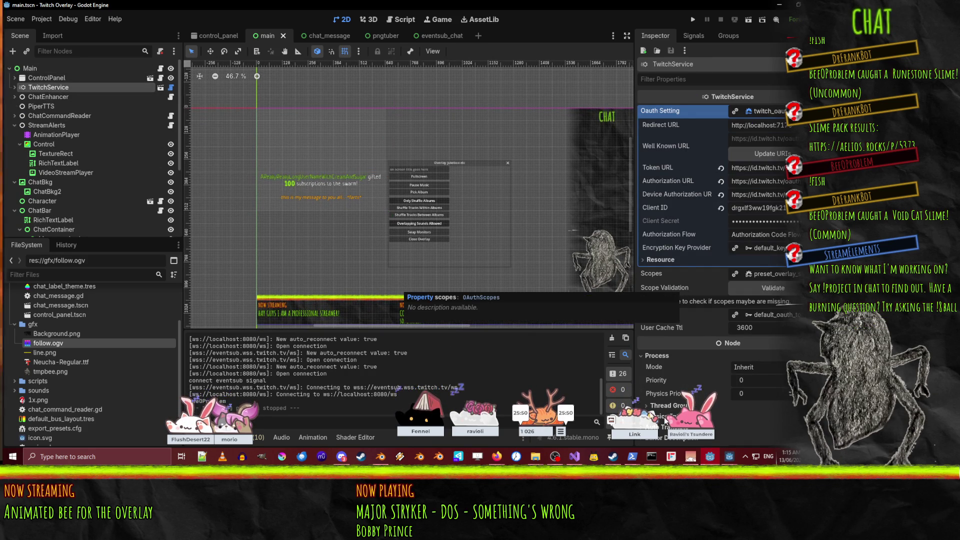
left_click(15, 87)
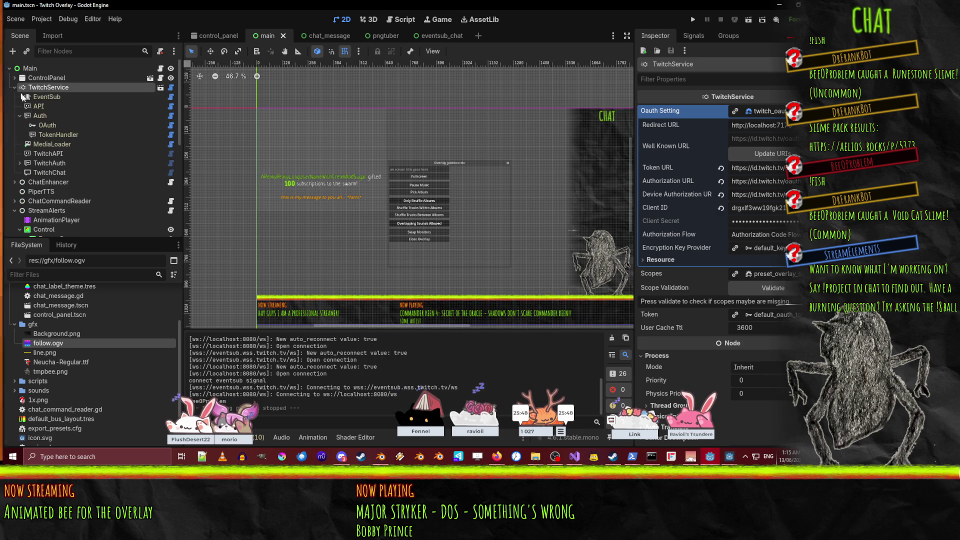
left_click(41, 106)
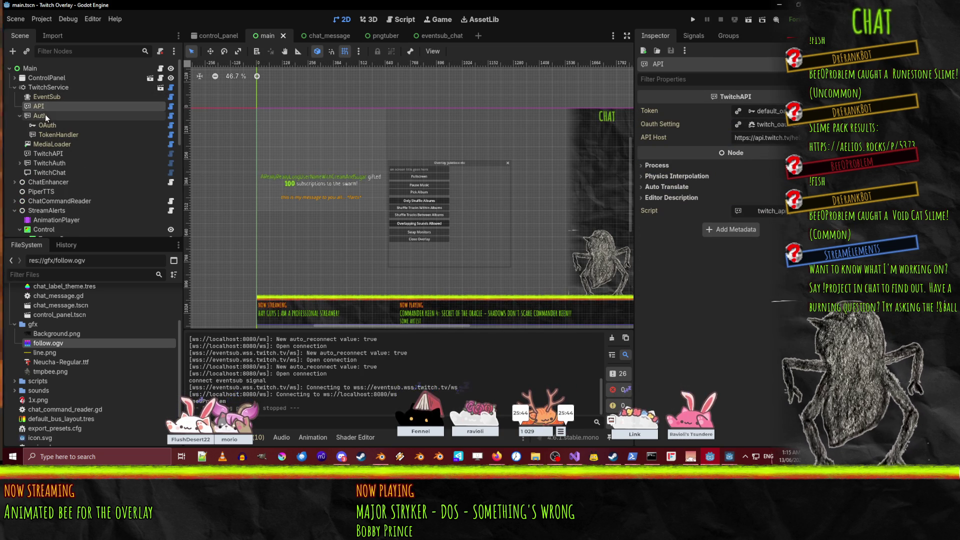
left_click(45, 97)
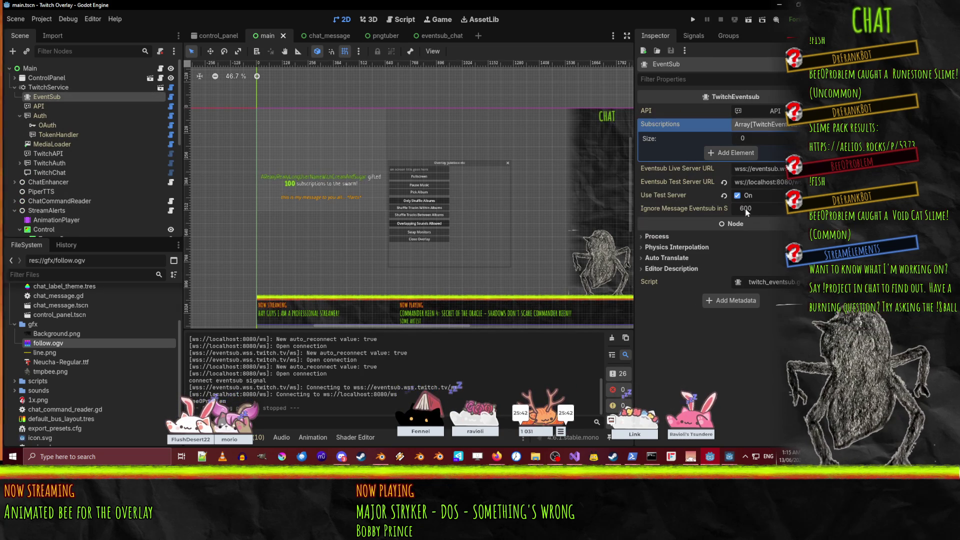
- Run the overlay until EventSub connects, stop it with F8, and collapse TwitchService
left_click(692, 20)
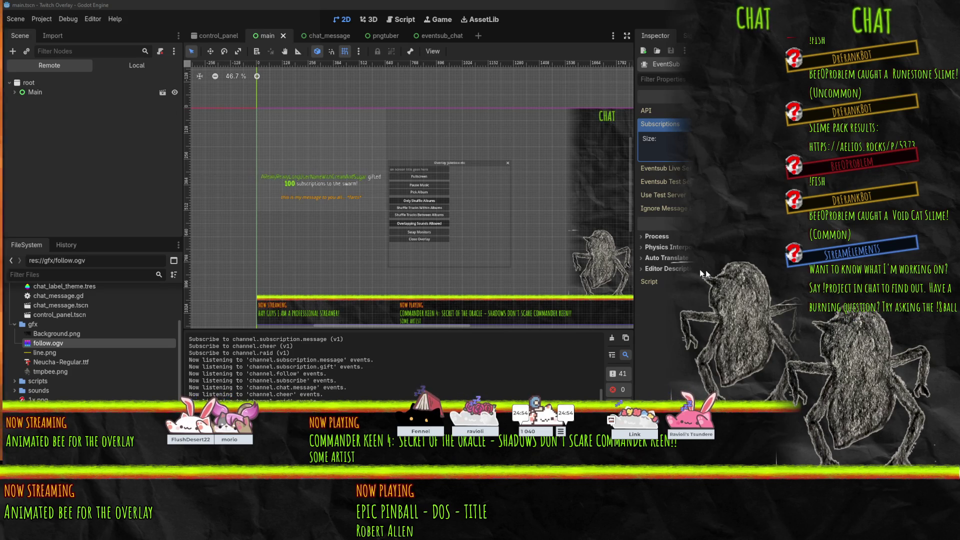
key("F8")
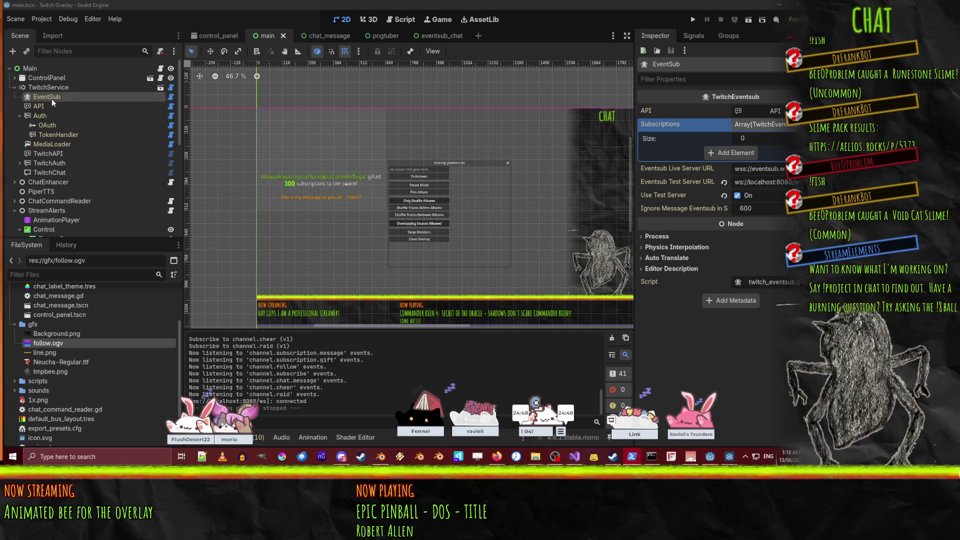
left_click(14, 87)
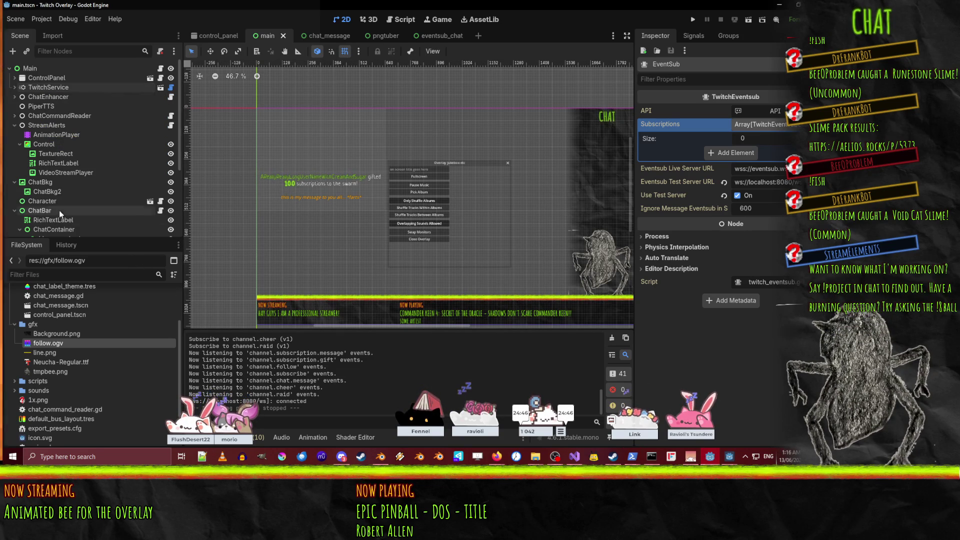
- Select StreamAlerts' AnimationPlayer, switch to the bits animation, and enlarge the Animation panel
left_click(41, 133)
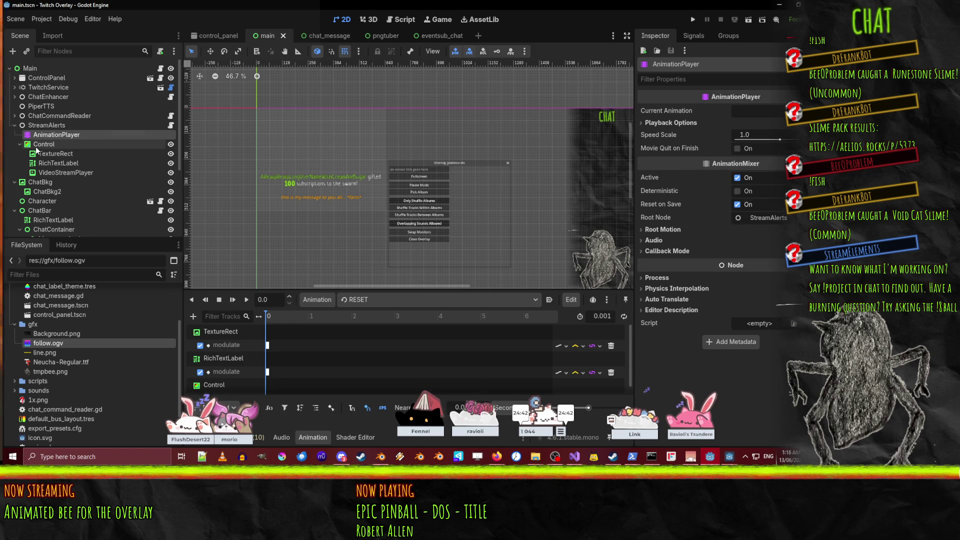
left_click(36, 145)
left_click(37, 135)
left_click(372, 301)
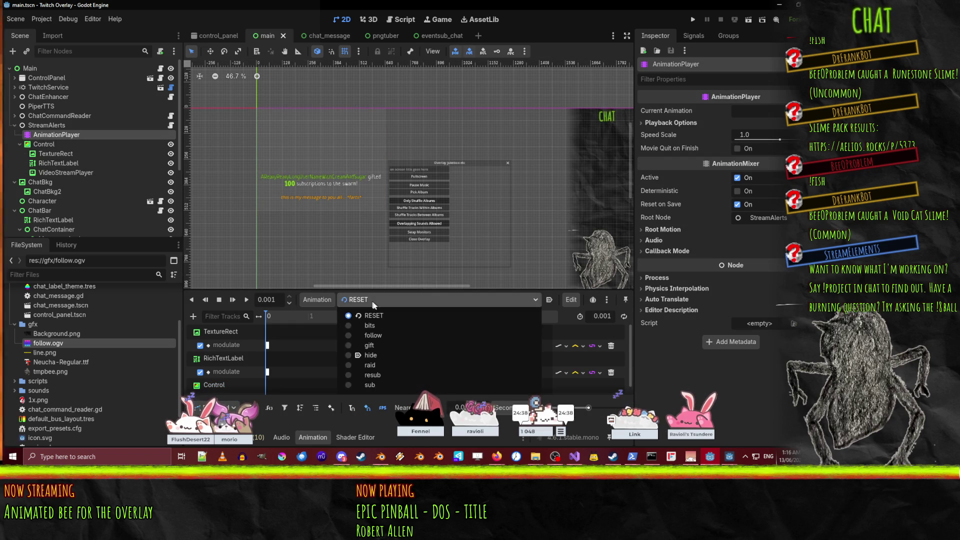
left_click(370, 325)
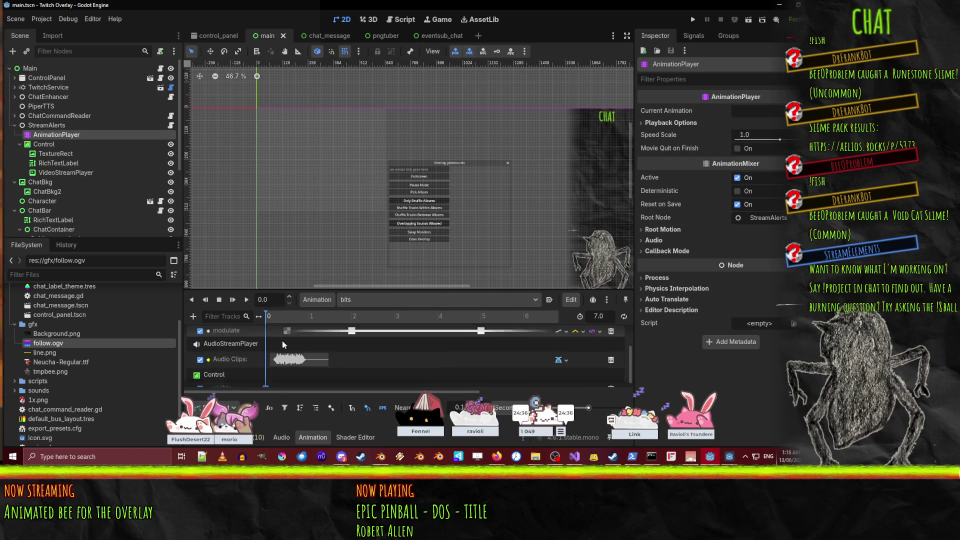
mouse_move(263, 293)
left_mouse_down()
mouse_move(263, 234)
mouse_move(263, 266)
left_mouse_up()
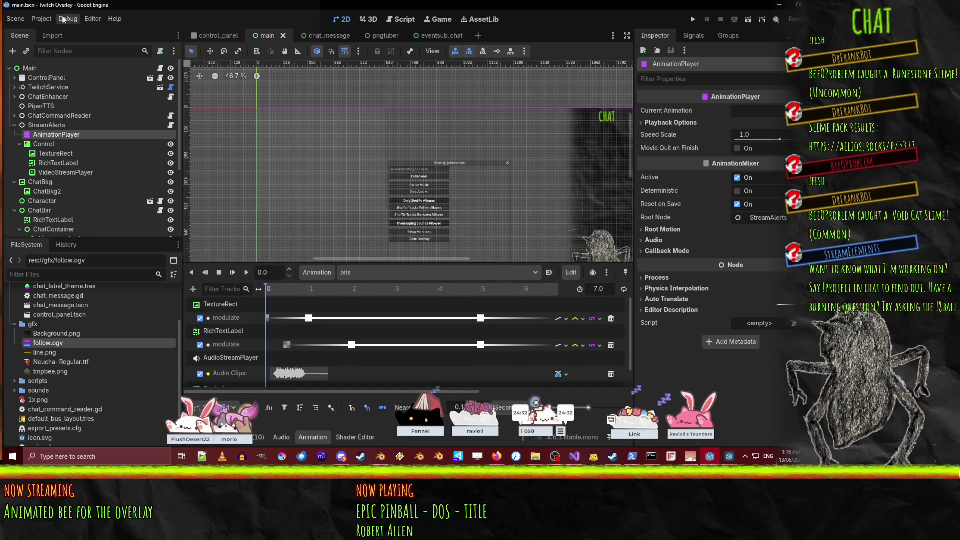
left_click(42, 18)
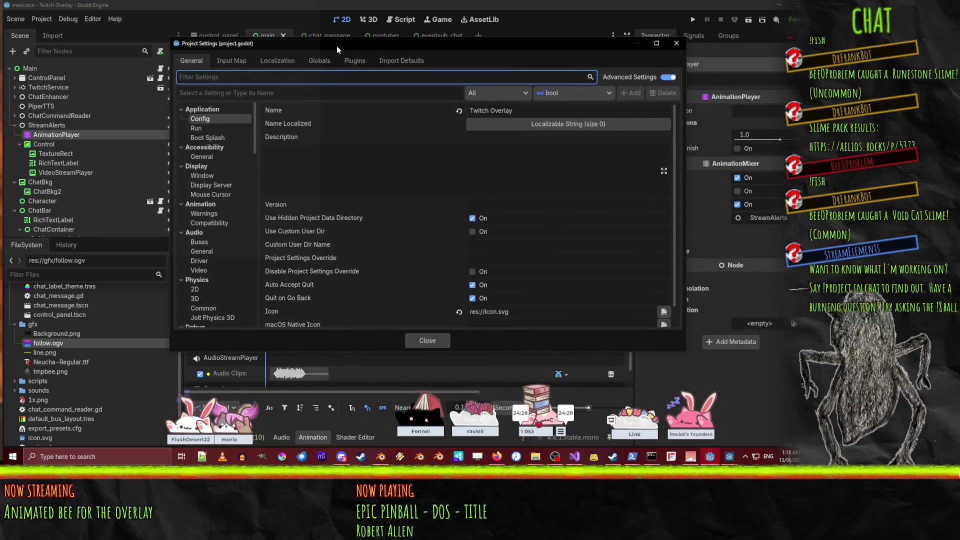
- Check the Display > Window size settings in Project Settings, then close it
left_click_drag(337, 46, 335, 46)
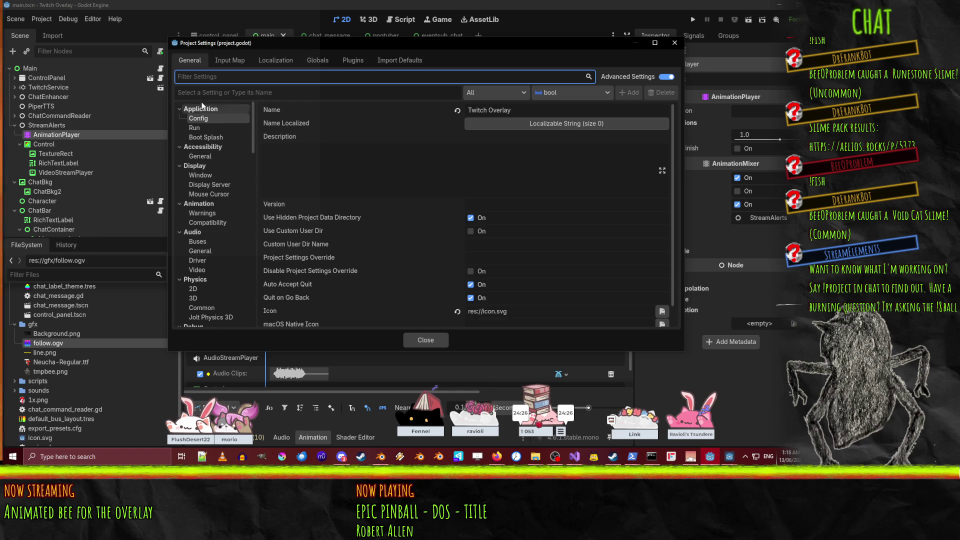
left_click(193, 176)
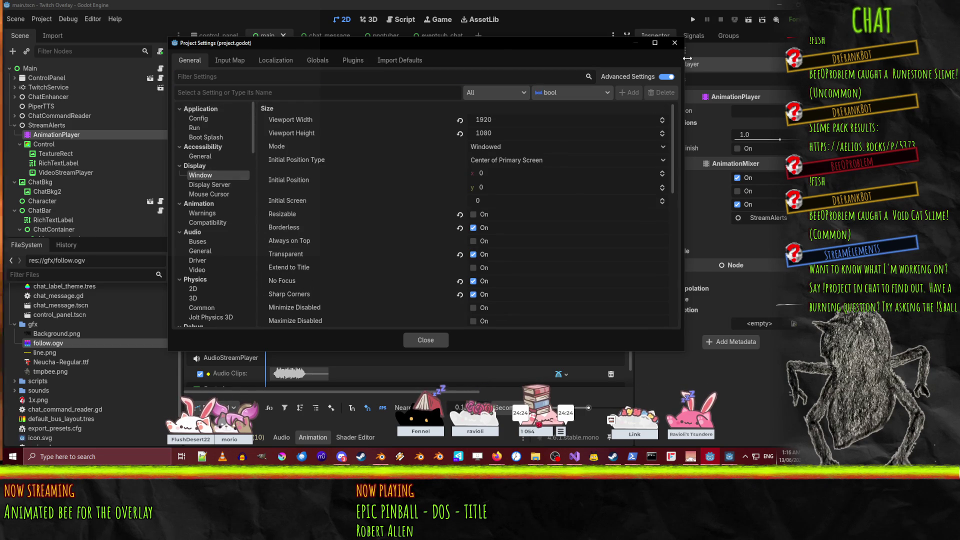
left_click(674, 42)
- Turn on 'Embed Game on Next Play' in the Game workspace's ⋮ menu
left_click(426, 20)
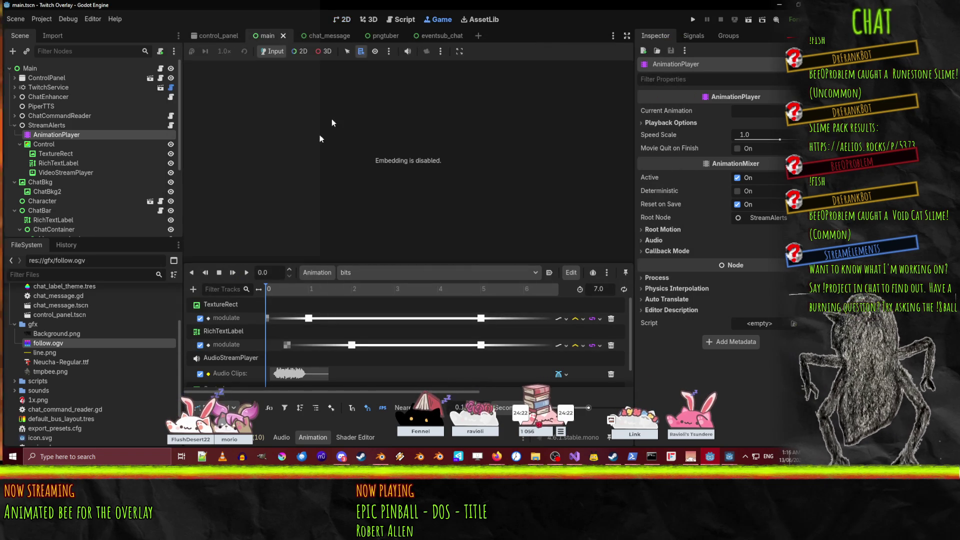
left_click(440, 51)
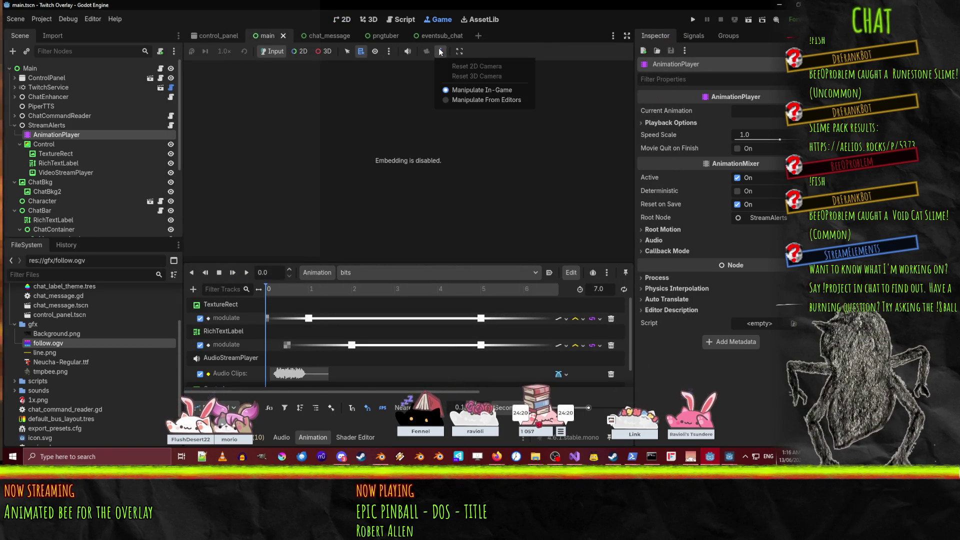
left_click(460, 51)
left_click(460, 51)
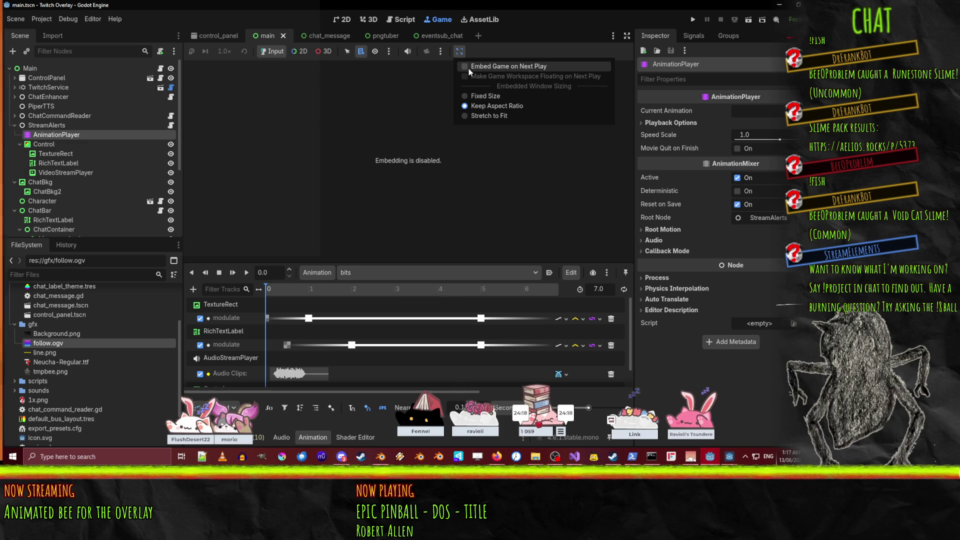
left_click(467, 68)
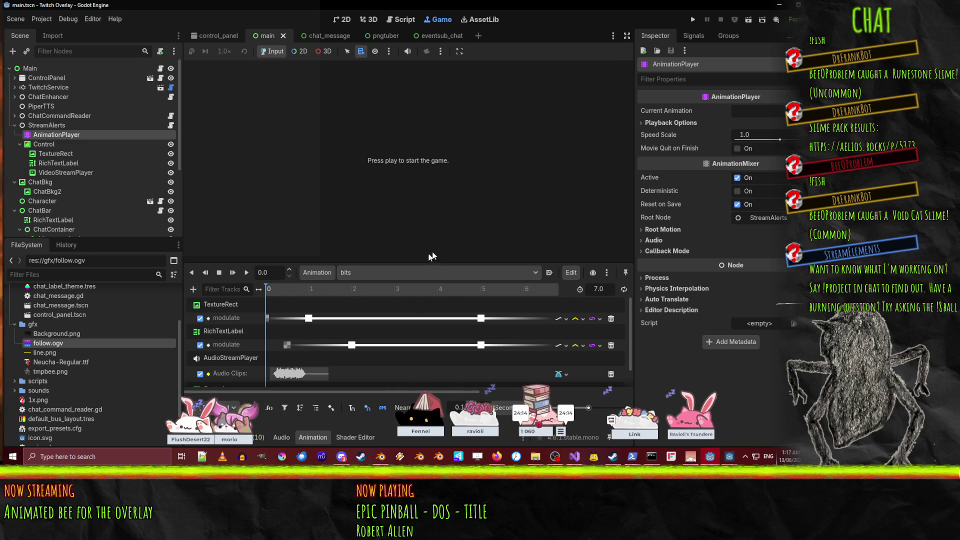
scroll(303, 324, "down", 2)
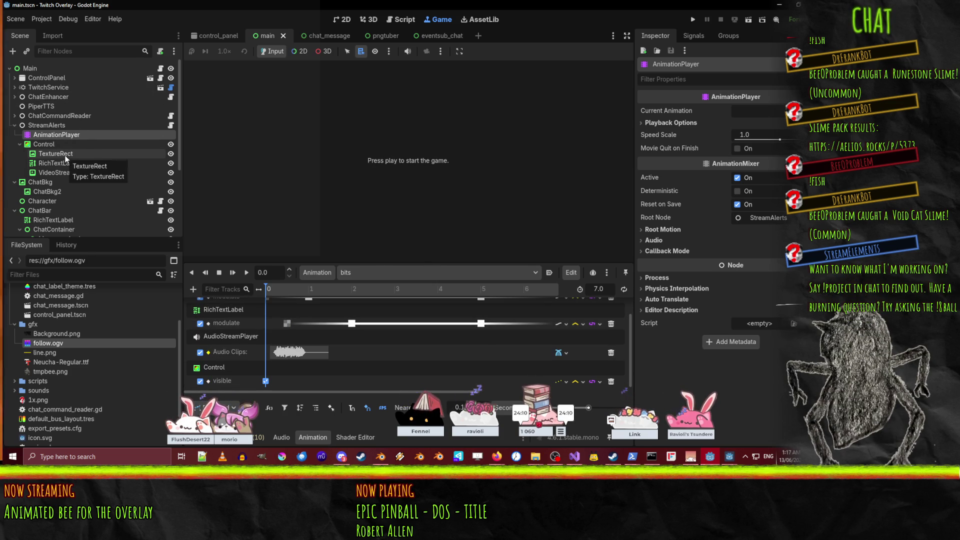
- Add a Call Method Track for the VideoStreamPlayer to the bits animation
left_click(65, 173)
scroll(289, 391, "right", 4)
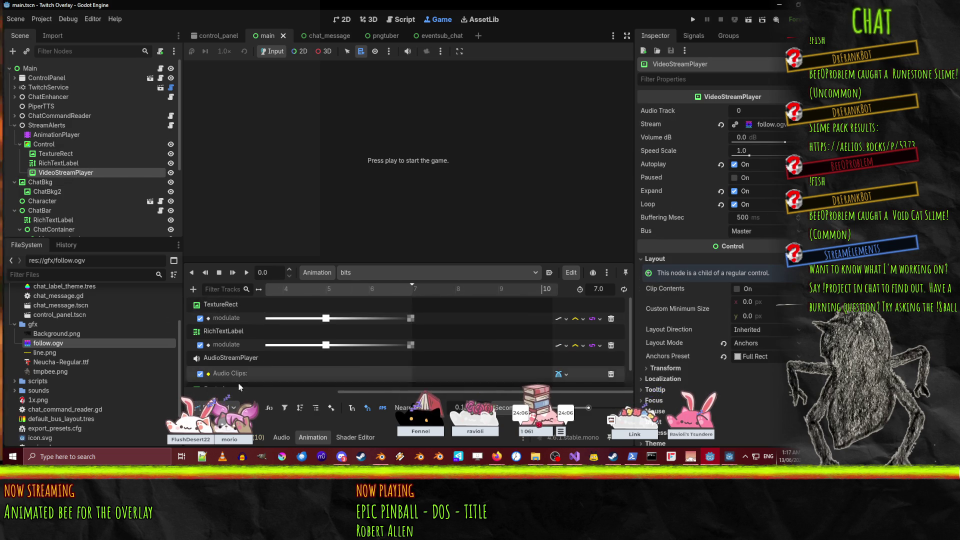
left_click(191, 290)
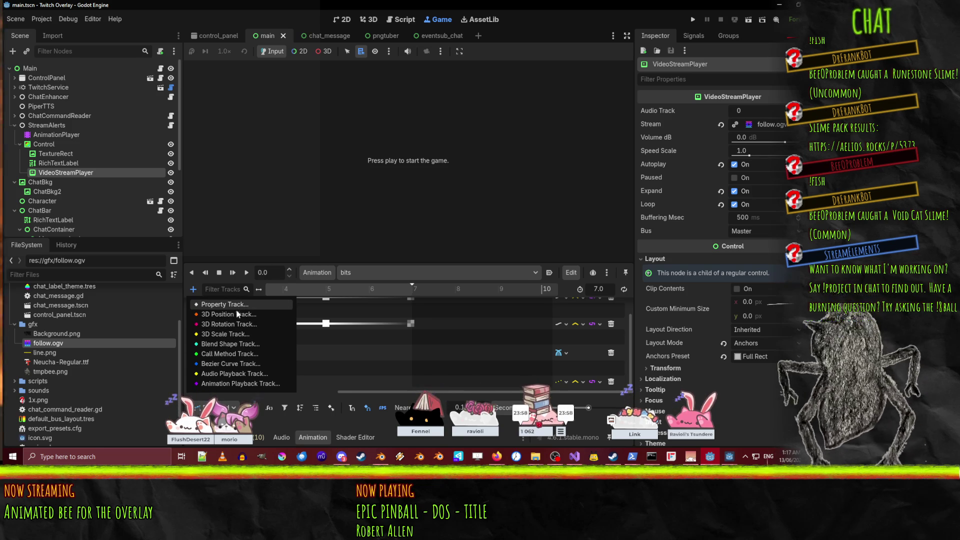
left_click(240, 354)
scroll(380, 211, "down", 5)
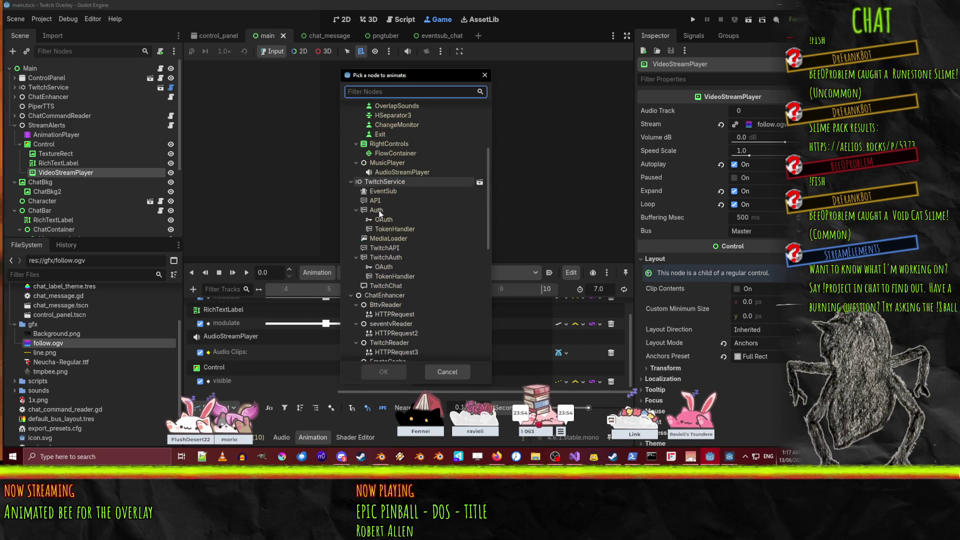
scroll(371, 211, "up", 2)
scroll(380, 220, "down", 10)
left_click(405, 191)
left_click(386, 370)
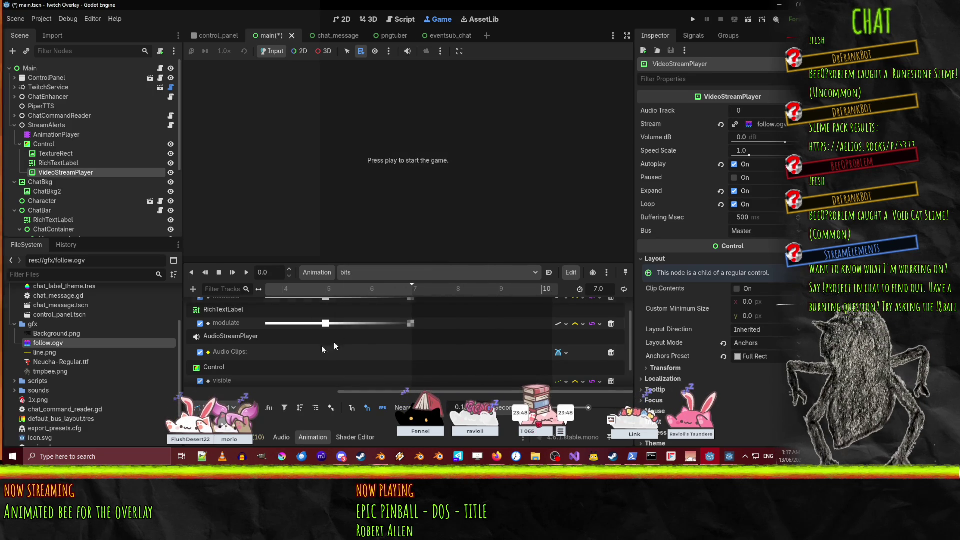
- Insert a play() key on the Functions track and move it to about 3.7 seconds
scroll(320, 335, "down", 1)
right_click(268, 380)
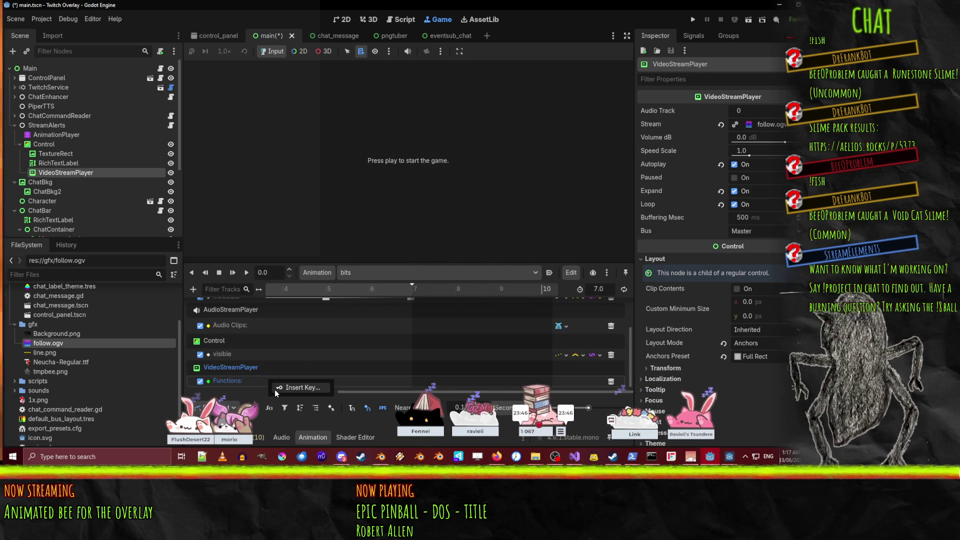
left_click(275, 389)
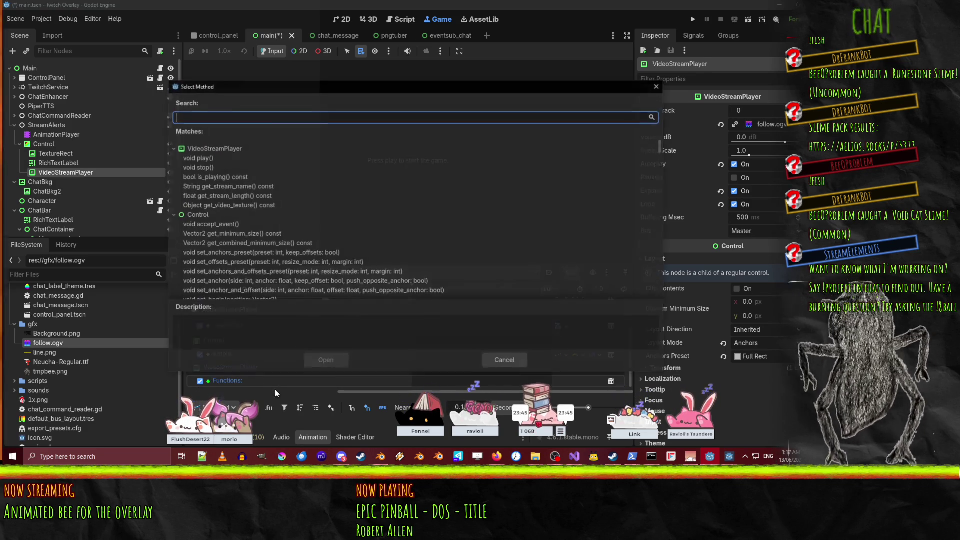
left_click(246, 159)
left_click(307, 363)
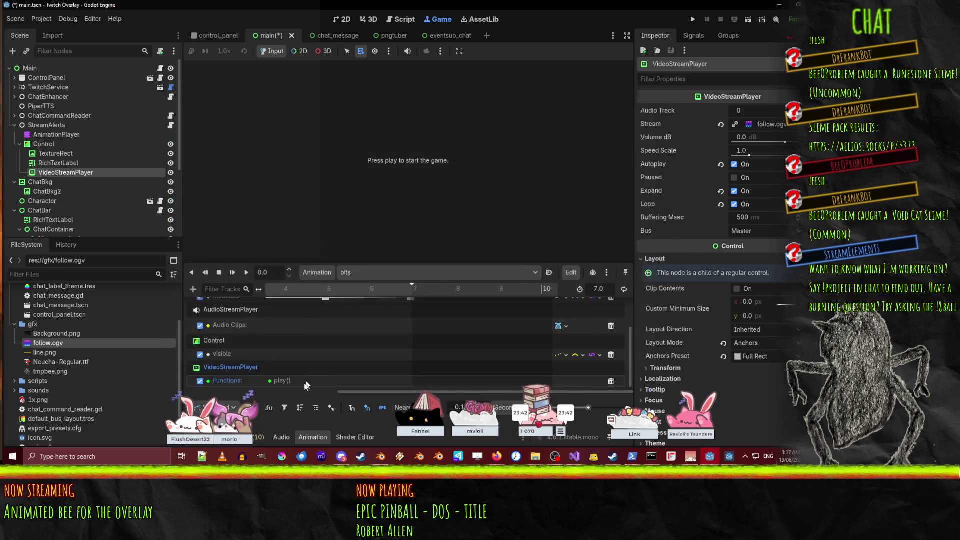
mouse_move(270, 382)
left_mouse_down()
mouse_move(256, 383)
mouse_move(265, 382)
left_mouse_up()
- Preview the bits animation in the timeline
scroll(305, 351, "up", 2)
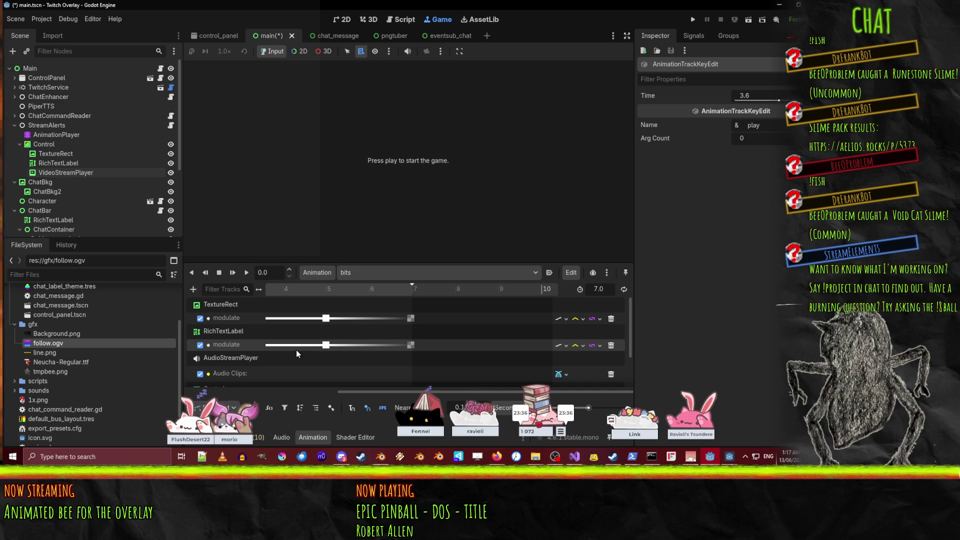
scroll(321, 371, "down", 2)
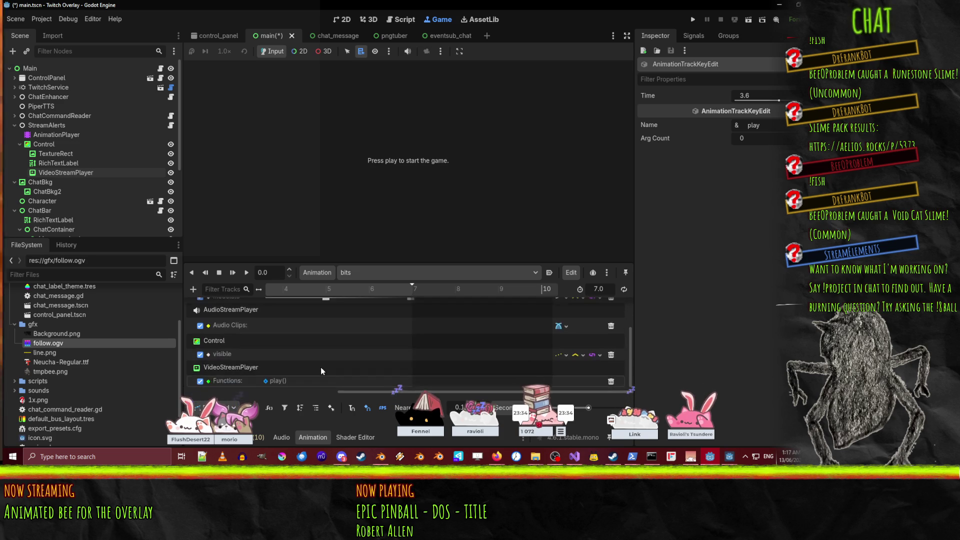
scroll(321, 370, "up", 2)
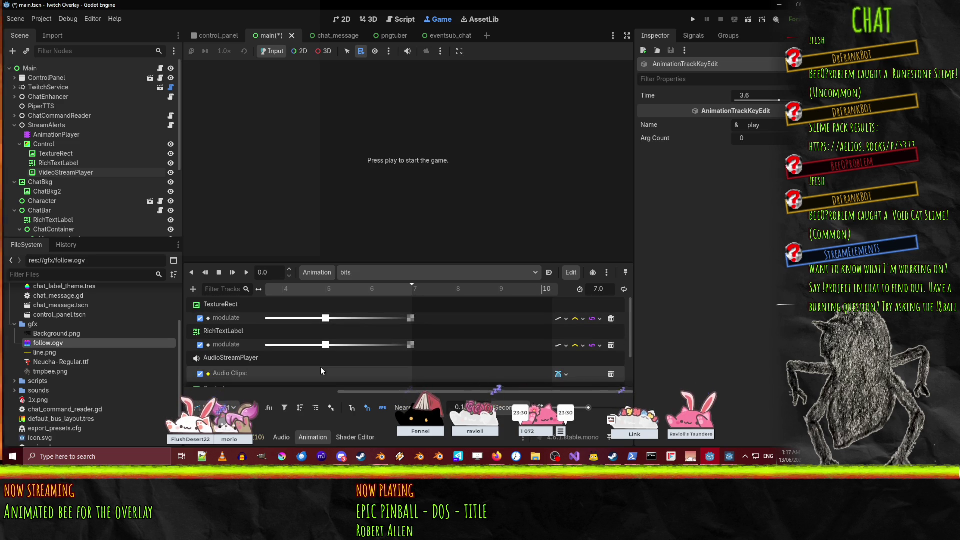
scroll(321, 371, "down", 2)
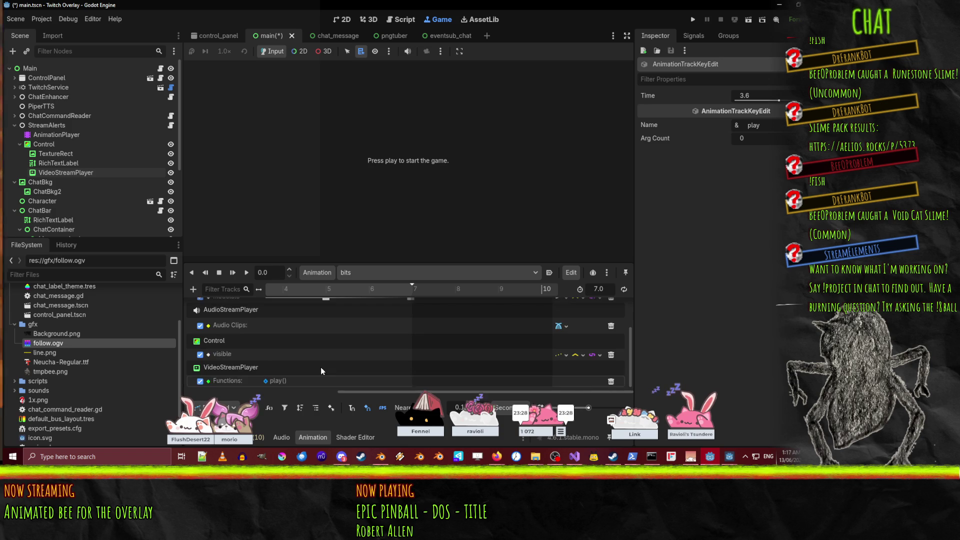
scroll(322, 370, "up", 2)
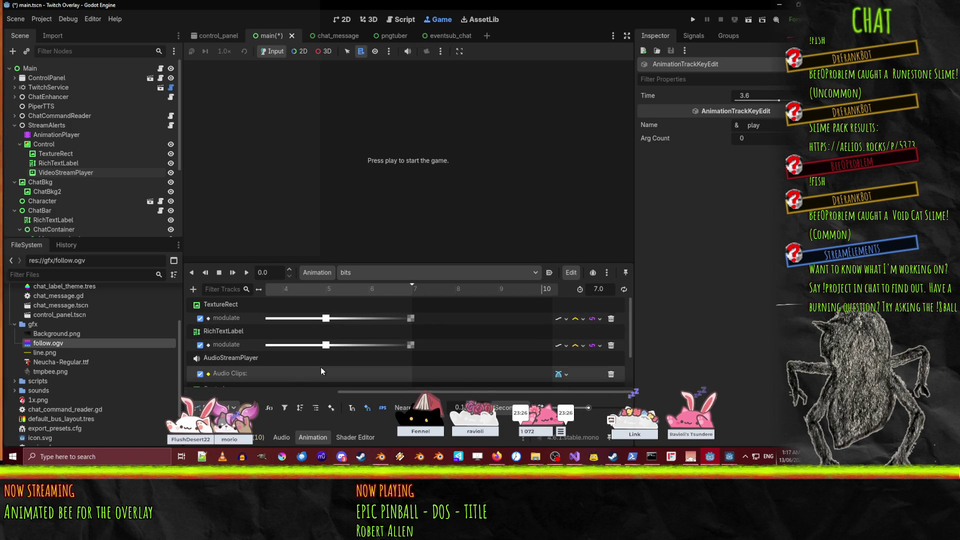
scroll(321, 370, "down", 2)
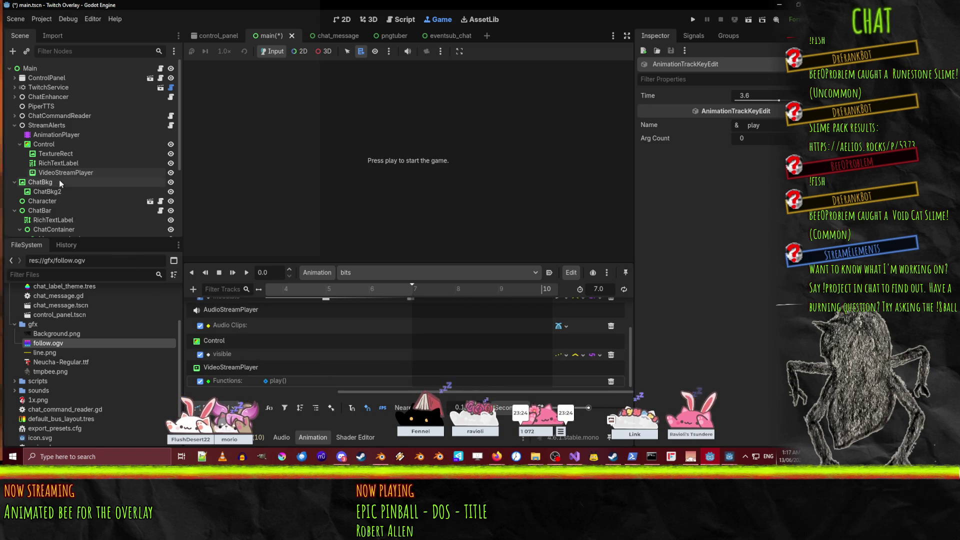
left_click_drag(57, 173, 56, 155)
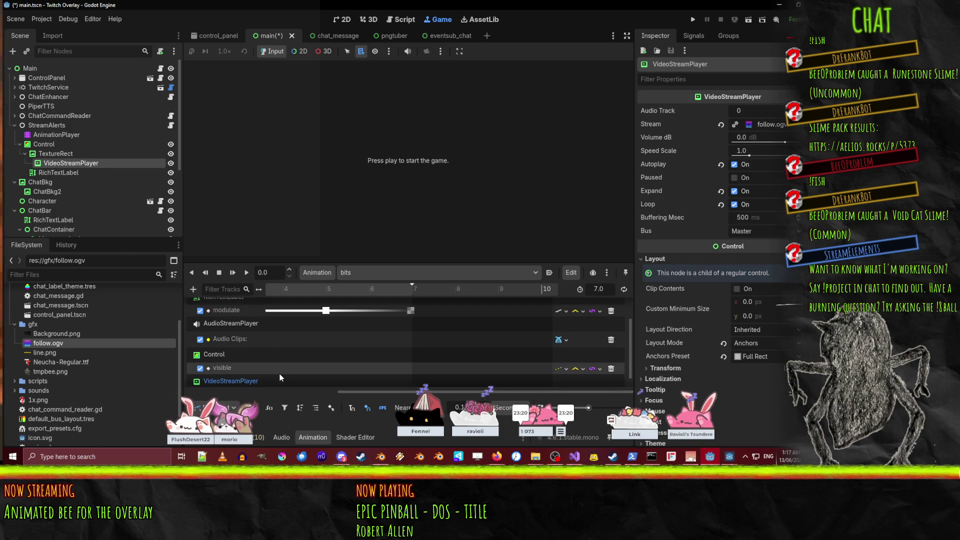
scroll(286, 379, "up", 2)
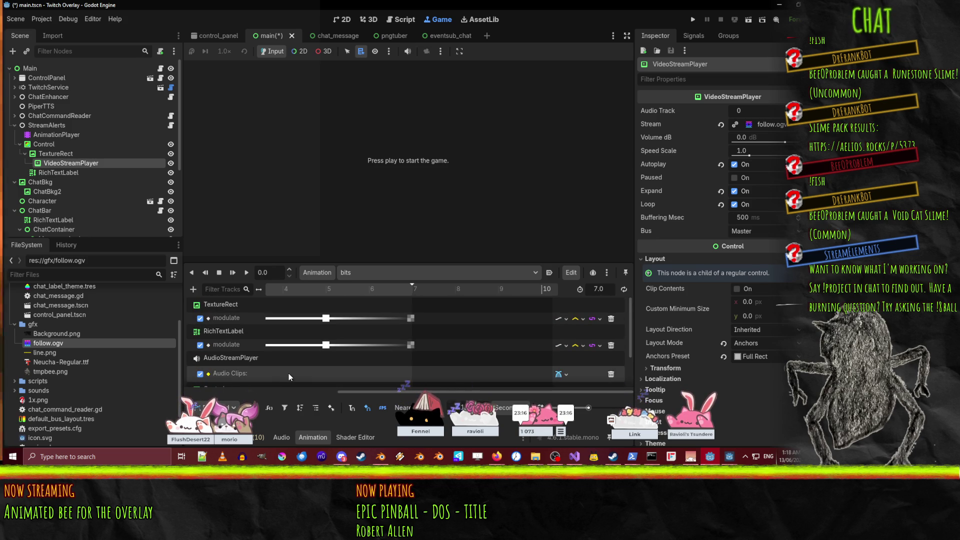
scroll(289, 376, "down", 2)
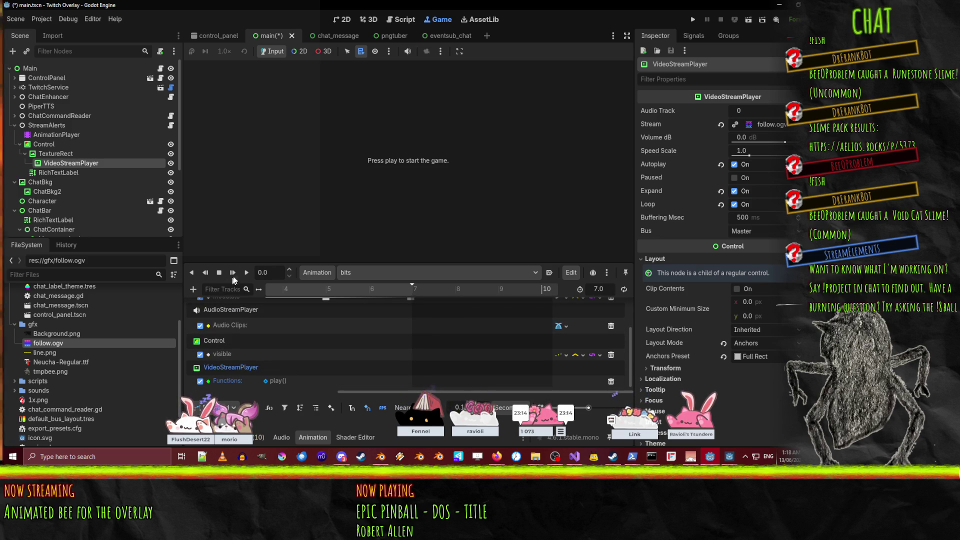
left_click(250, 275)
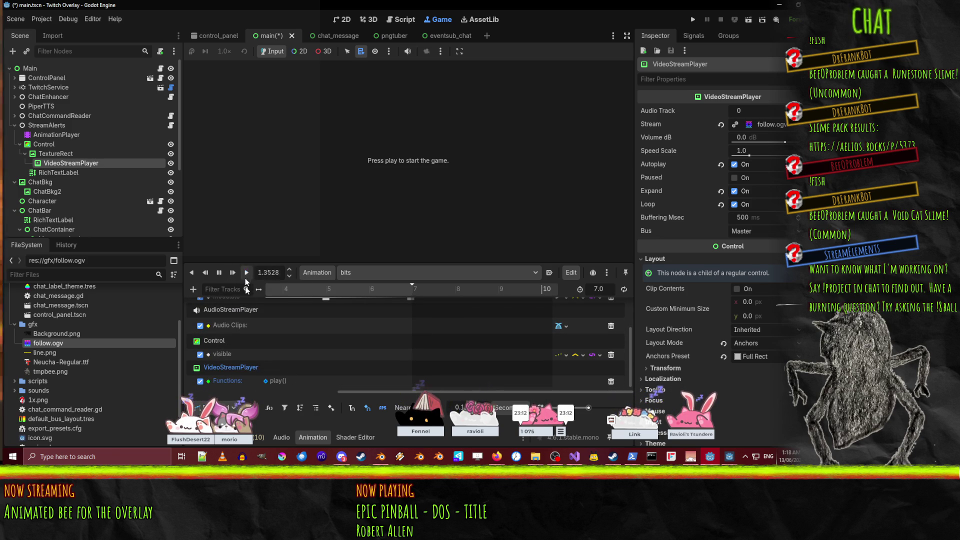
scroll(277, 375, "up", 2)
scroll(277, 375, "down", 2)
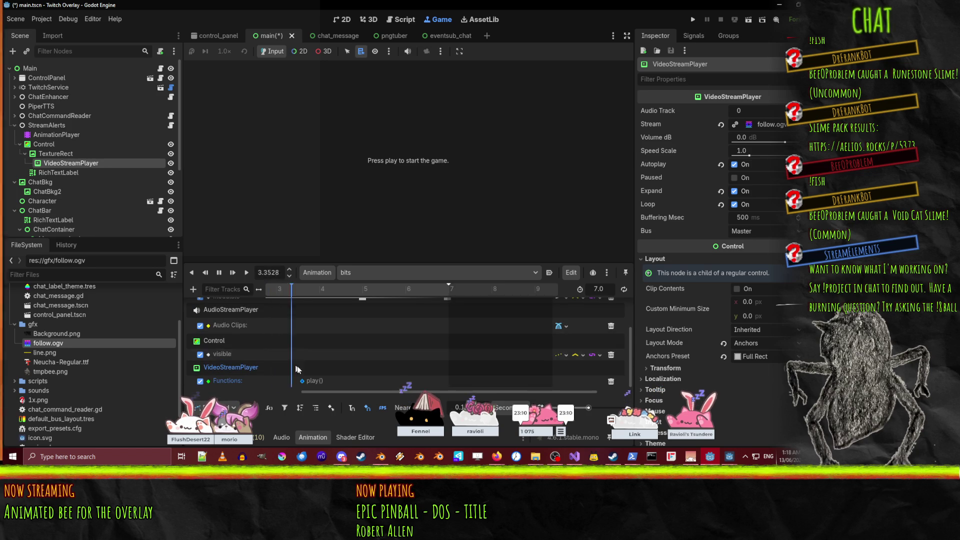
- Pause the preview, delete the VideoStreamPlayer Functions track, and select the follow animation
left_click(303, 381)
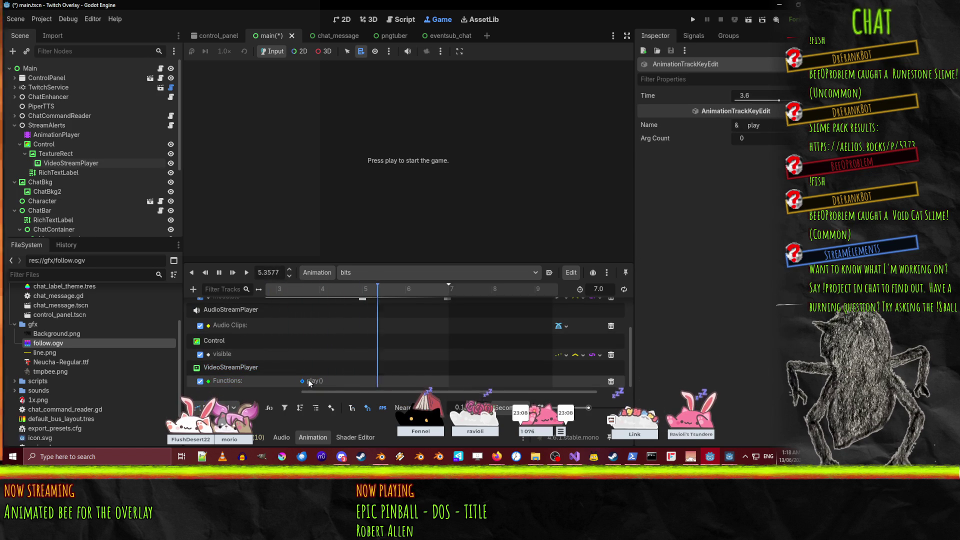
left_click(219, 273)
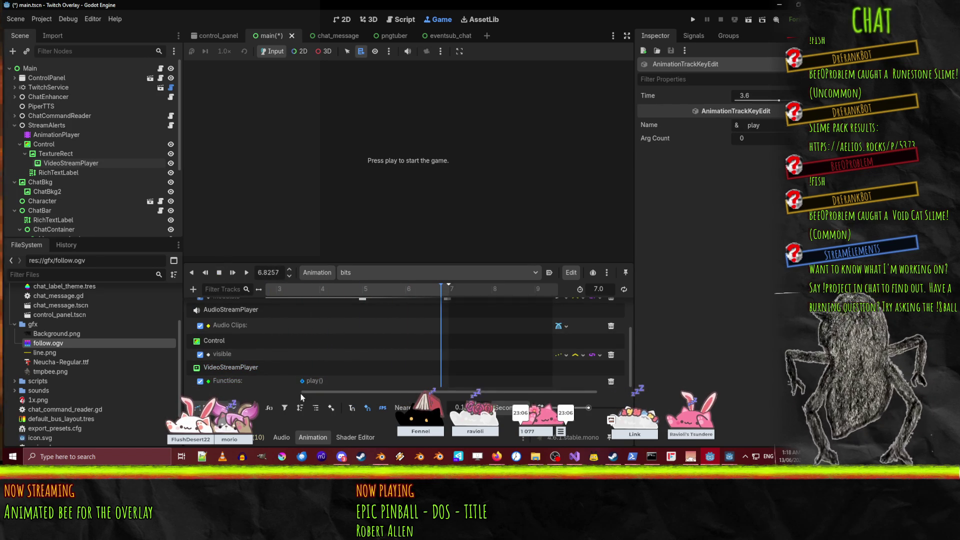
left_click(611, 383)
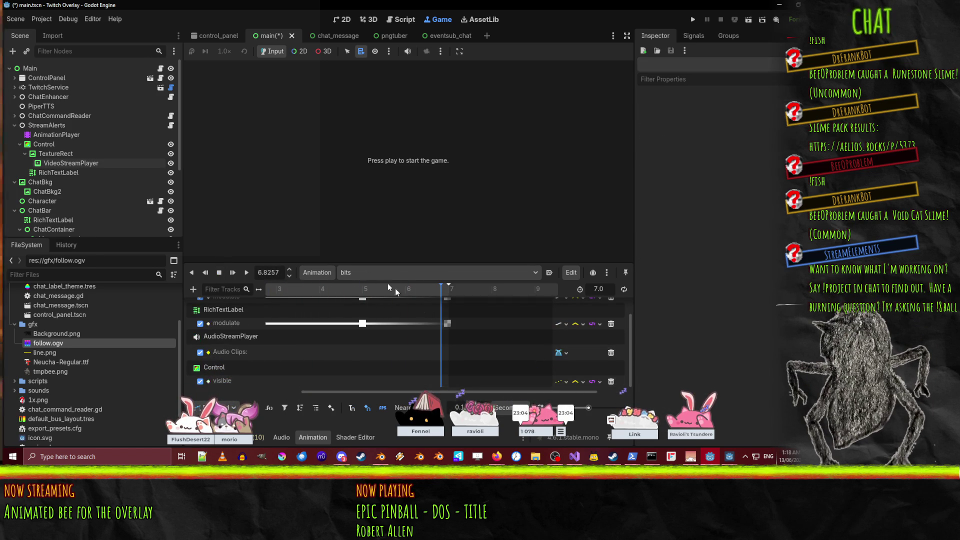
left_click(353, 270)
left_click(377, 310)
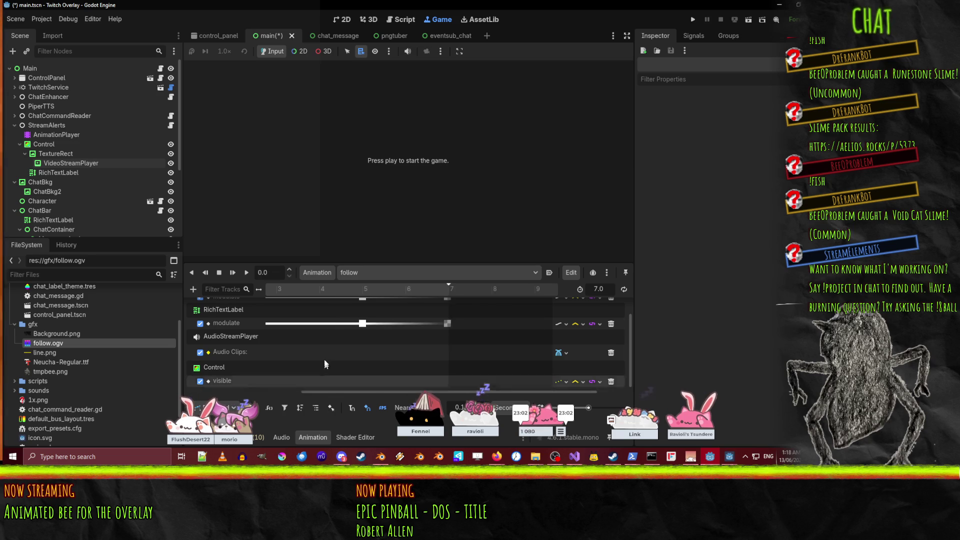
- Scrub the follow timeline back near the start, then add a Call Method Track
left_click(288, 290)
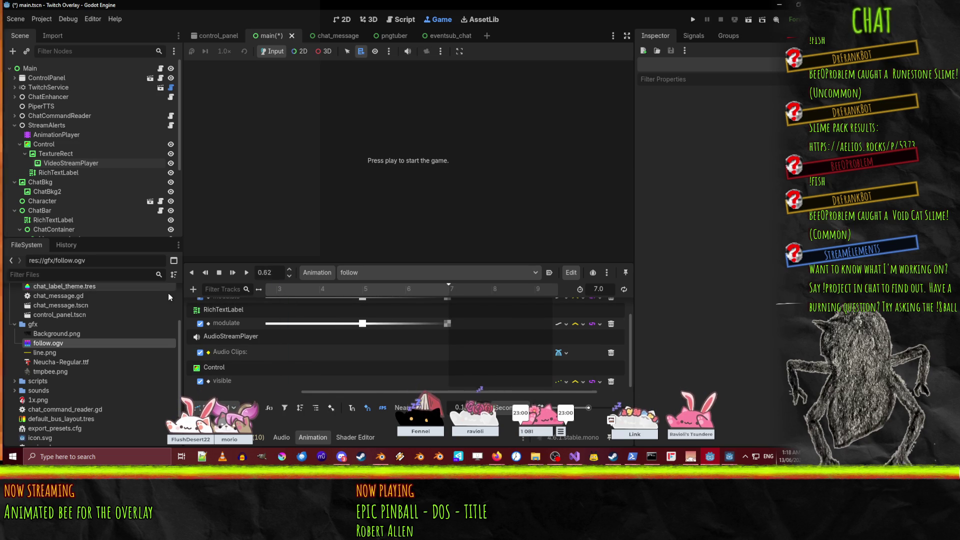
scroll(254, 343, "up", 1)
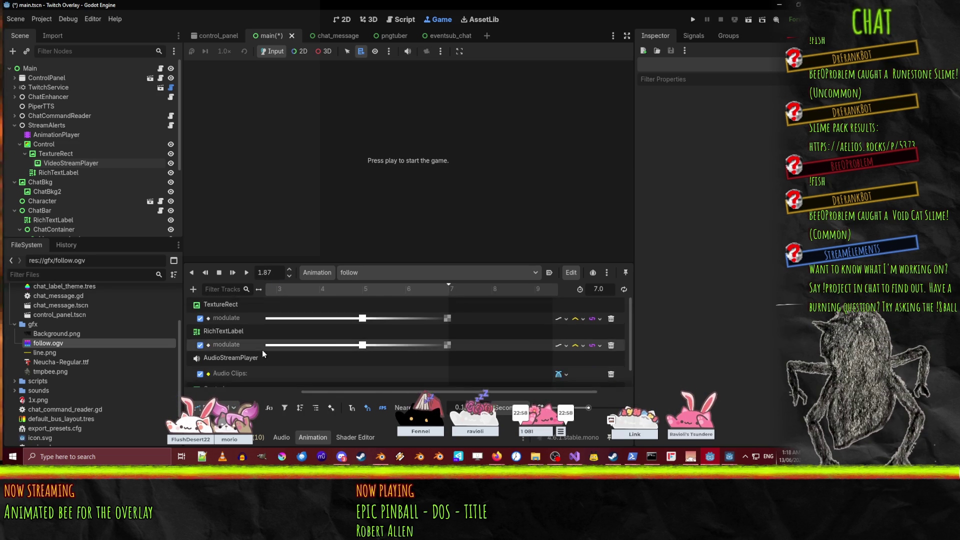
left_click_drag(385, 392, 270, 392)
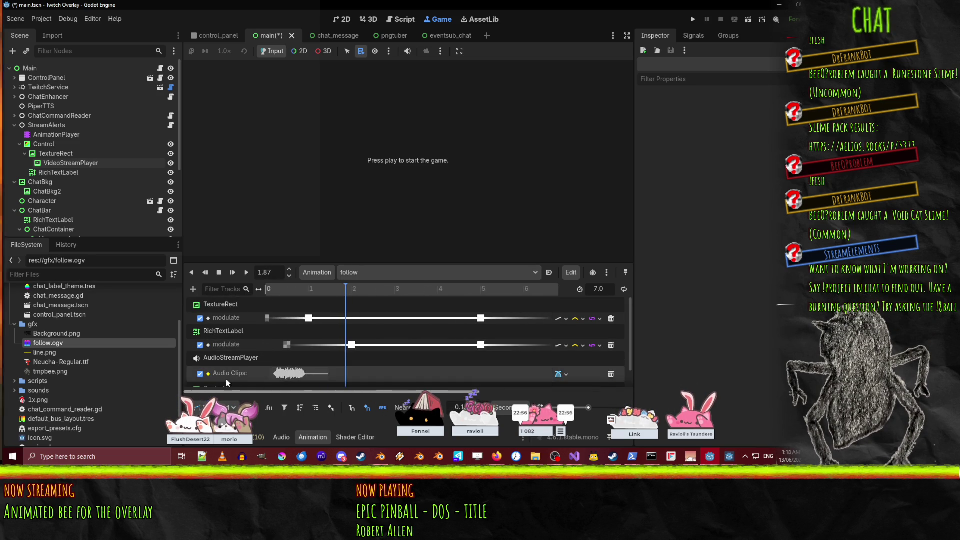
mouse_move(346, 284)
left_mouse_down()
mouse_move(226, 293)
mouse_move(309, 293)
left_mouse_up()
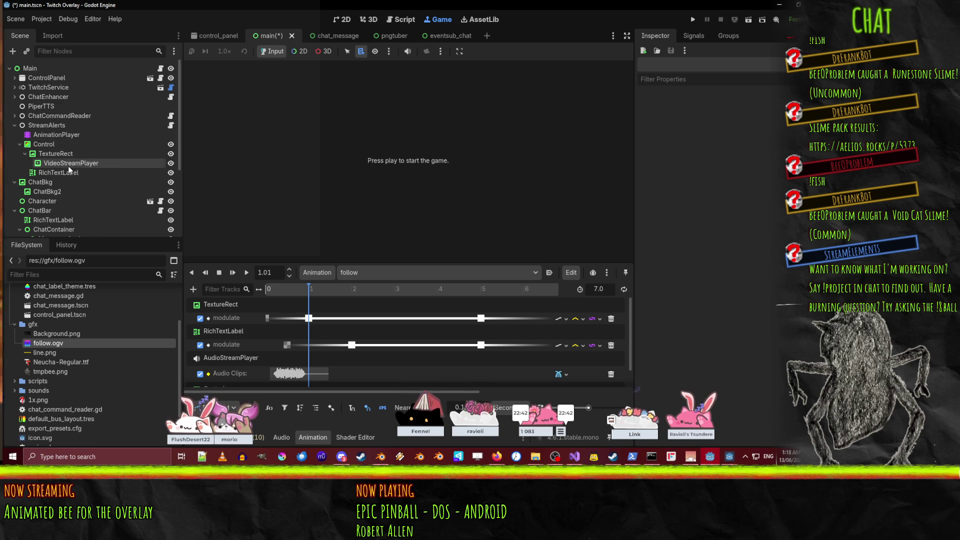
left_click(193, 291)
left_click(217, 354)
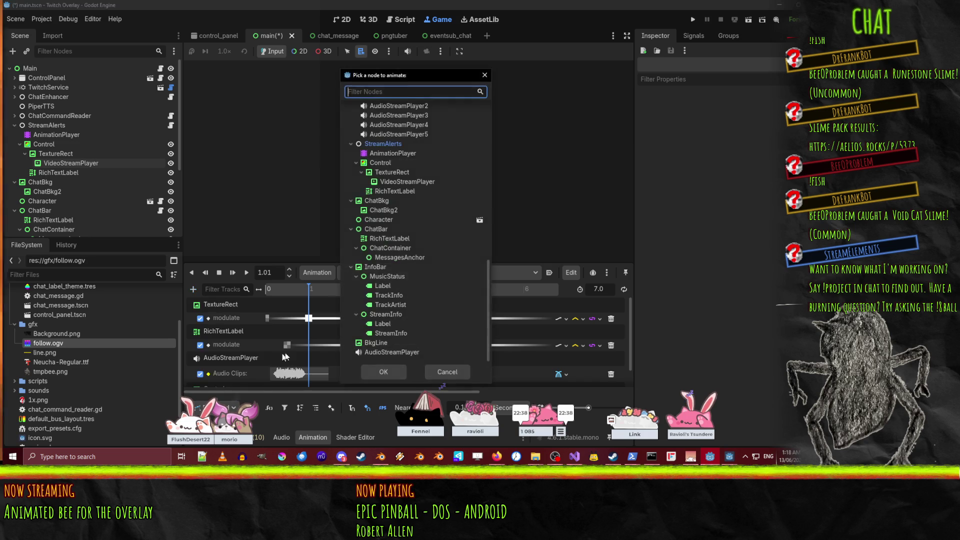
- Add a VideoStreamPlayer Functions track with a play() key at 1.0 seconds
left_click(383, 183)
left_click(376, 373)
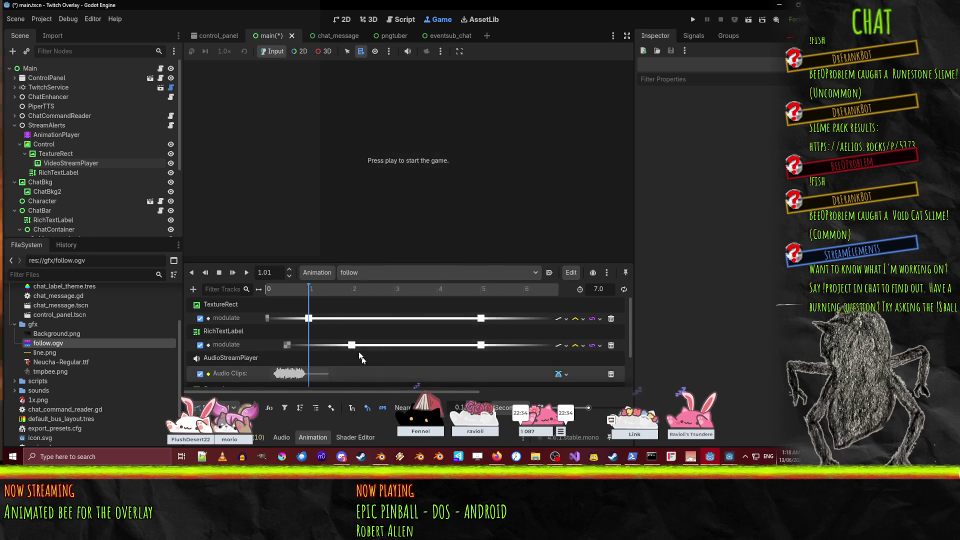
right_click(305, 380)
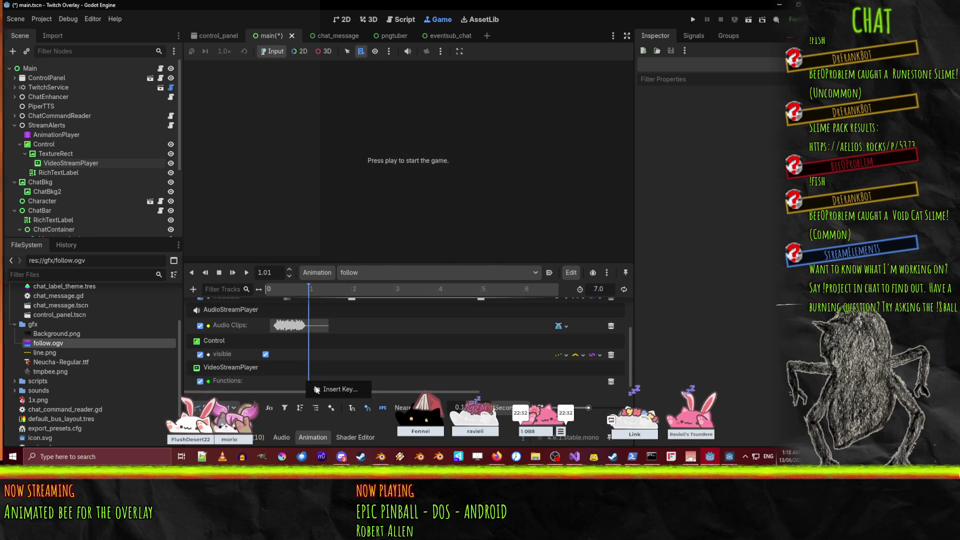
left_click(317, 387)
left_click(193, 158)
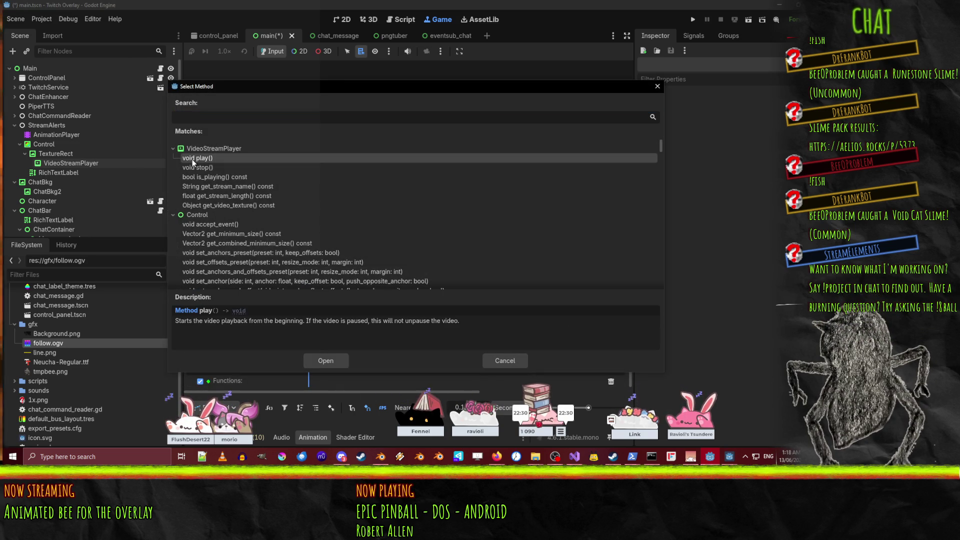
left_click(325, 361)
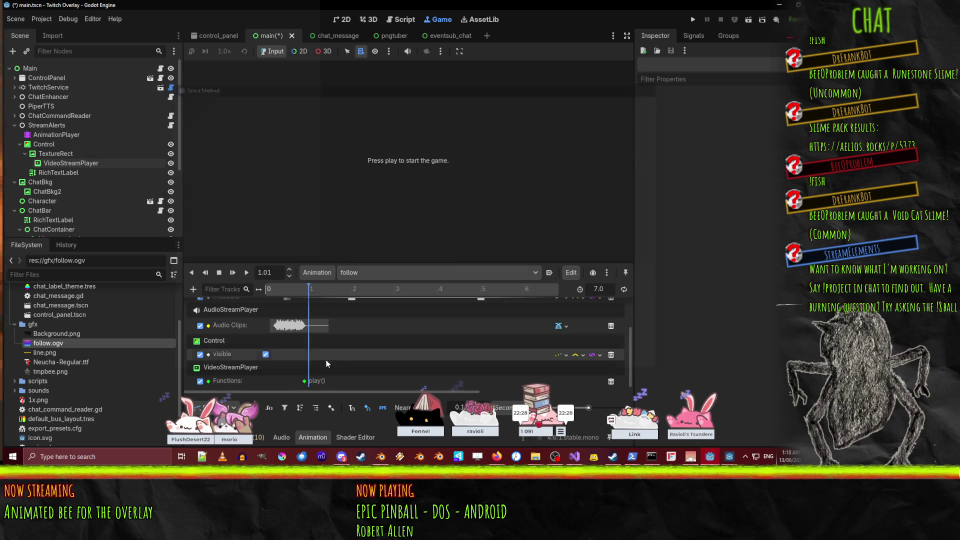
left_click(304, 381)
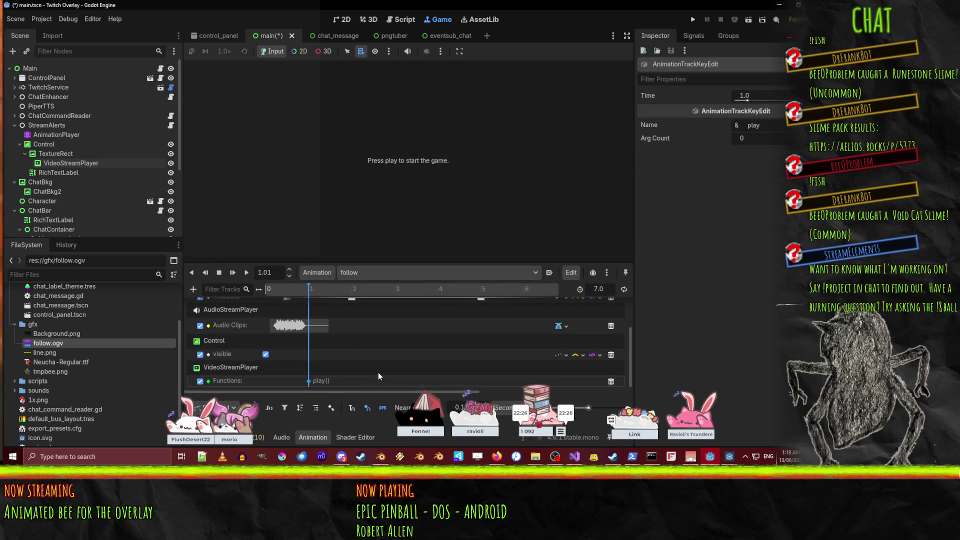
left_click(61, 161)
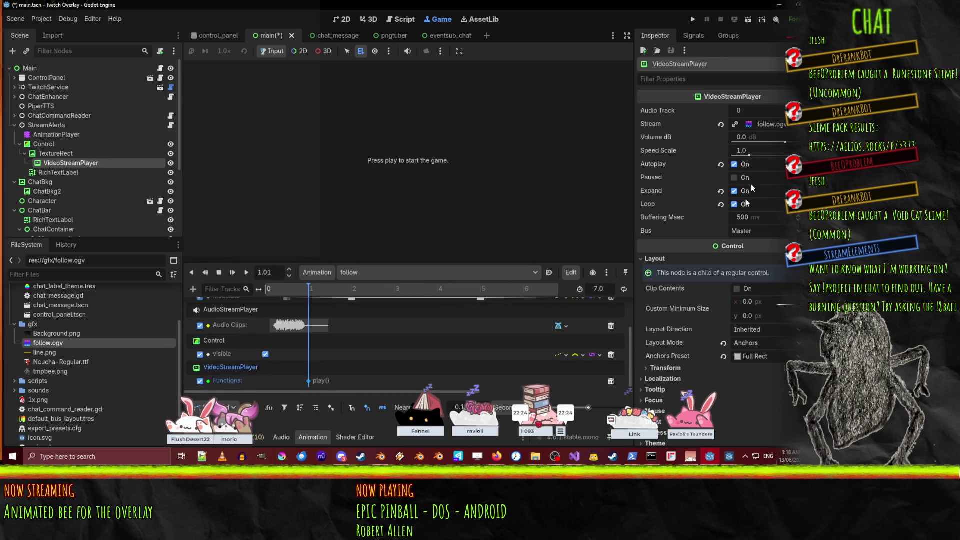
- Turn off Loop and Autoplay on the VideoStreamPlayer, then scrub the timeline toward the end
left_click(734, 204)
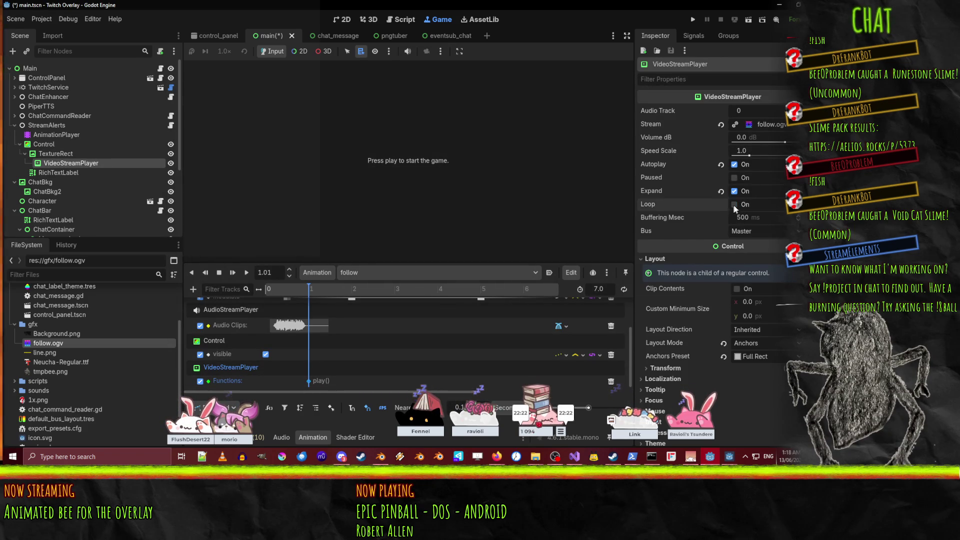
left_click(734, 164)
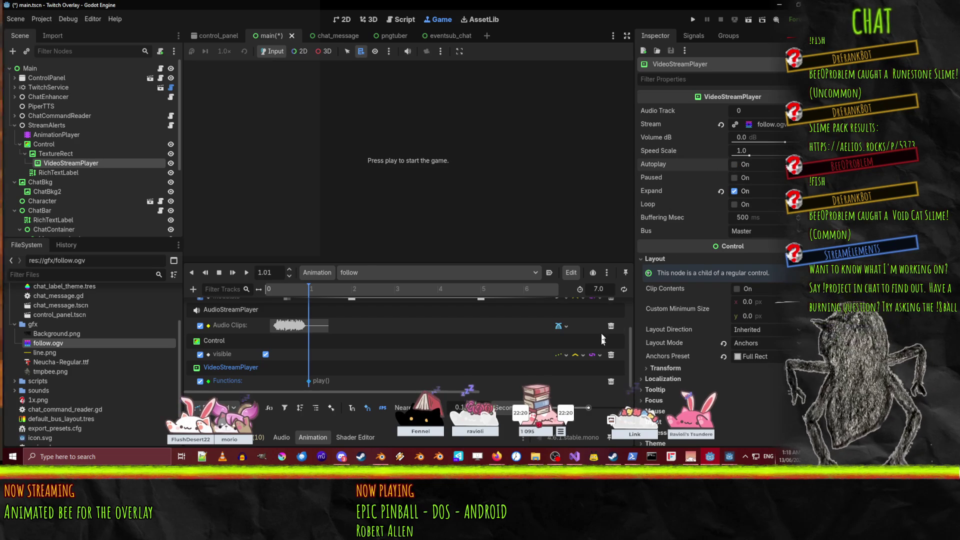
mouse_move(448, 292)
left_mouse_down()
mouse_move(549, 290)
mouse_move(483, 291)
left_mouse_up()
scroll(478, 351, "up", 3)
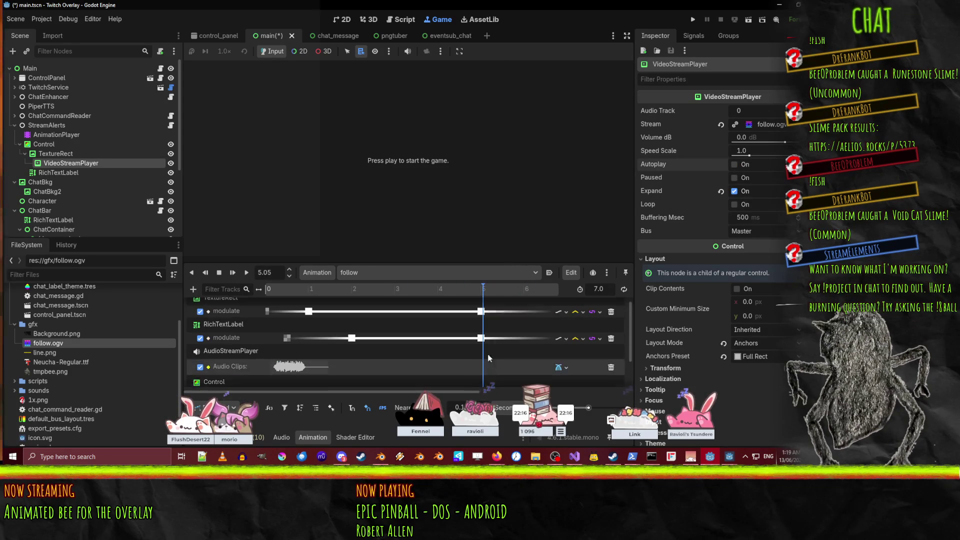
left_click_drag(481, 290, 511, 290)
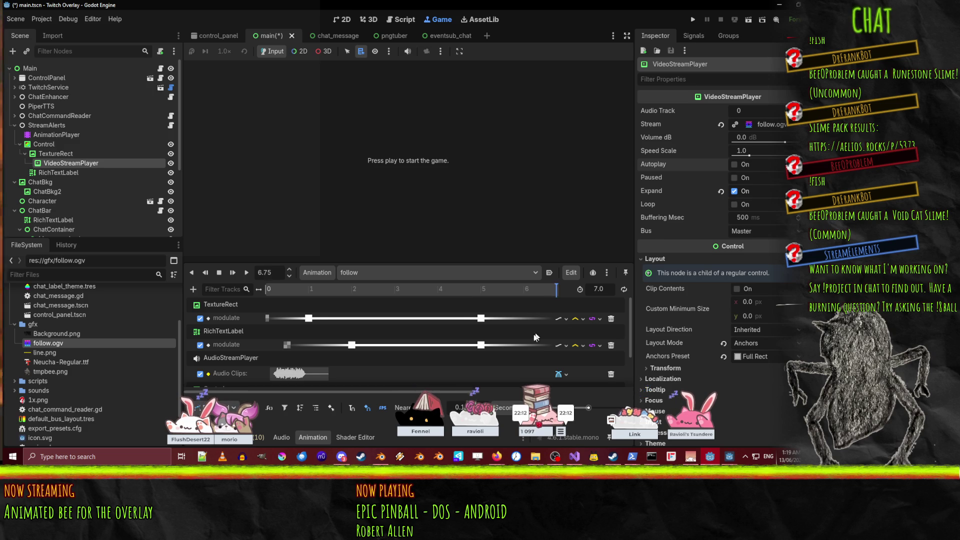
left_click(559, 292)
scroll(395, 326, "down", 1)
scroll(395, 325, "up", 1)
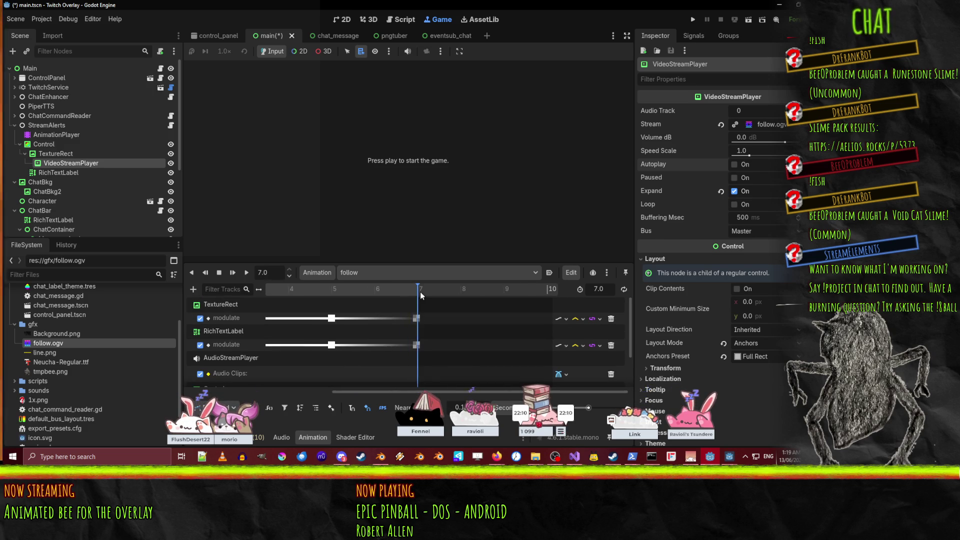
- Insert a stop() key on the VideoStreamPlayer Functions track at 7.0 seconds
scroll(415, 347, "down", 2)
right_click(418, 384)
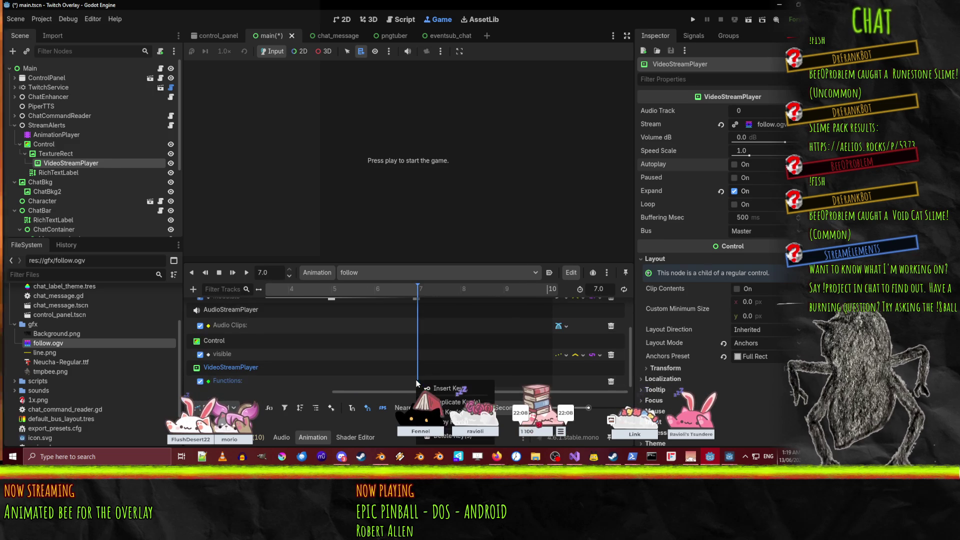
left_click(438, 389)
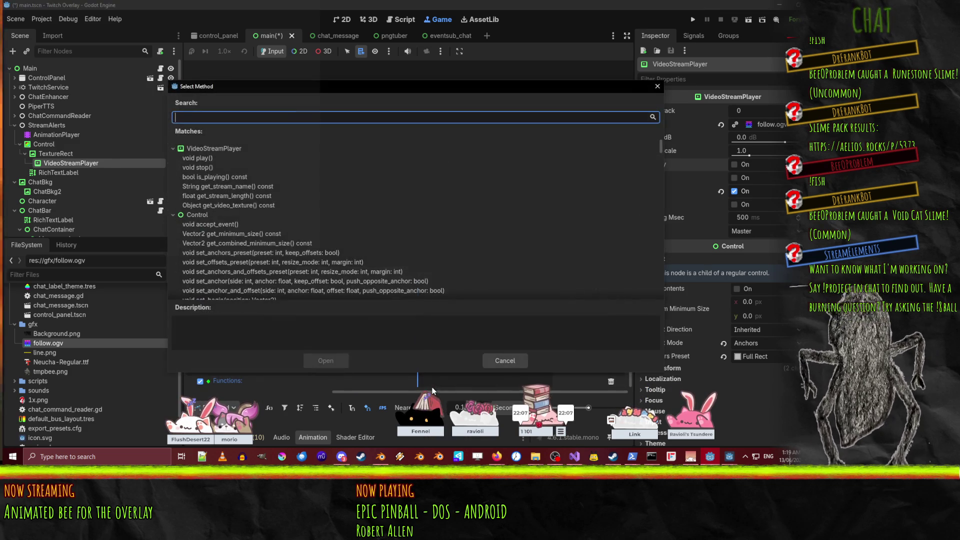
left_click(199, 167)
left_click(337, 358)
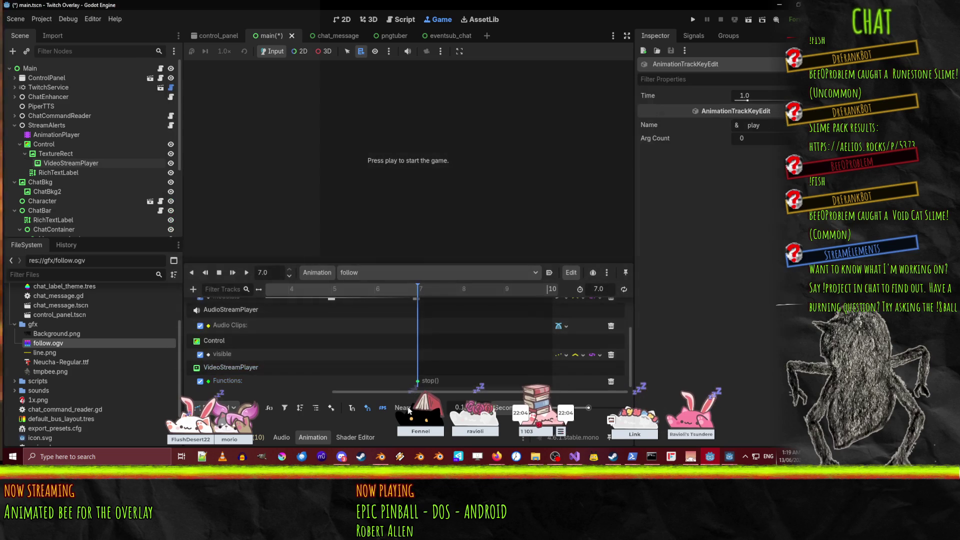
- Rewind the follow animation to the start and return to the 2D workspace
left_click_drag(417, 289, 150, 275)
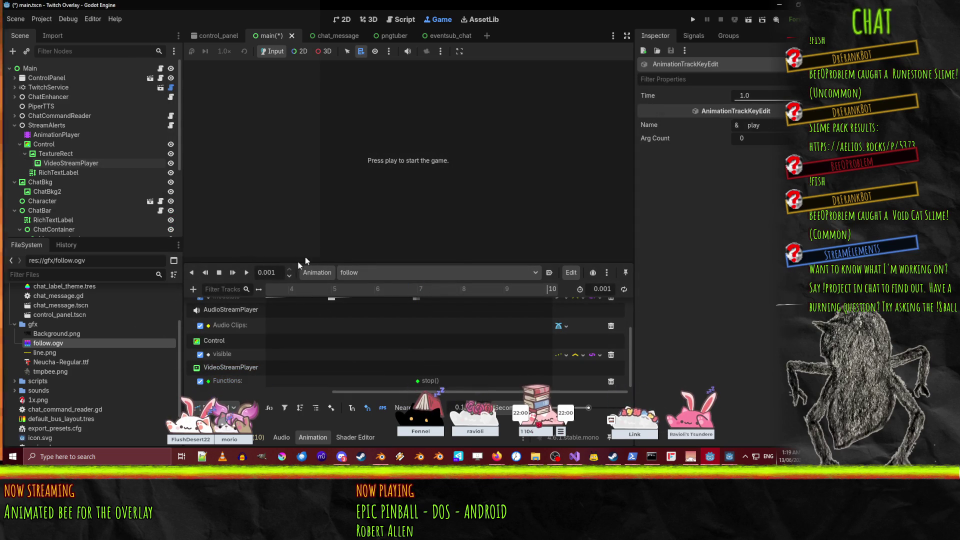
left_click(347, 20)
scroll(481, 341, "left", 5)
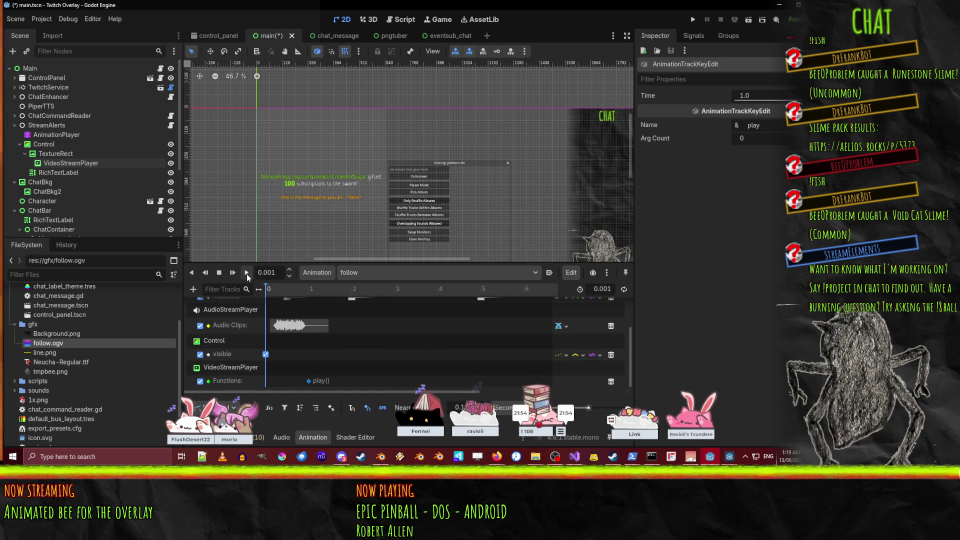
- Preview the follow animation, save main.tscn with Ctrl+S, and run the project
left_click(69, 135)
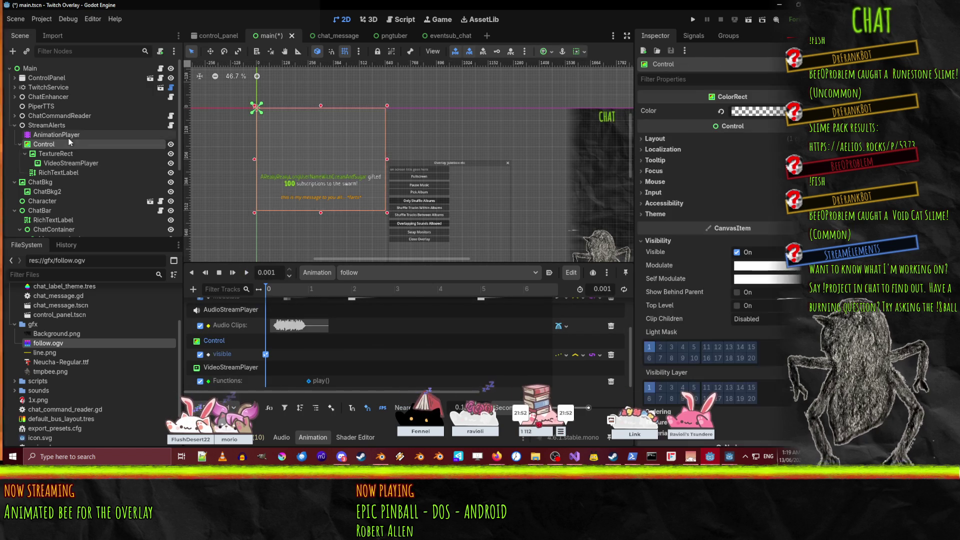
left_click(244, 273)
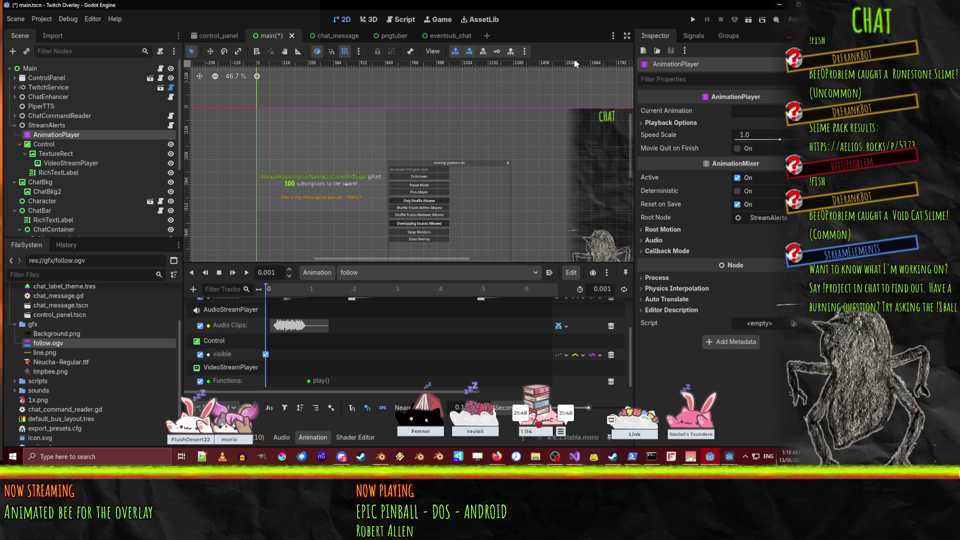
key("ctrl+s")
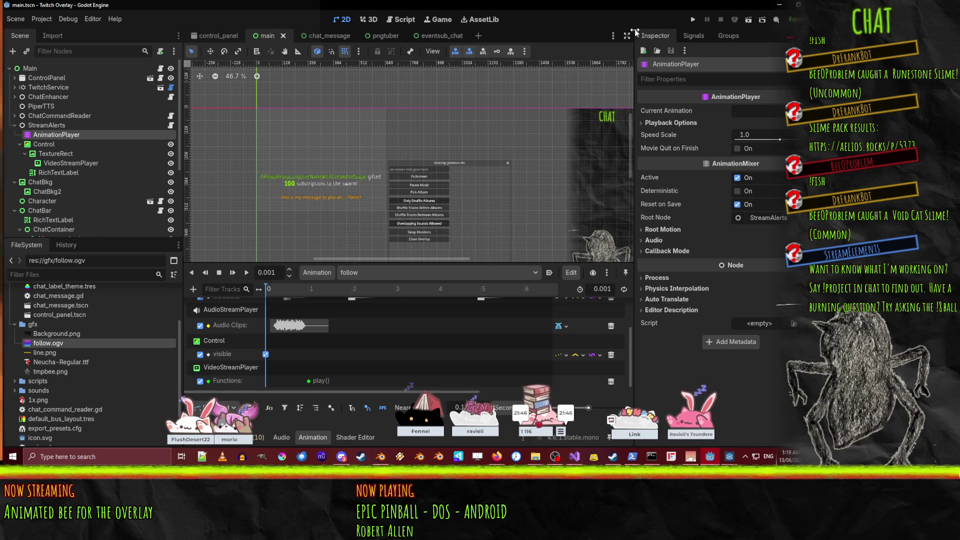
left_click(692, 19)
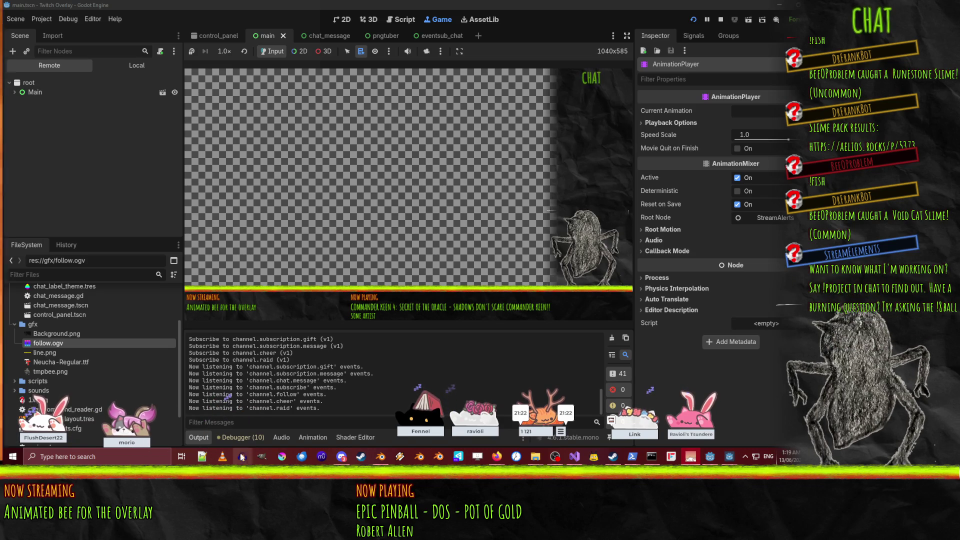
- Show the script warnings in the Debugger's Errors tab
left_click(246, 437)
left_click(255, 330)
scroll(322, 425, "down", 3)
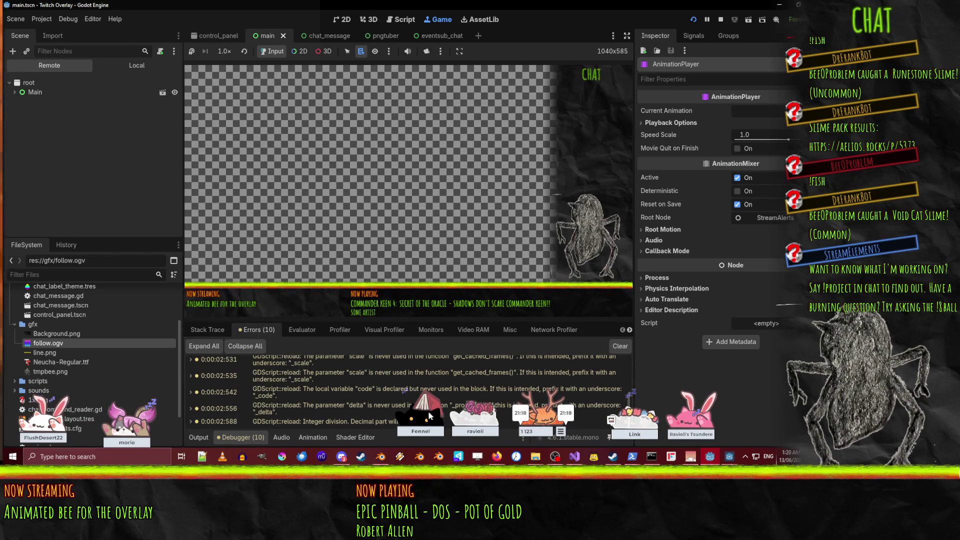
- Expand Main and StreamAlerts in the Remote tree, inspect the alert nodes, and stop the game
left_click(14, 93)
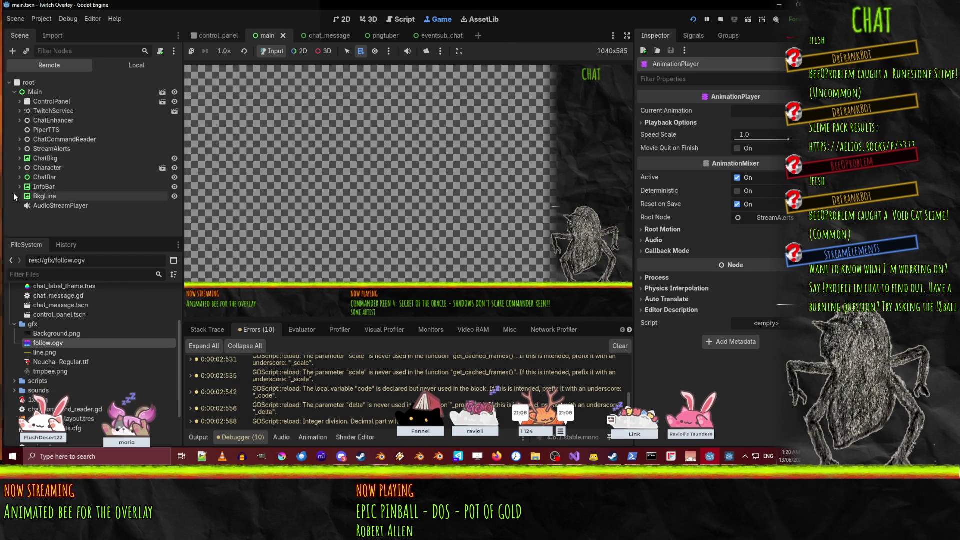
left_click(20, 150)
left_click(45, 159)
left_click(43, 169)
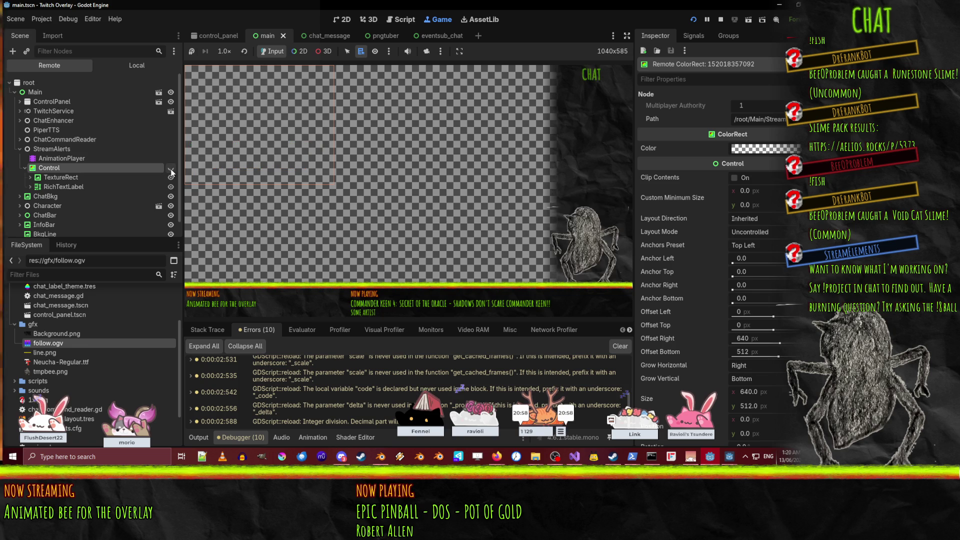
left_click(720, 19)
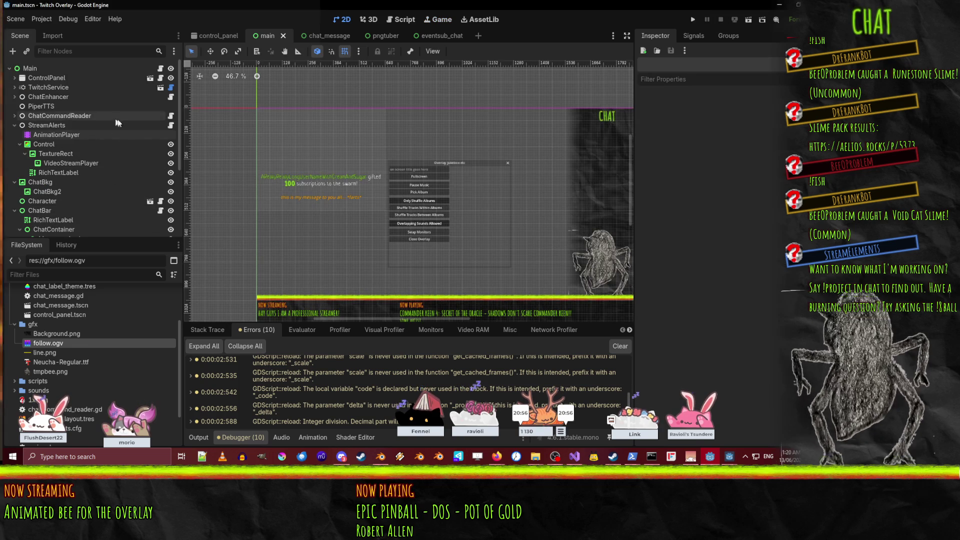
- Browse the RESET, hide and follow animations in the AnimationPlayer
left_click(60, 133)
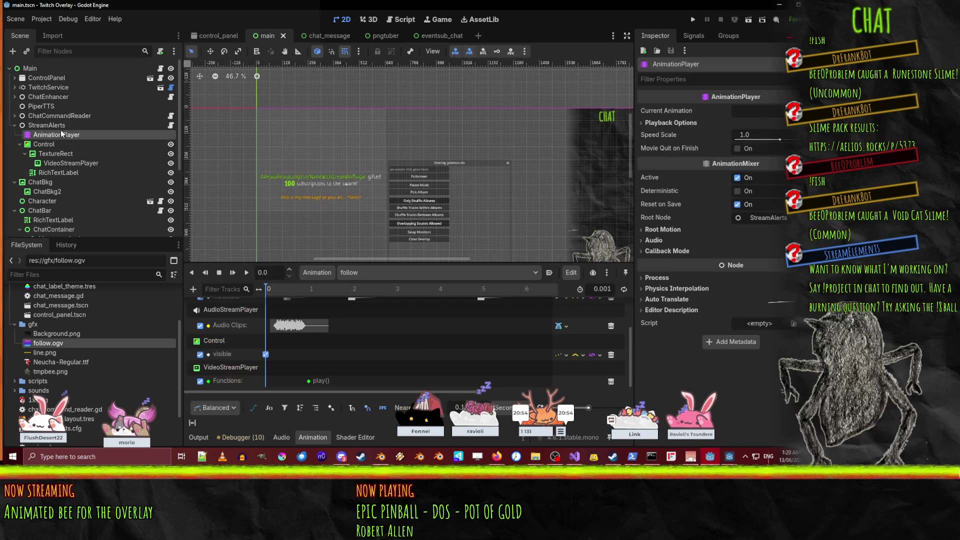
left_click(44, 144)
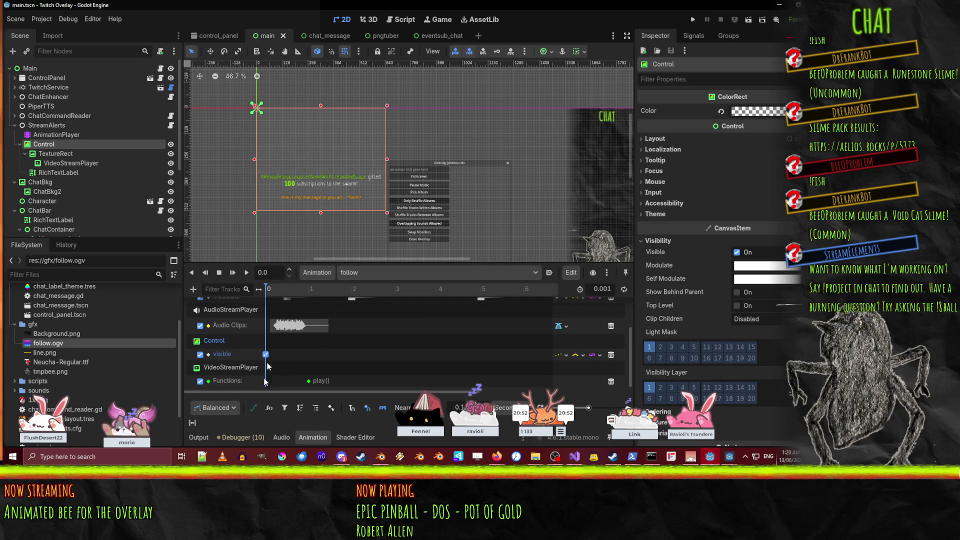
left_click(355, 275)
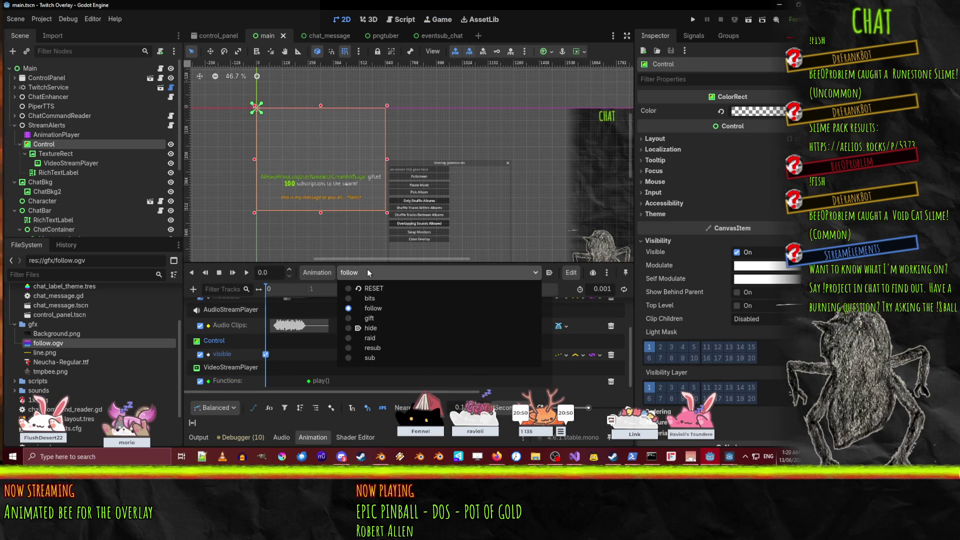
left_click(380, 290)
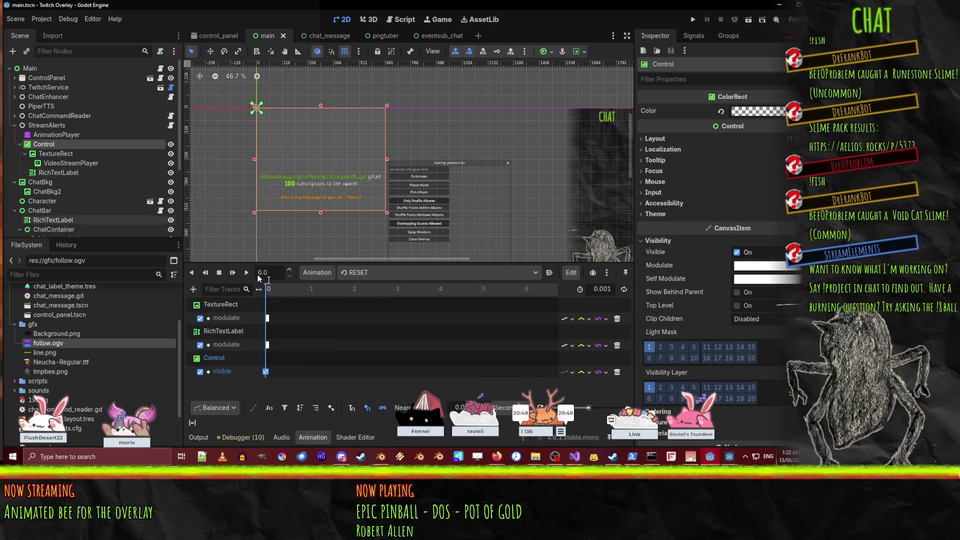
left_click(367, 275)
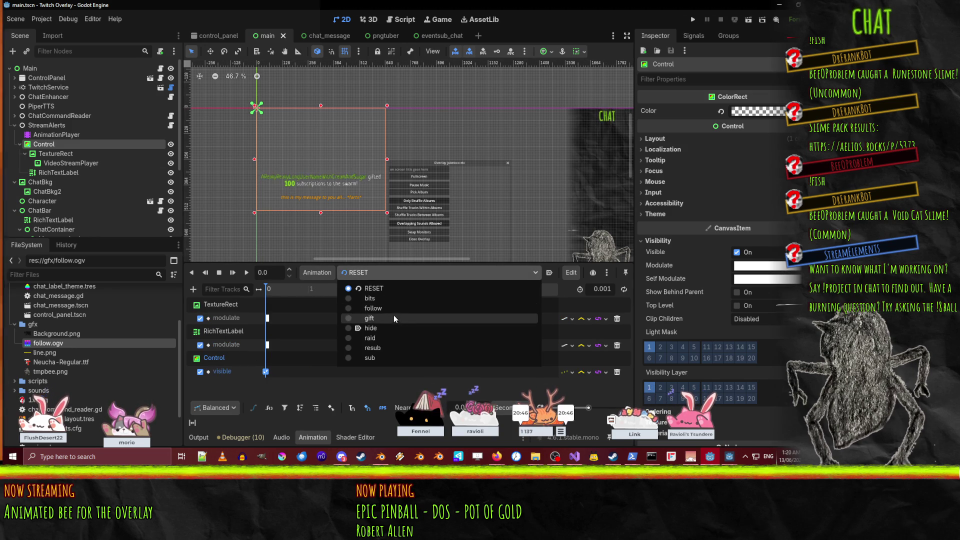
left_click(393, 330)
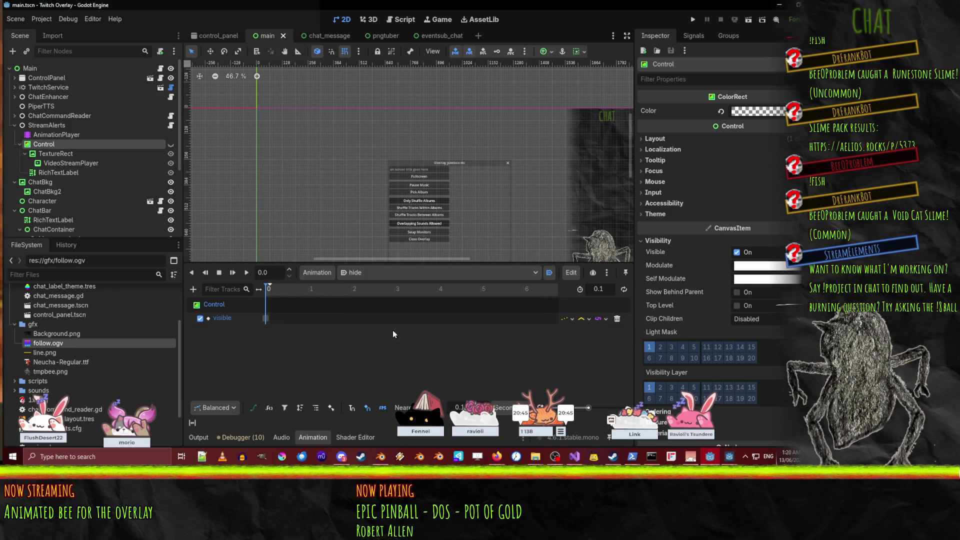
left_click(365, 272)
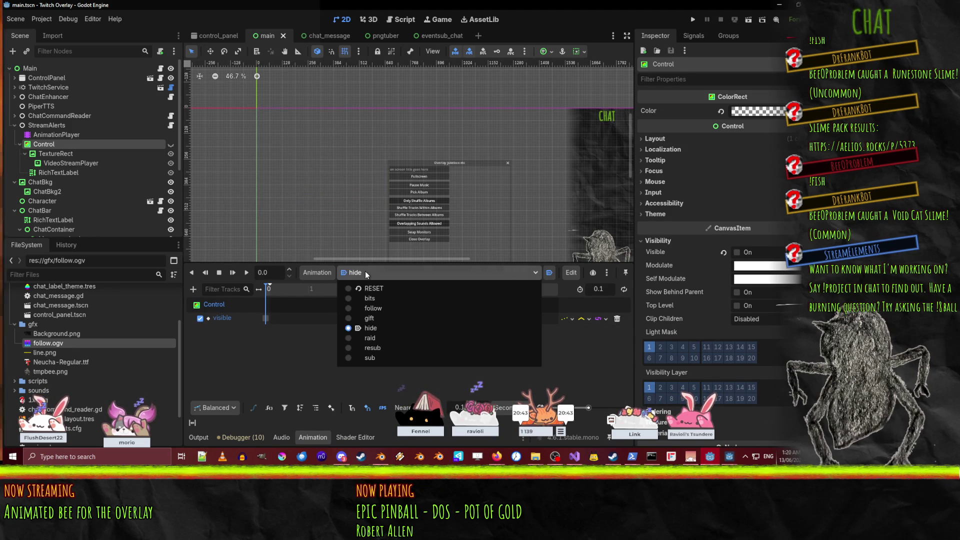
left_click(393, 308)
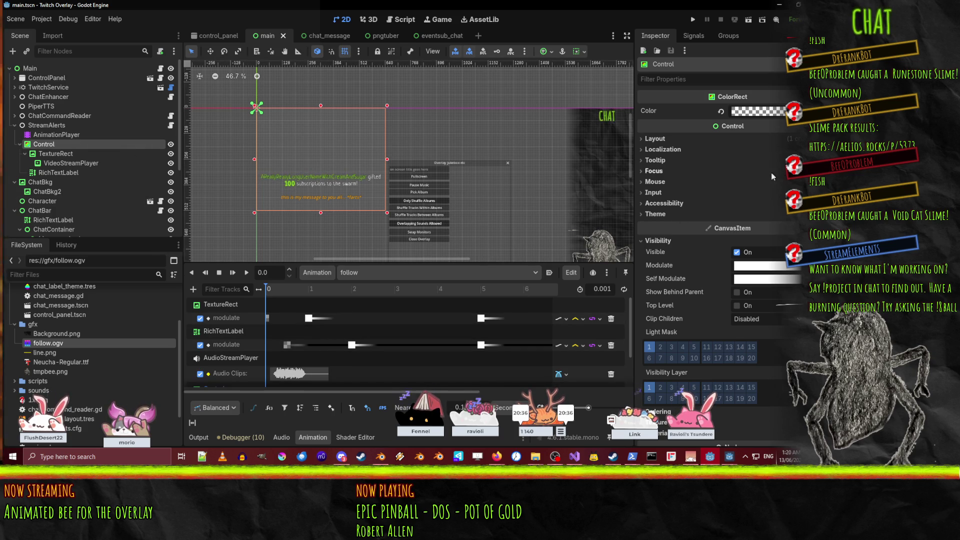
- Inspect the VideoStreamPlayer and Control node properties
left_click(72, 163)
left_click(44, 144)
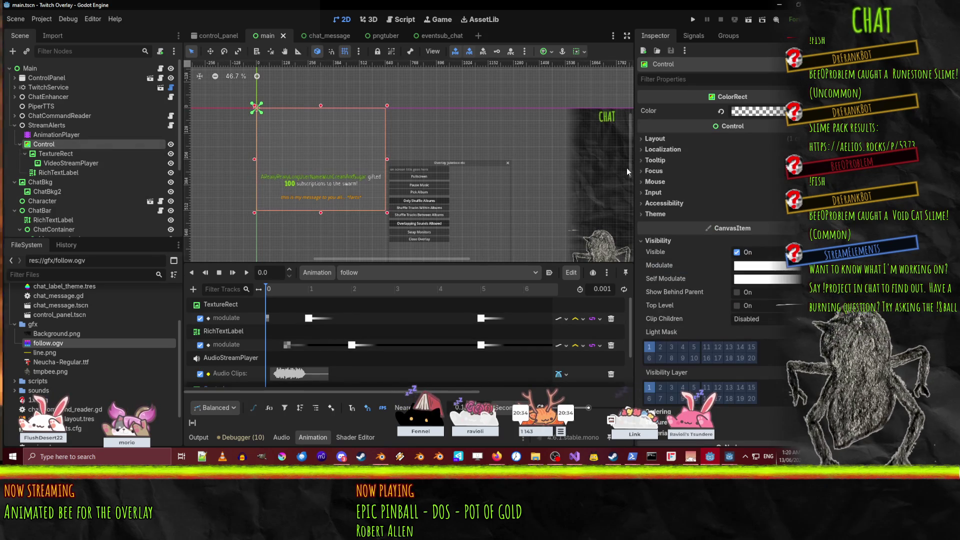
left_click(655, 252)
scroll(349, 299, "down", 2)
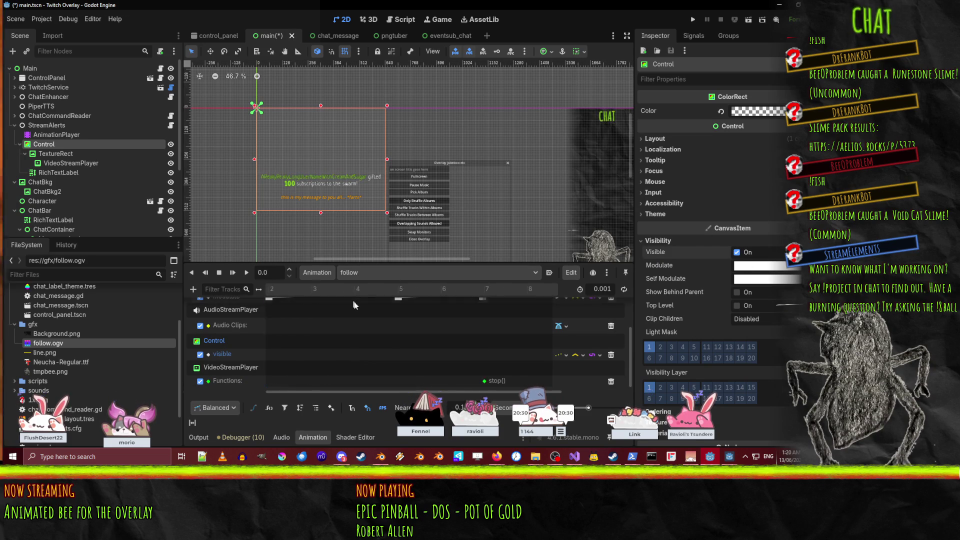
scroll(356, 328, "up", 2)
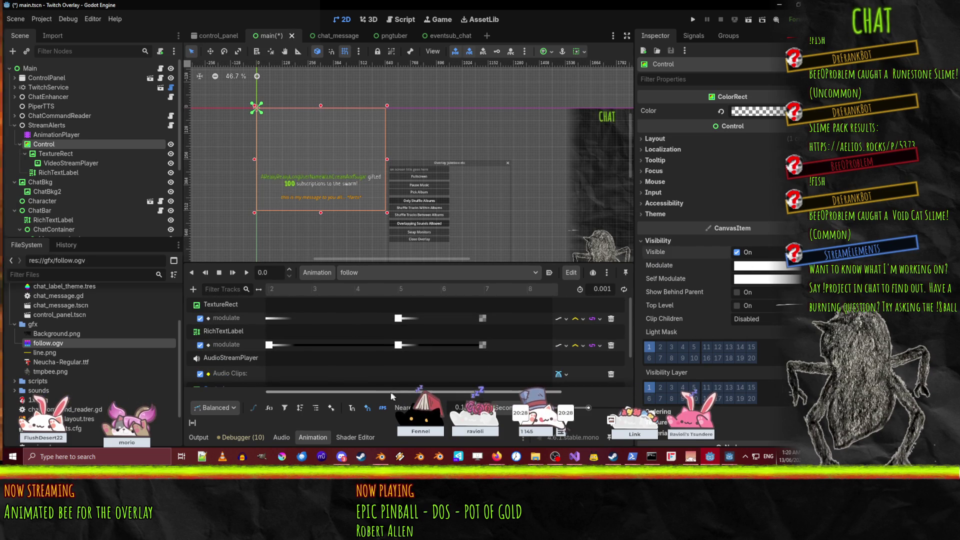
left_click_drag(393, 396, 269, 397)
scroll(322, 337, "down", 2)
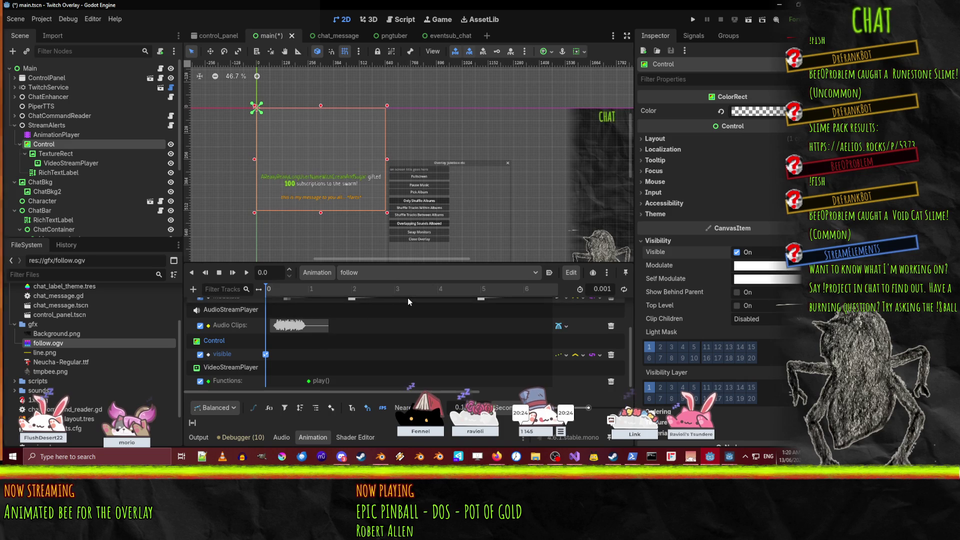
- Keep follow as the current animation, save the scene, and run the project again
left_click(376, 276)
left_click(374, 274)
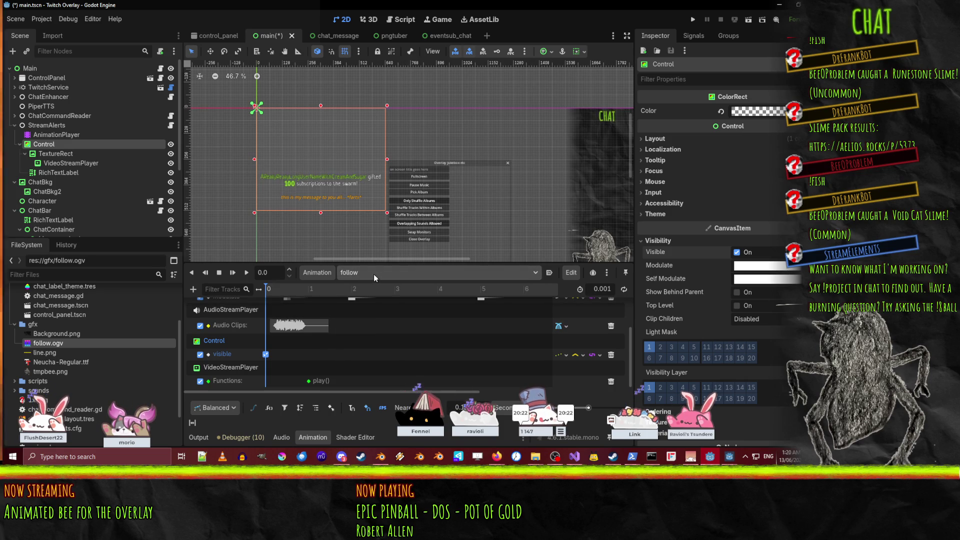
key("ctrl+s")
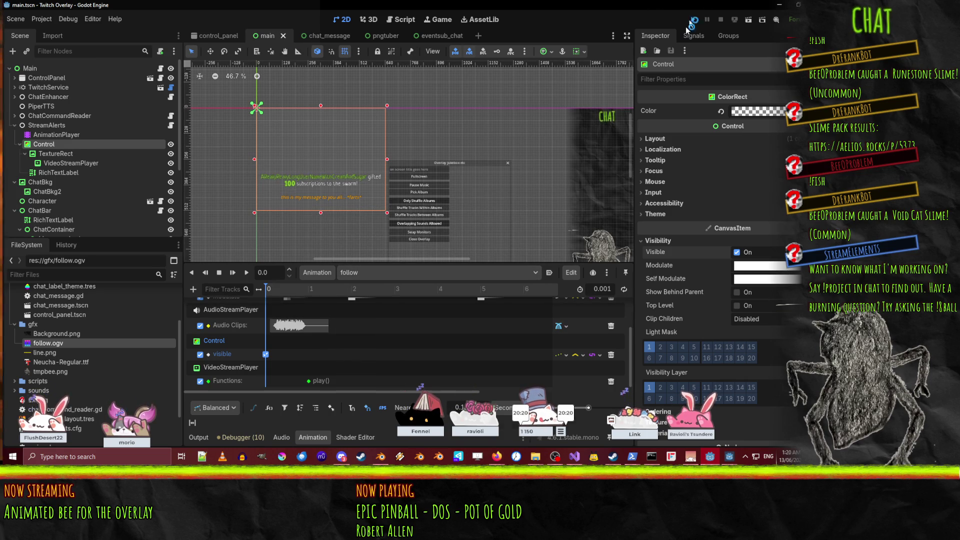
left_click(694, 20)
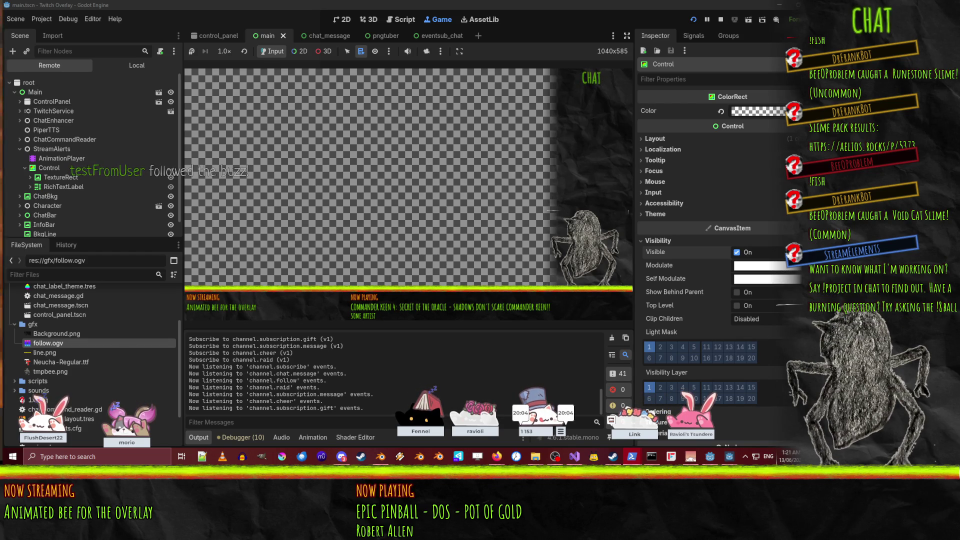
- While the test follow alert plays, inspect the live AnimationPlayer in the Remote tree
left_click(162, 173)
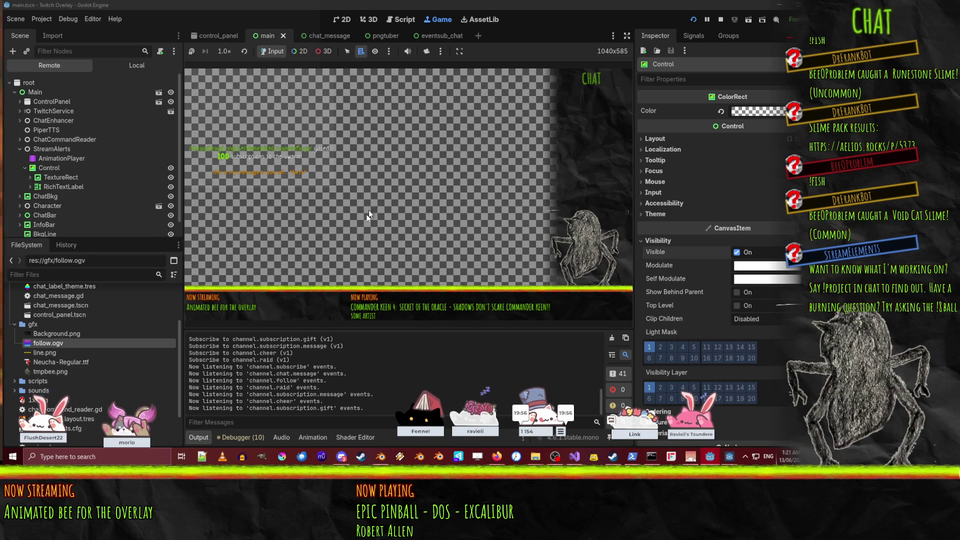
left_click(46, 160)
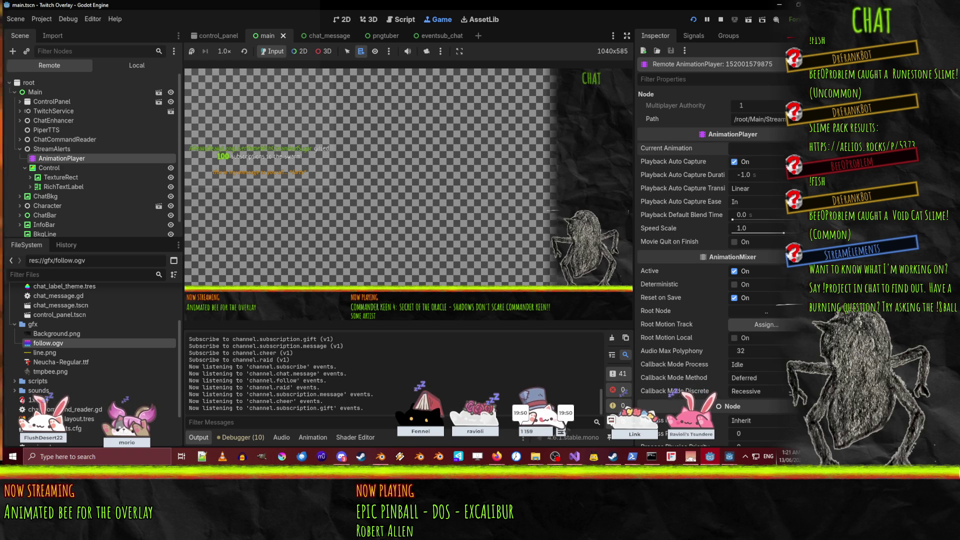
left_click(307, 341)
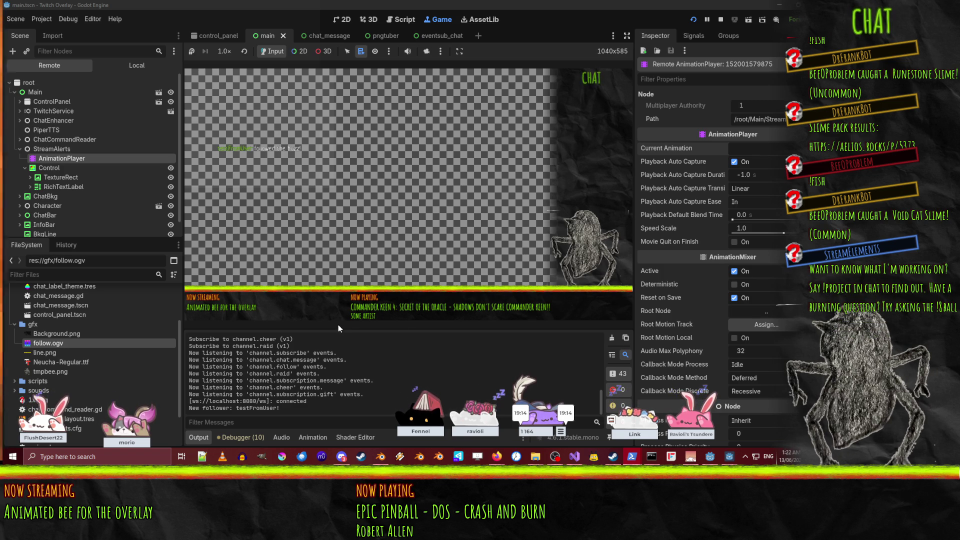
scroll(31, 191, "down", 1)
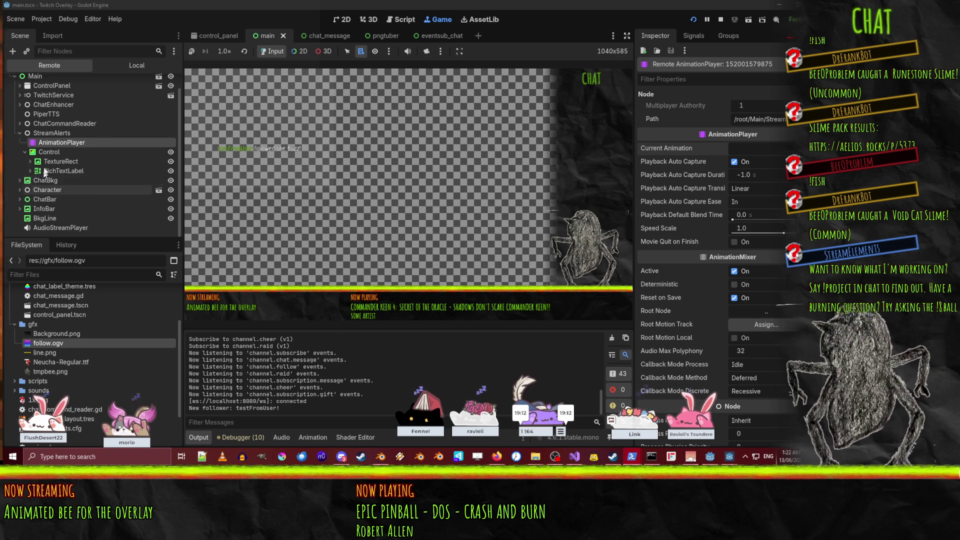
- Inspect the live TextureRect and VideoStreamPlayer, then stop the game and select RichTextLabel
left_click(31, 161)
left_click(37, 163)
left_click(59, 172)
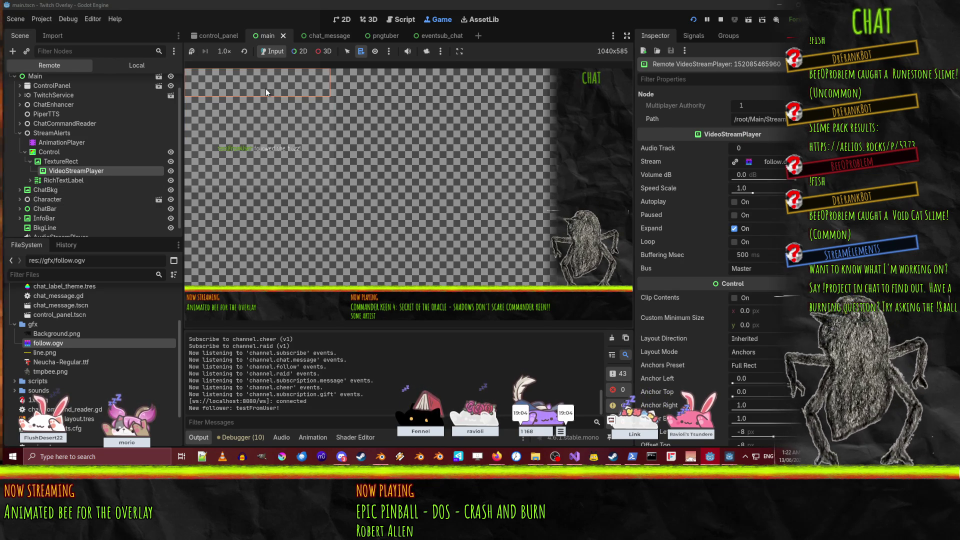
left_click(721, 19)
left_click(70, 172)
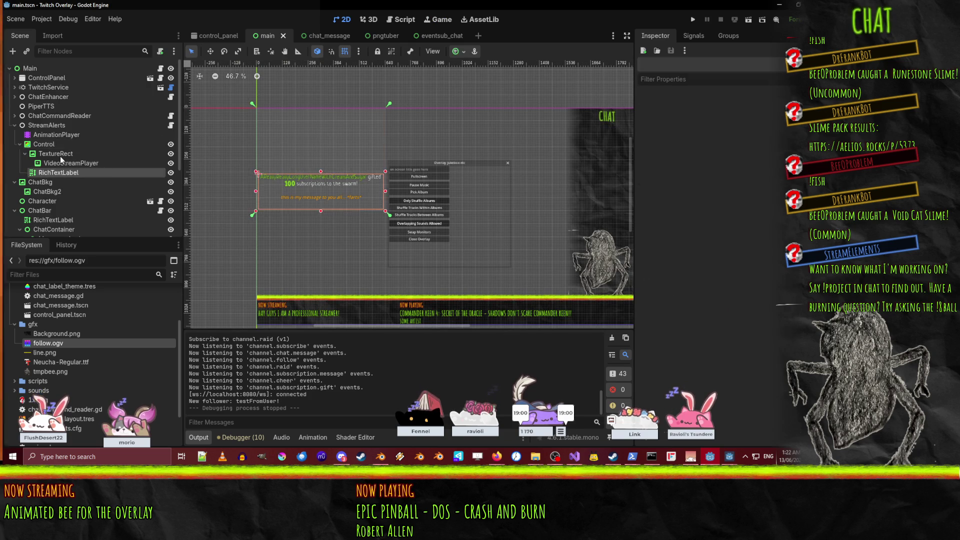
- Stretch the VideoStreamPlayer to 624×328 and reposition its anchor point on the canvas
left_click(136, 164)
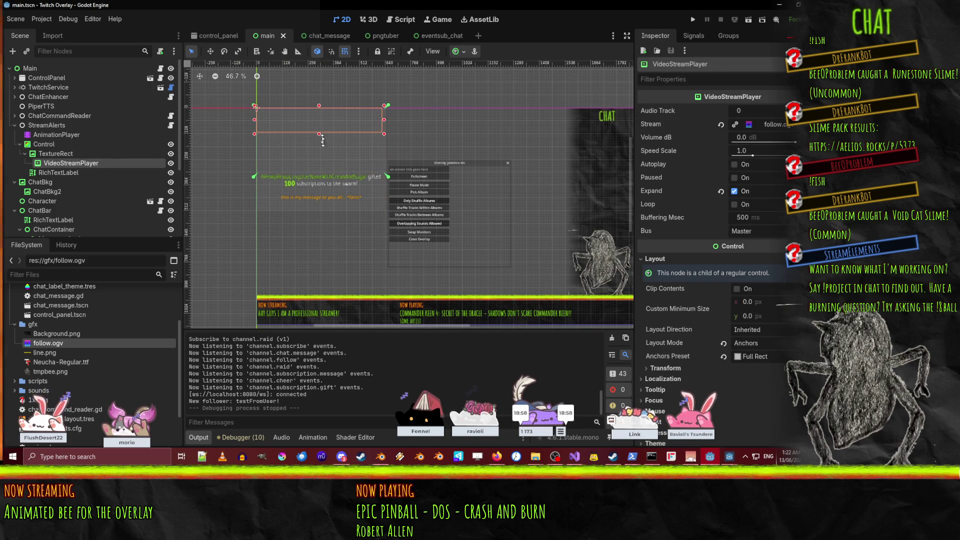
mouse_move(321, 137)
left_mouse_down()
mouse_move(320, 174)
mouse_move(393, 178)
left_mouse_up()
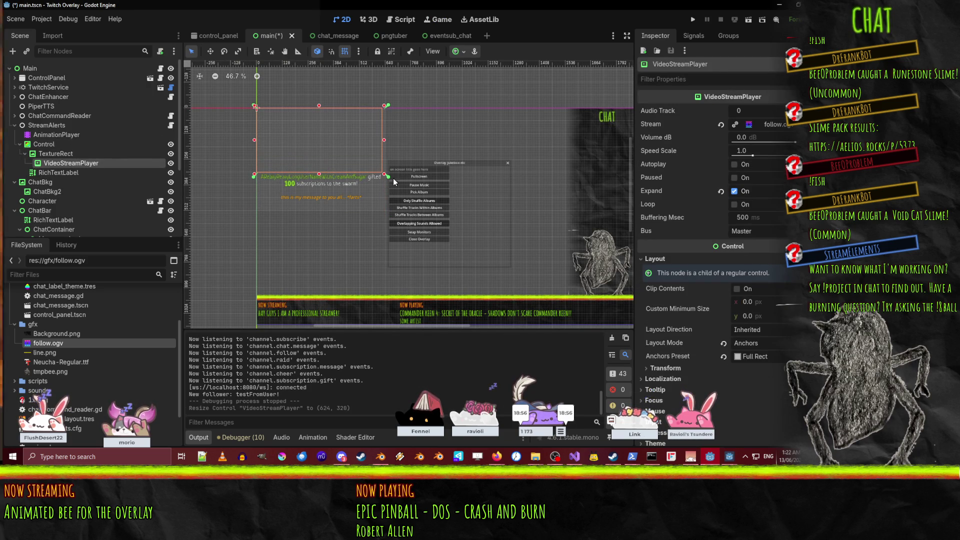
left_click(390, 214)
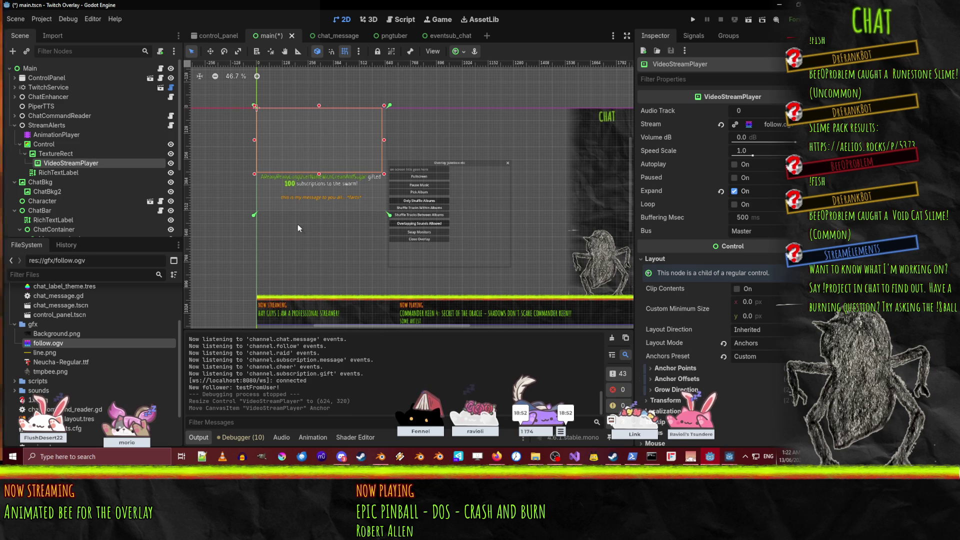
scroll(294, 224, "up", 5)
left_click(218, 205)
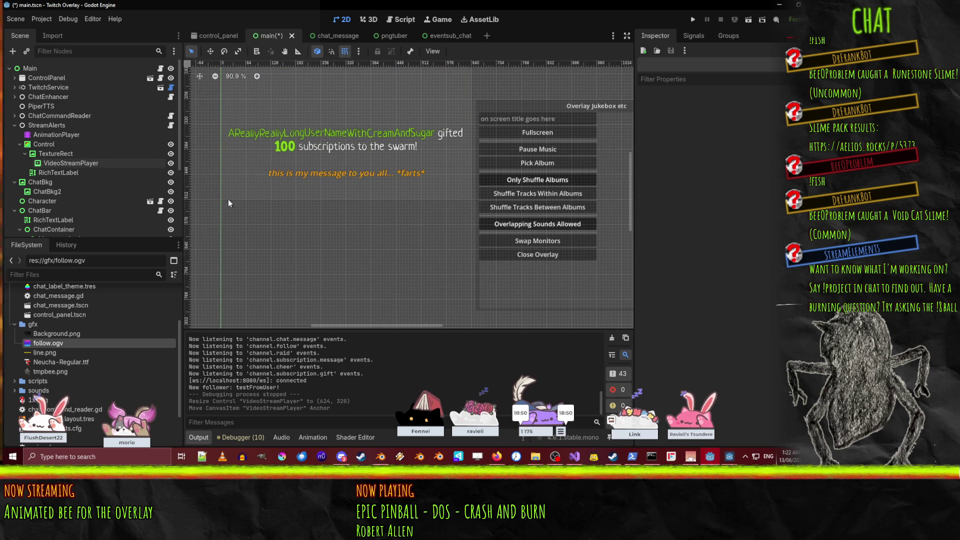
left_click(69, 163)
left_click_drag(220, 203, 218, 203)
- Adjust the TextureRect's anchors and apply Full Rect to it, then undo that change
left_click(55, 154)
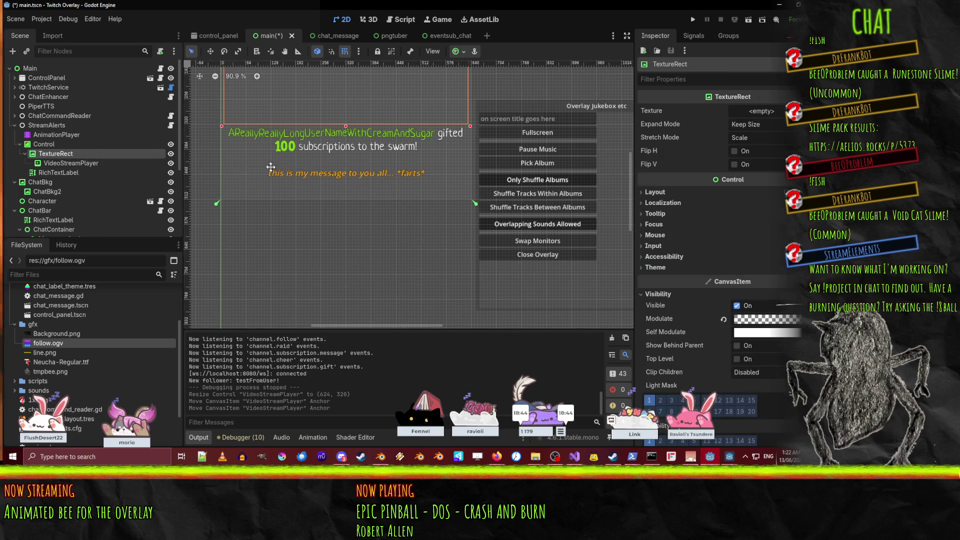
scroll(228, 281, "down", 2)
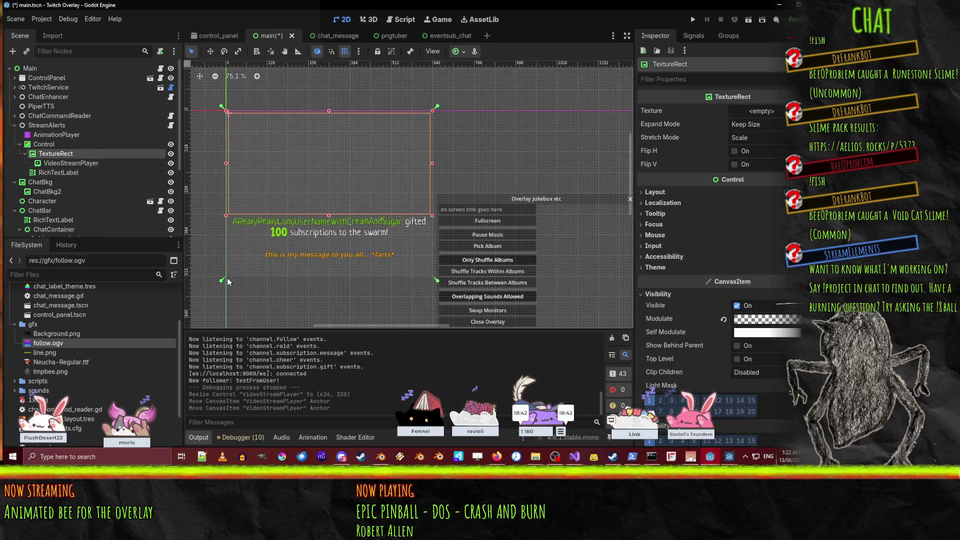
left_click_drag(227, 281, 227, 223)
left_click_drag(227, 217, 233, 216)
left_click(458, 51)
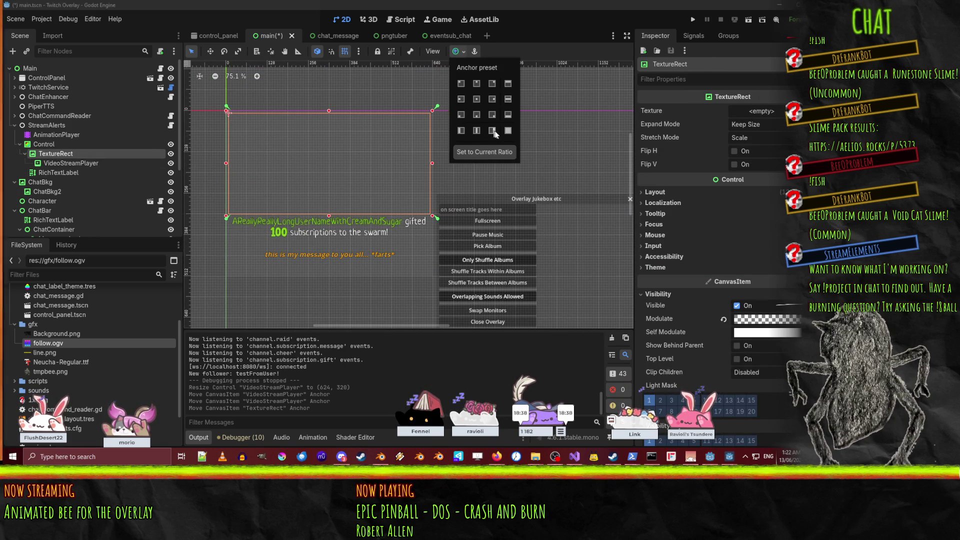
left_click(508, 131)
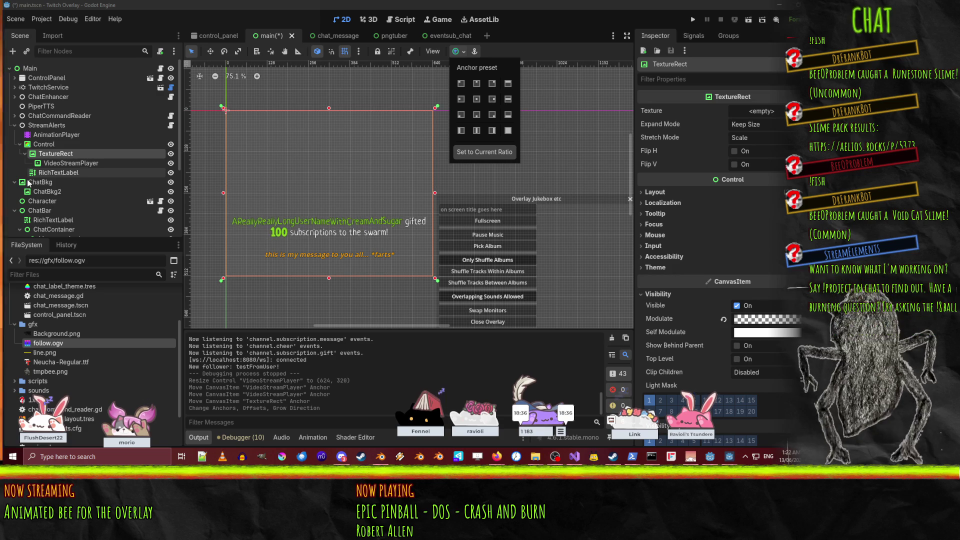
left_click(81, 165)
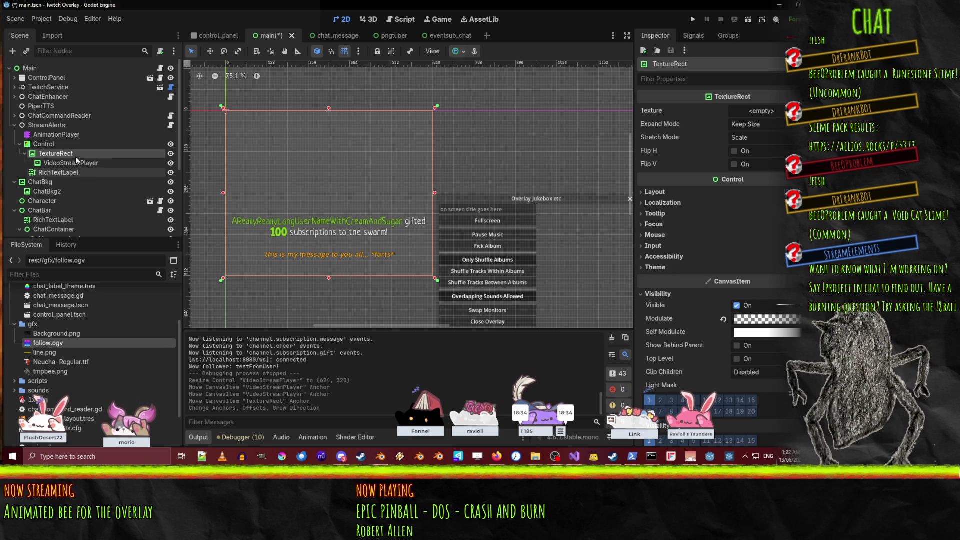
key("ctrl+z")
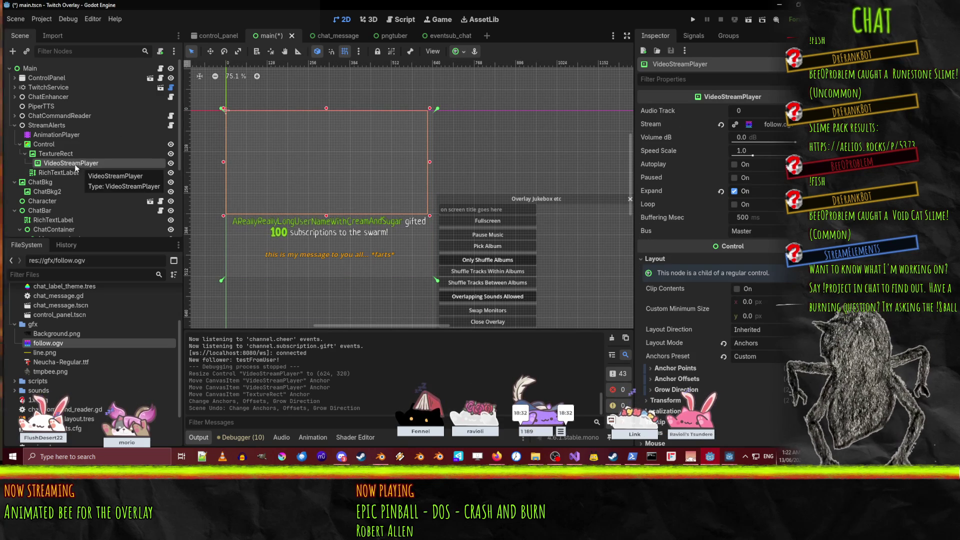
- Apply the Full Rect anchor preset to the VideoStreamPlayer so it fills the TextureRect
left_click(58, 152)
left_click(73, 164)
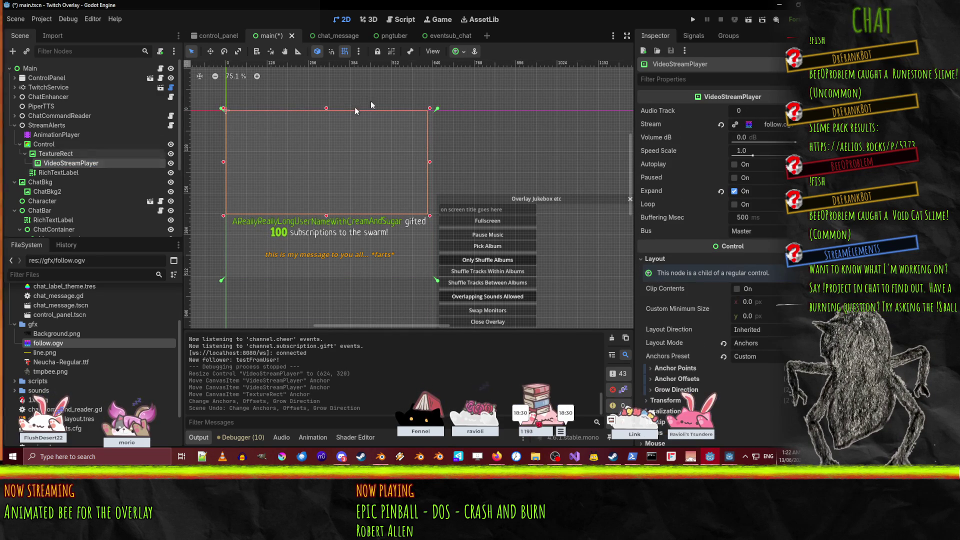
left_click(464, 51)
left_click(508, 131)
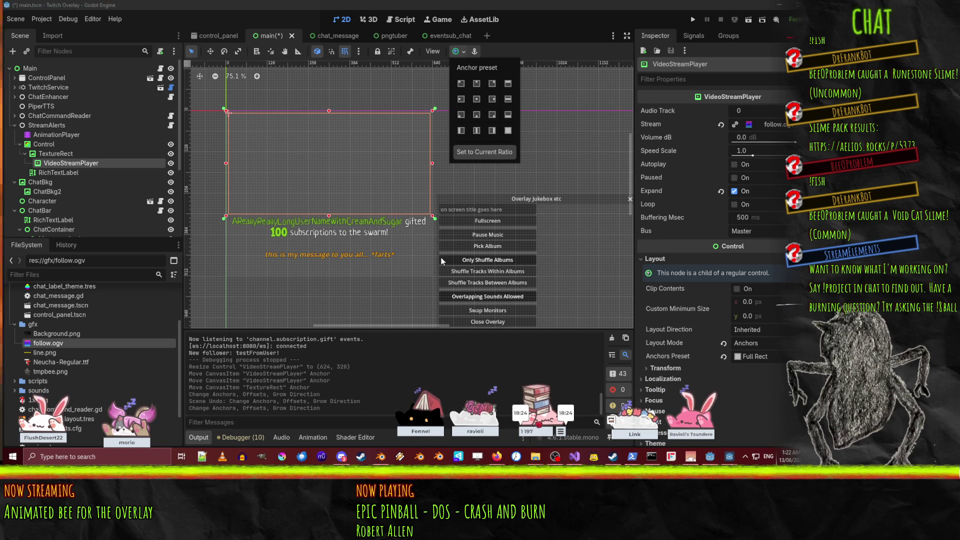
left_click(36, 144)
left_click(60, 173)
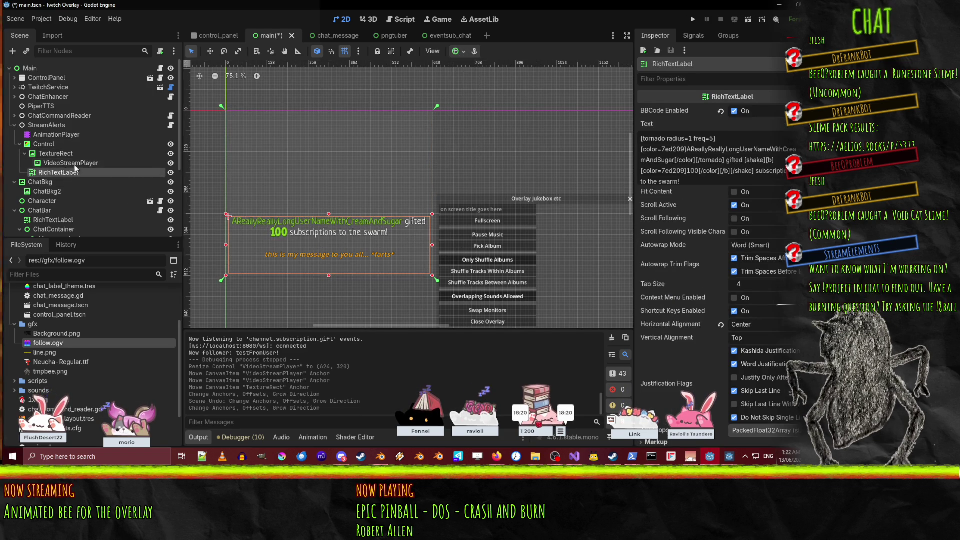
left_click(70, 163)
- Save and run the overlay, then send a test follow event from the terminal
left_click(693, 20)
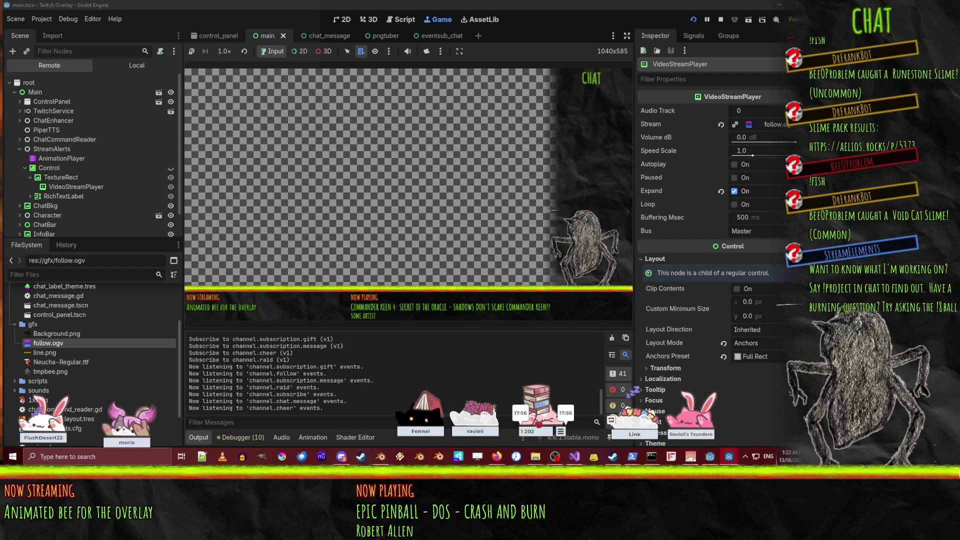
left_click(284, 384)
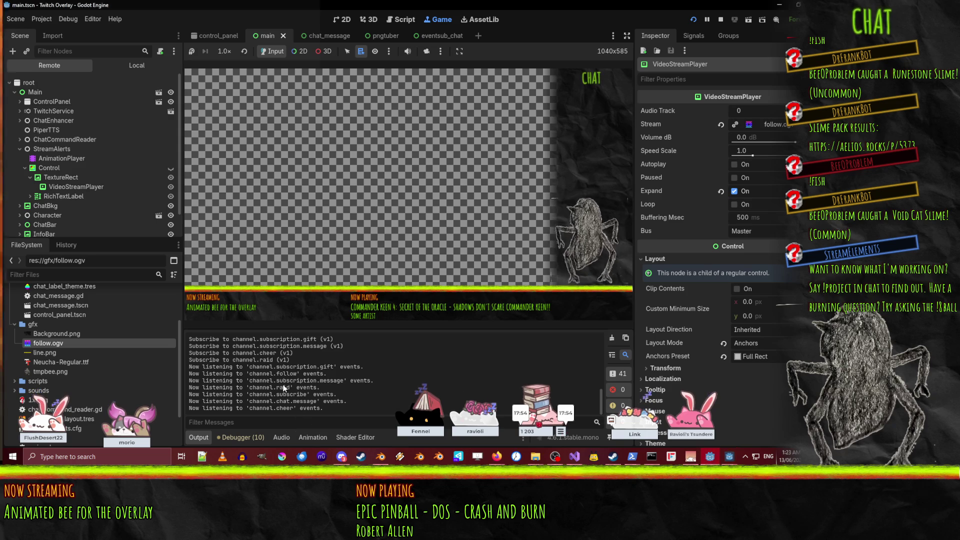
scroll(283, 386, "up", 3)
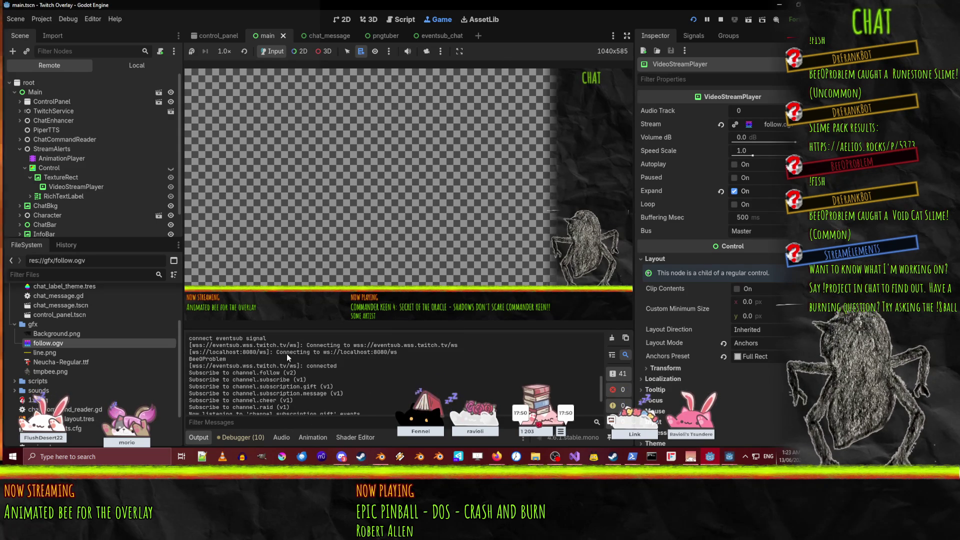
scroll(283, 385, "down", 3)
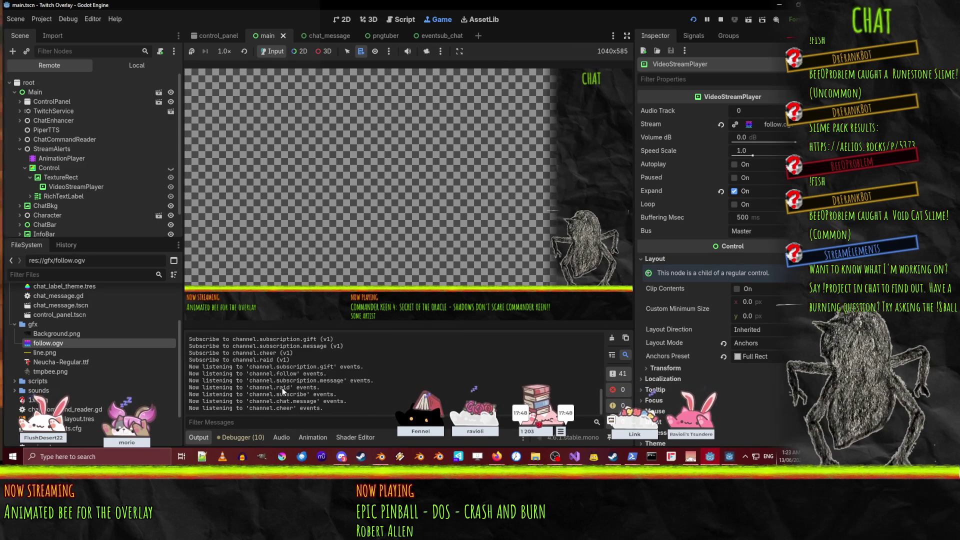
key("alt+Tab")
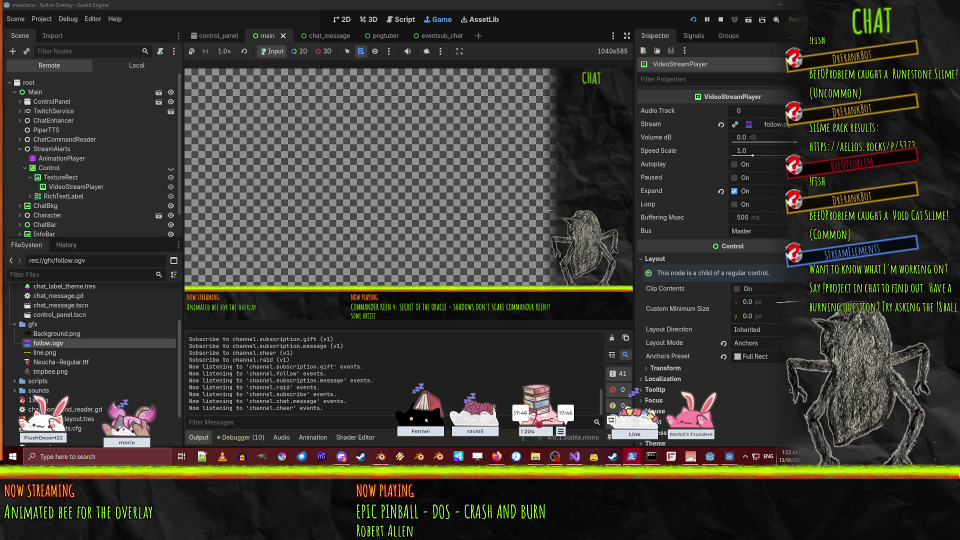
key("Return")
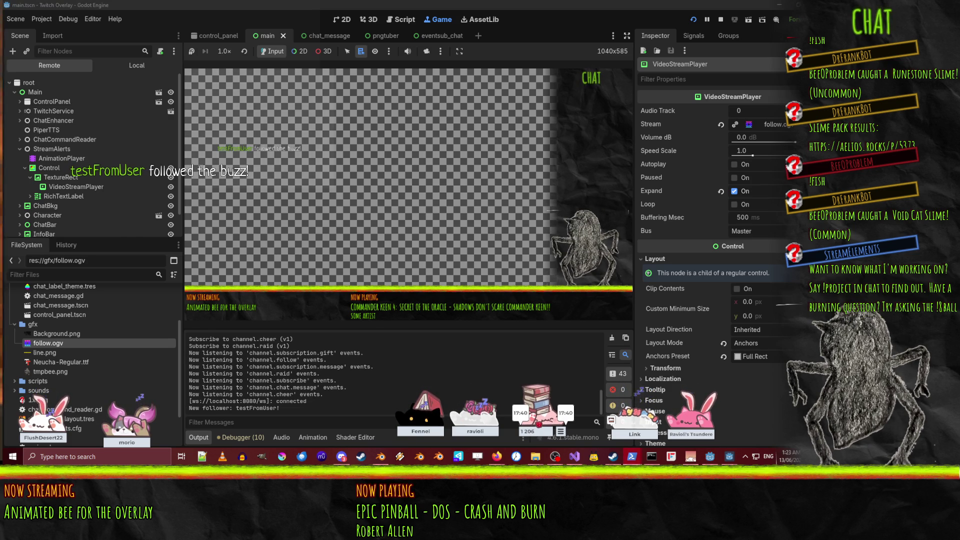
- Pause the game, review the live VideoStreamPlayer's properties, then stop it
left_click(705, 20)
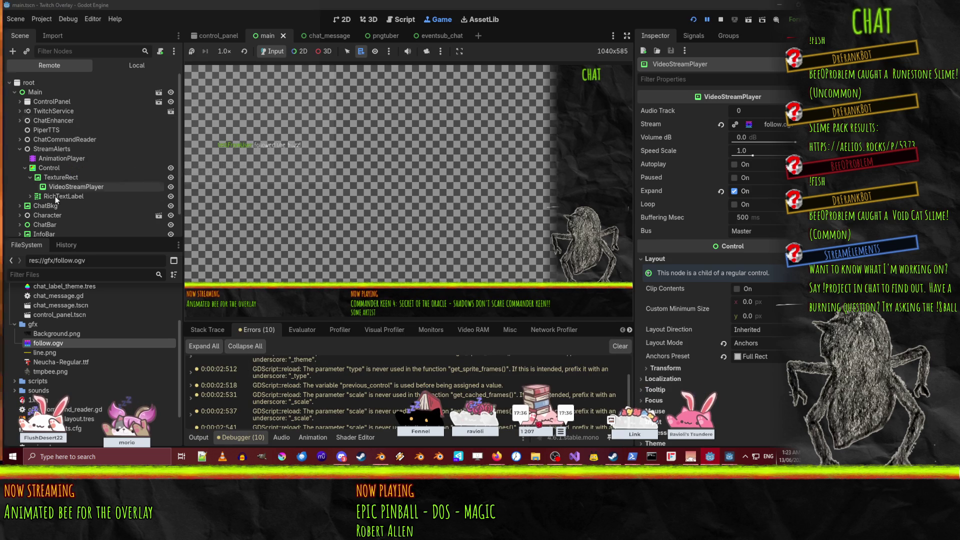
left_click(74, 187)
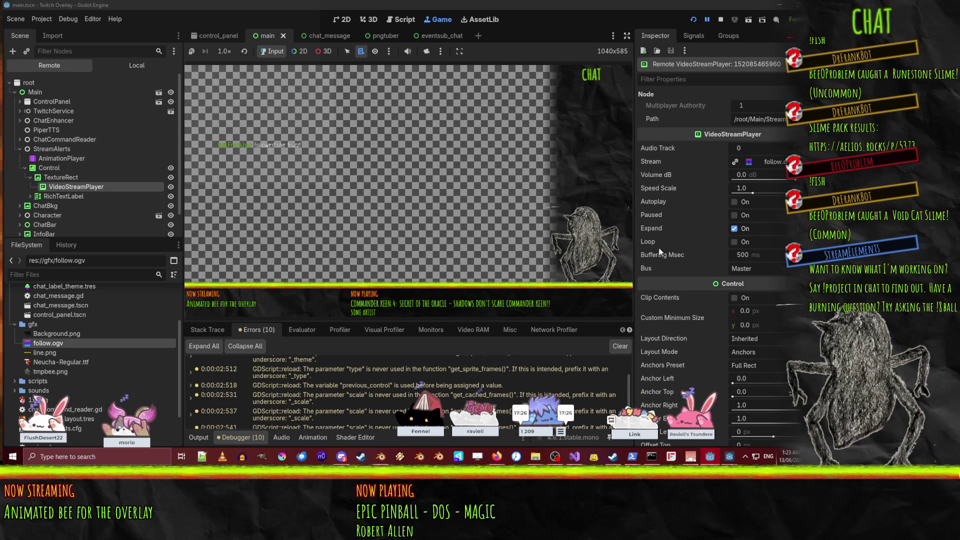
scroll(679, 238, "down", 5)
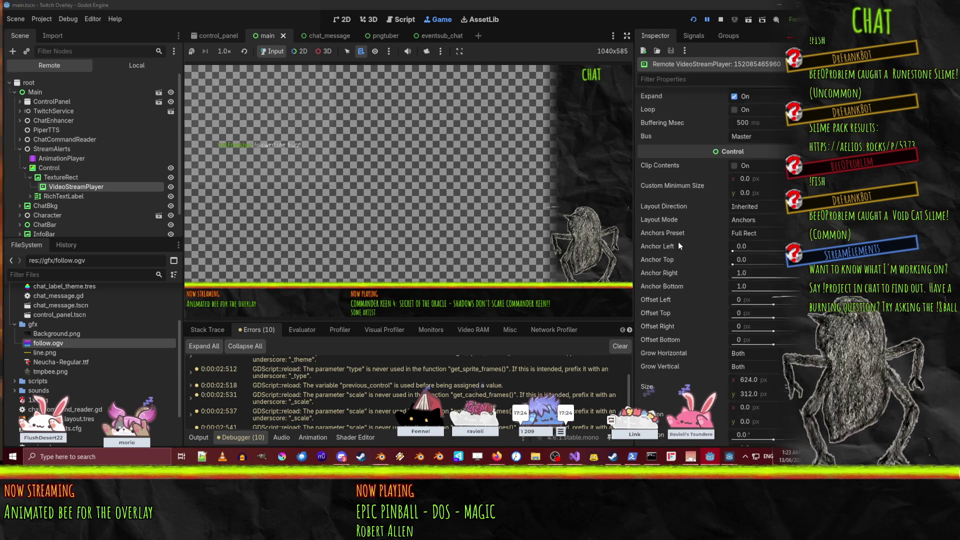
scroll(678, 245, "down", 12)
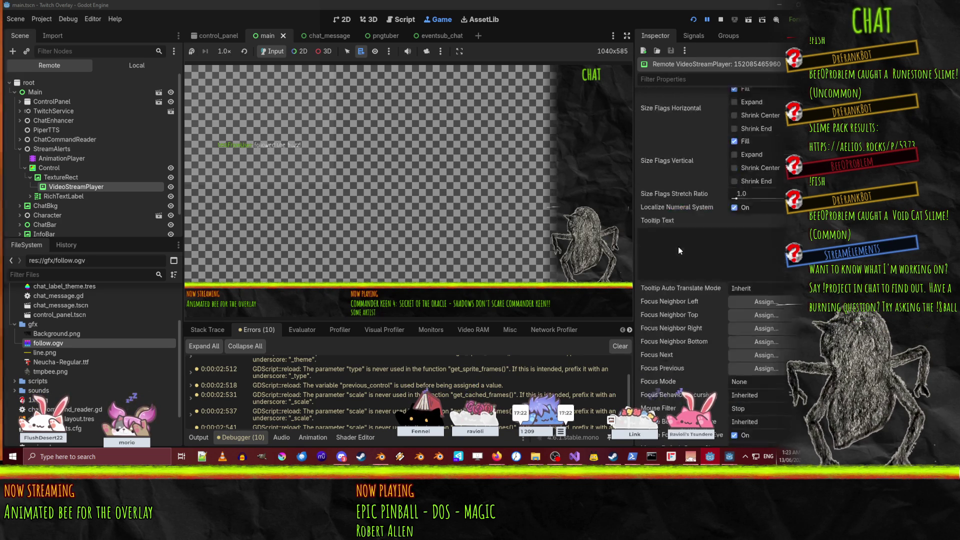
scroll(677, 254, "up", 15)
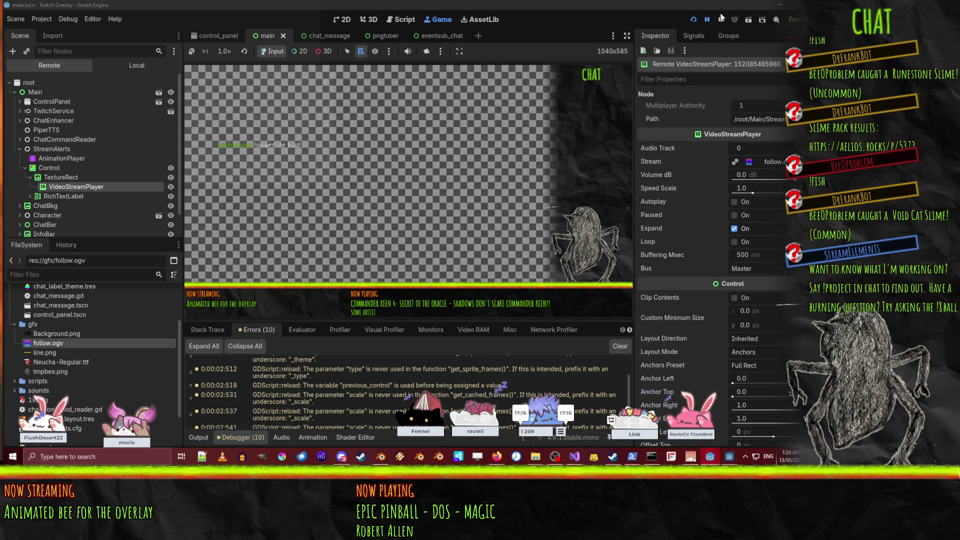
left_click(721, 19)
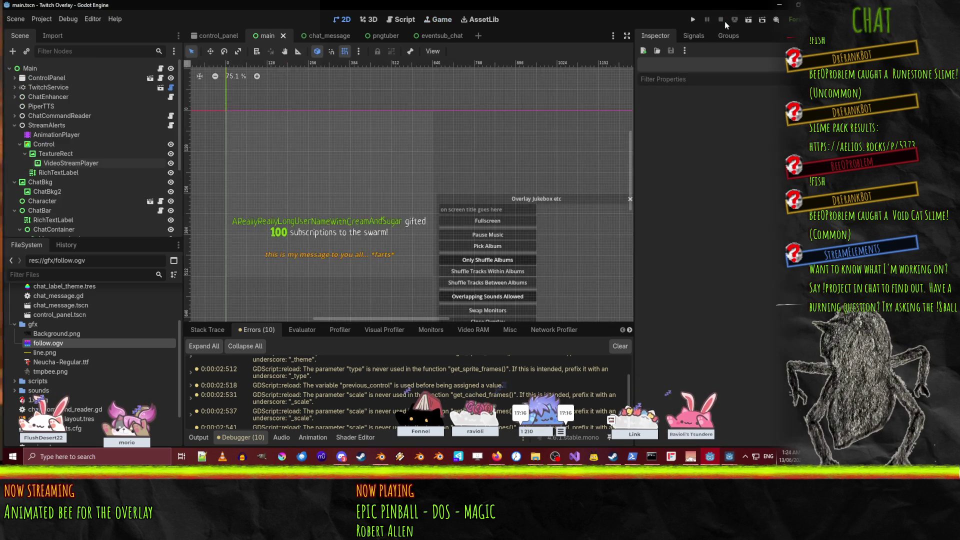
- Check follow.ogv's context menu, select VideoStreamPlayer, then open the AnimationPlayer's follow animation
left_click(66, 344)
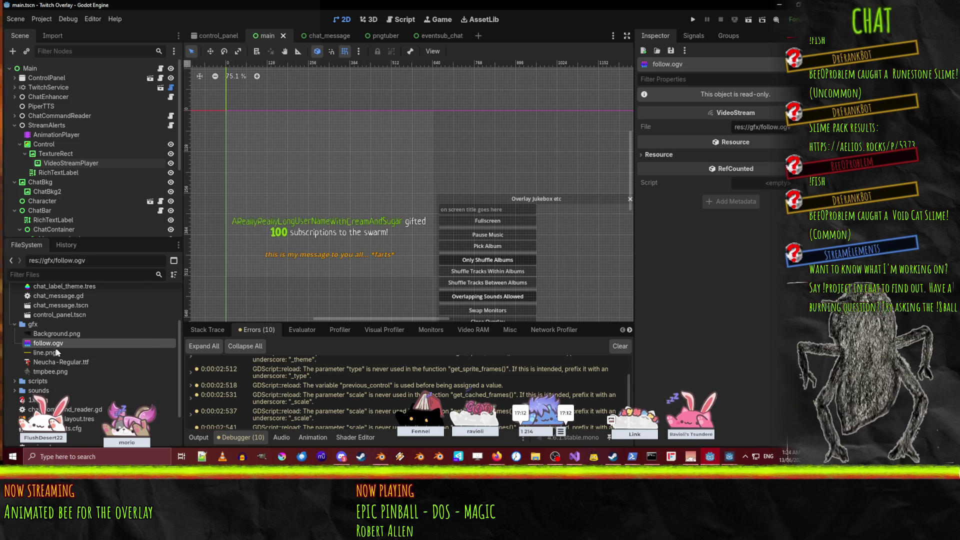
right_click(37, 346)
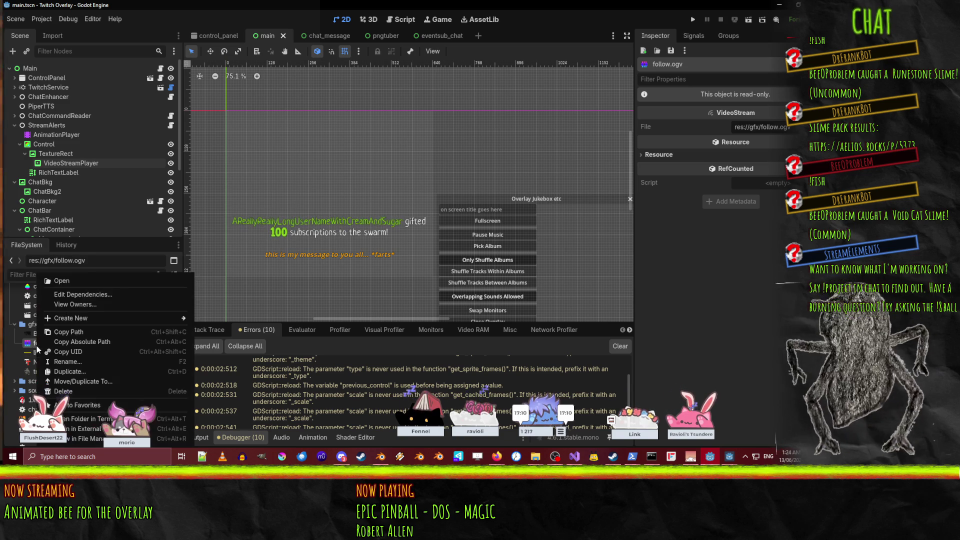
left_click(27, 344)
right_click(27, 344)
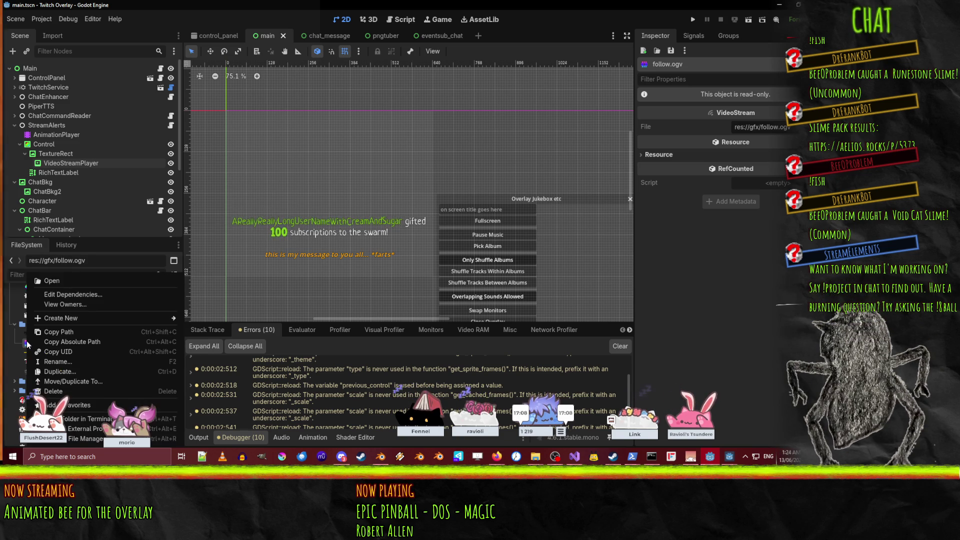
left_click(65, 160)
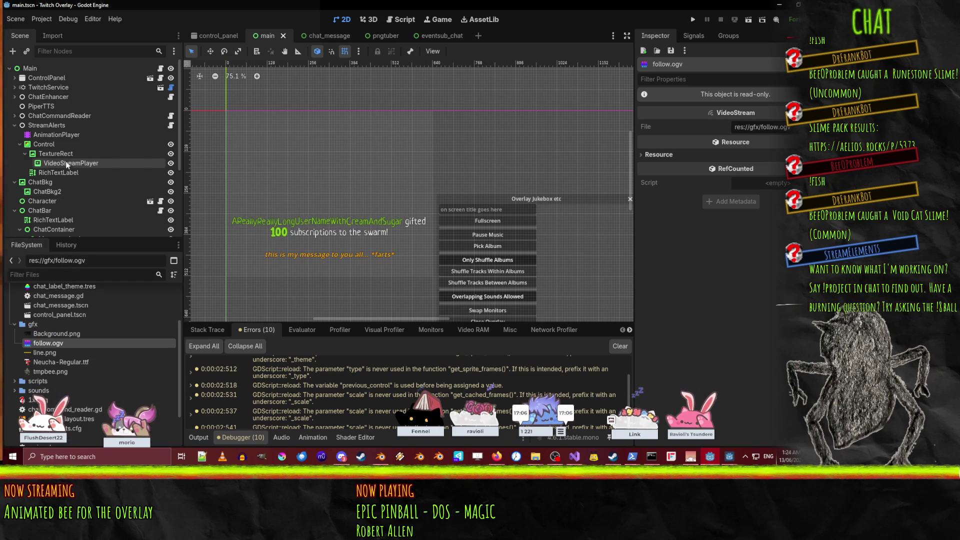
left_click(71, 163)
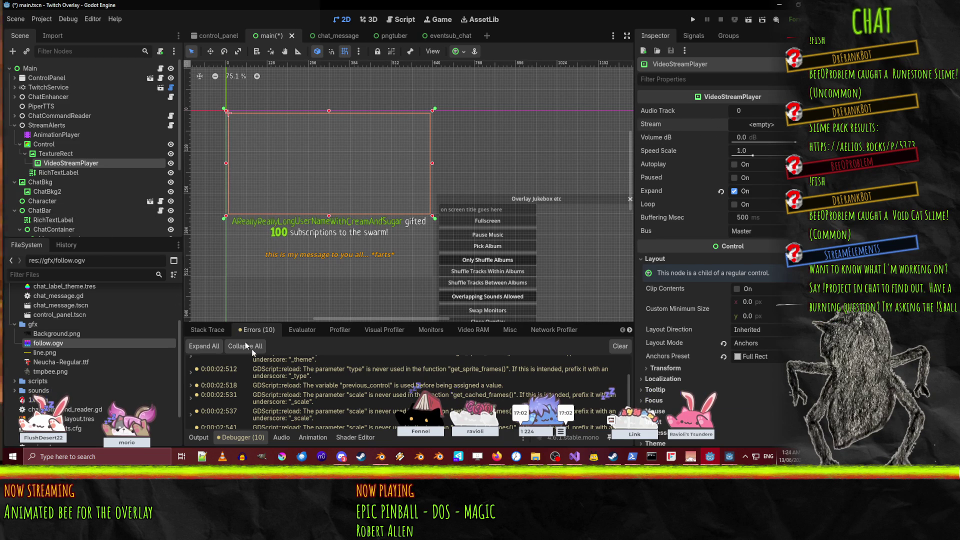
left_click(57, 136)
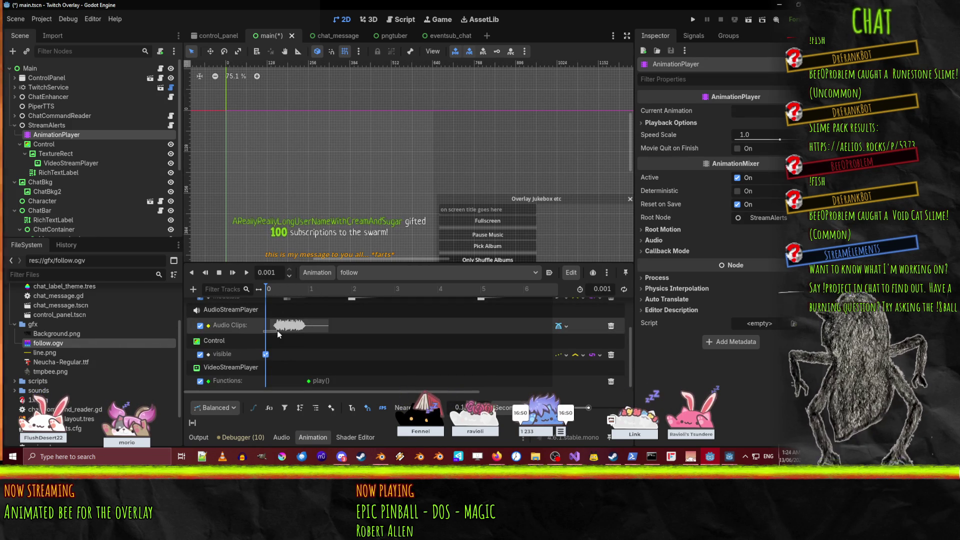
- Select the VideoStreamPlayer and inspect the play() call key on its animation track
left_click(242, 339)
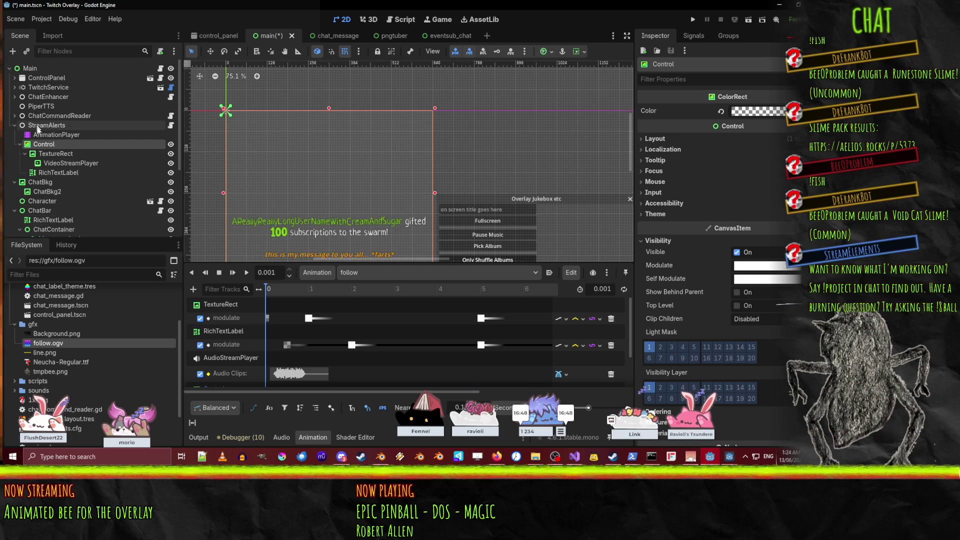
left_click(67, 162)
scroll(250, 376, "down", 2)
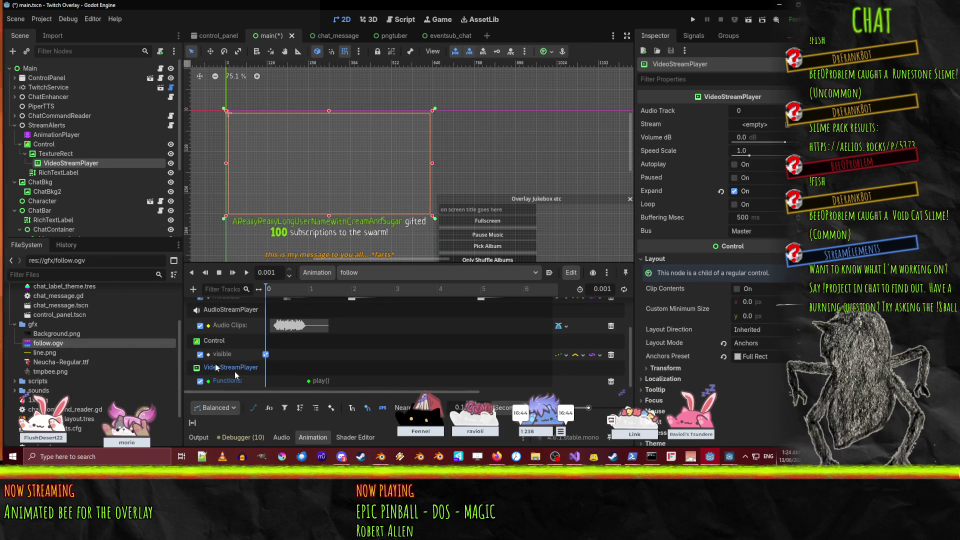
left_click(279, 381)
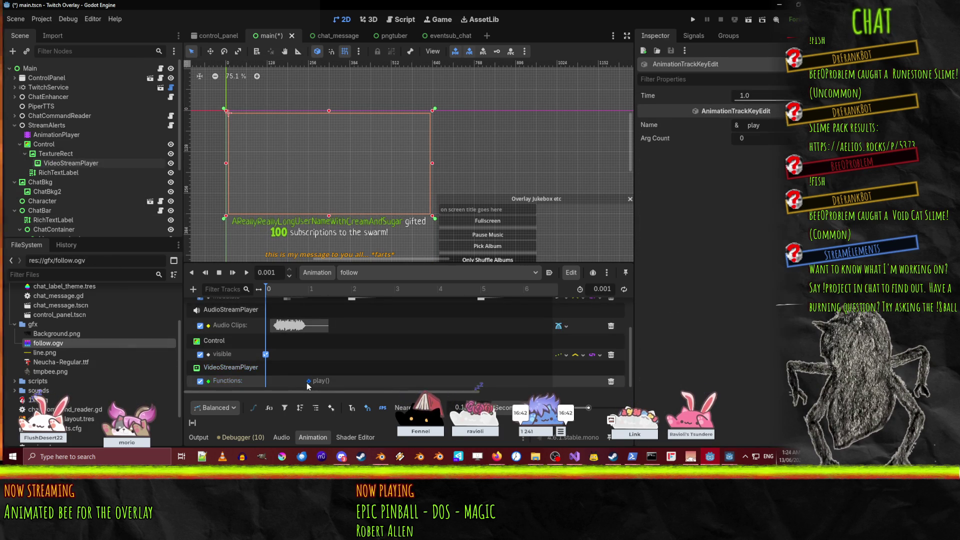
left_click(50, 164)
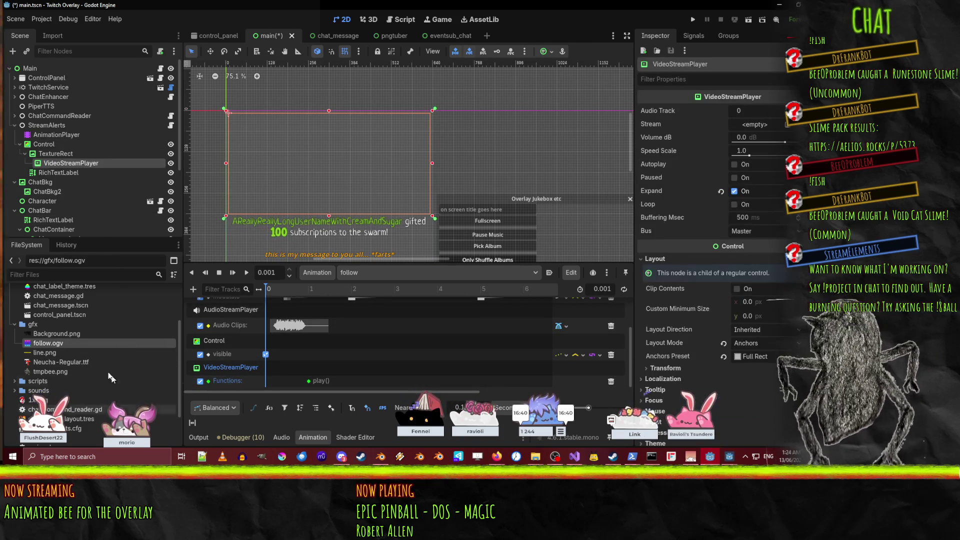
- Assign follow.ogv as the Stream, key it into the follow animation at 1 s, and run
mouse_move(76, 343)
left_mouse_down()
mouse_move(531, 299)
mouse_move(755, 125)
left_mouse_up()
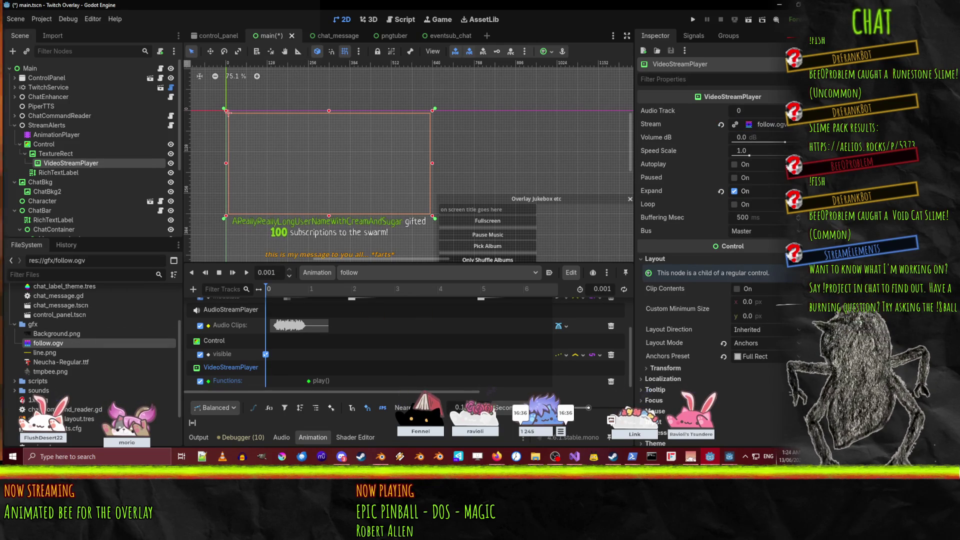
left_click(793, 124)
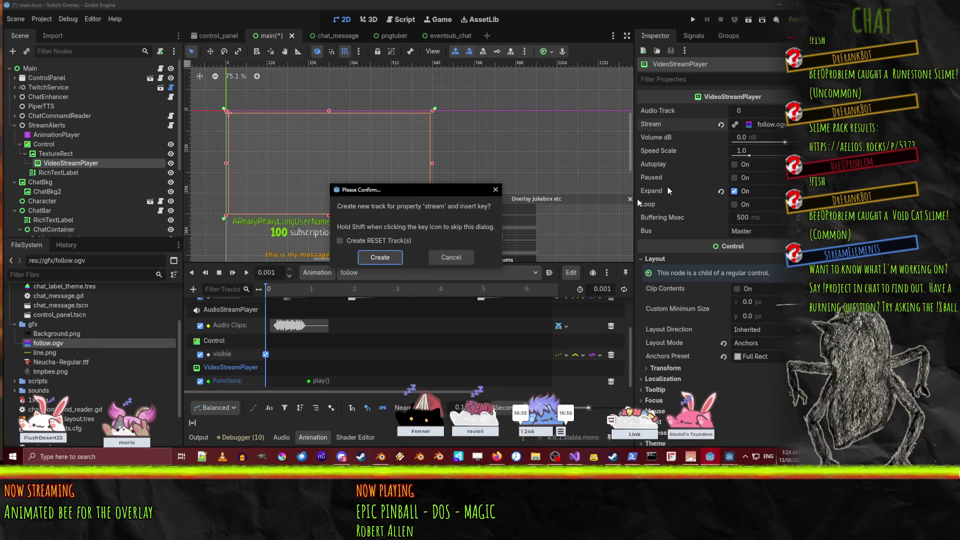
left_click(383, 258)
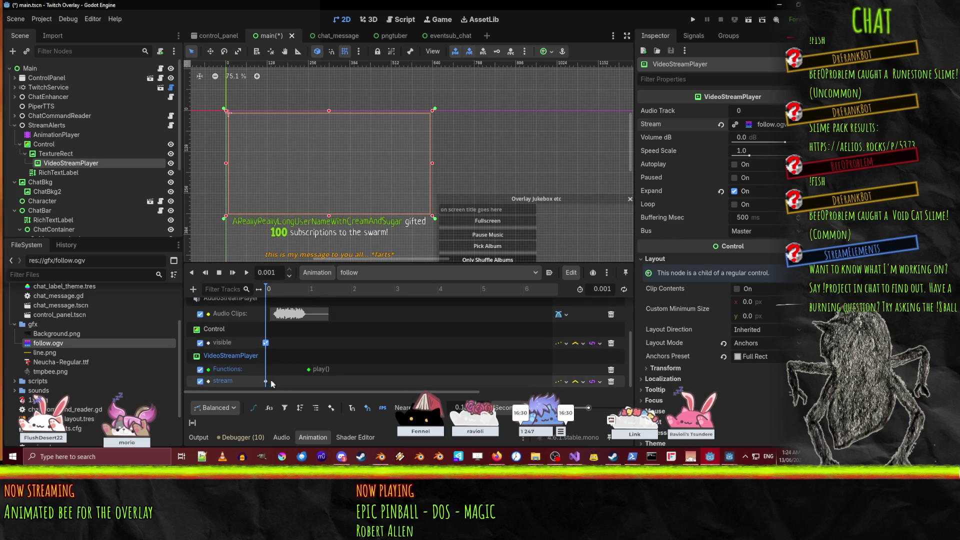
left_click(266, 382)
left_click_drag(309, 384, 309, 383)
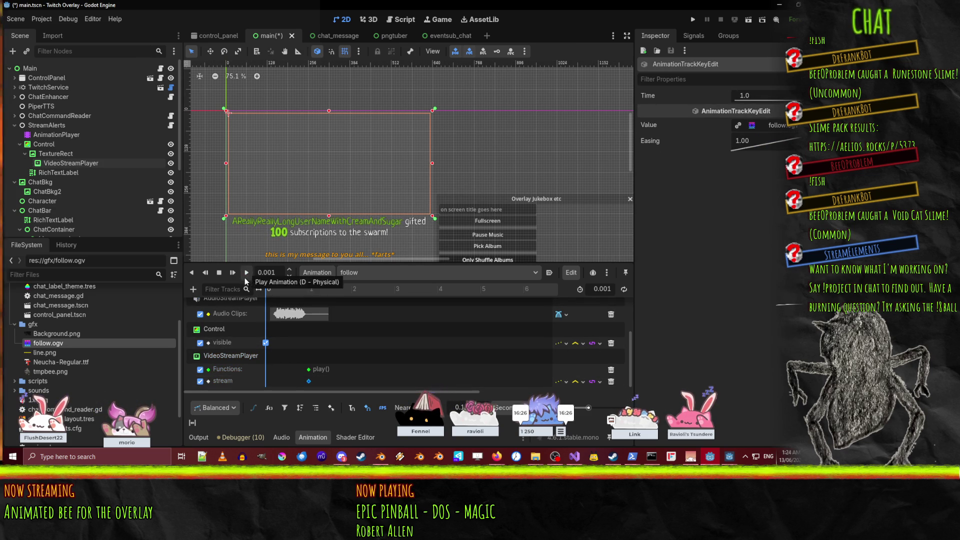
left_click(617, 86)
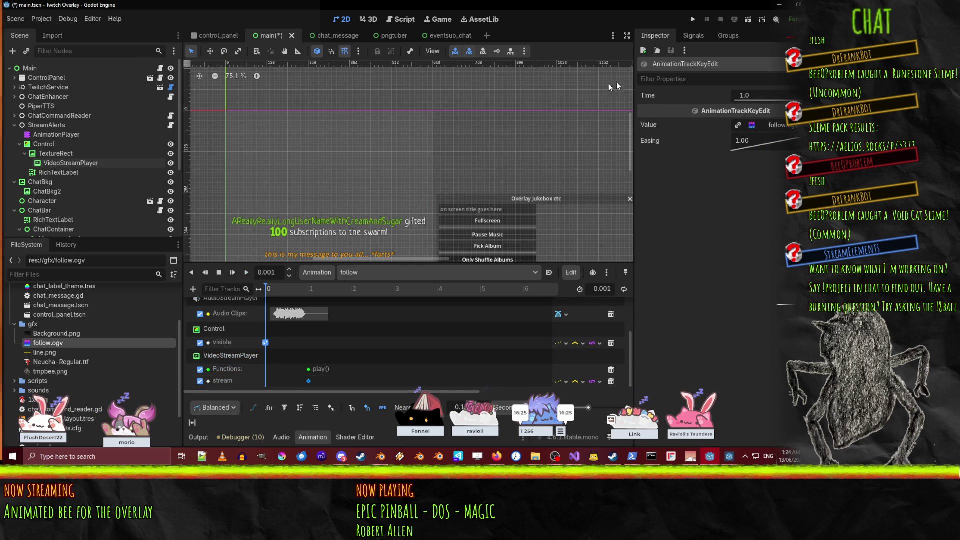
left_click(690, 19)
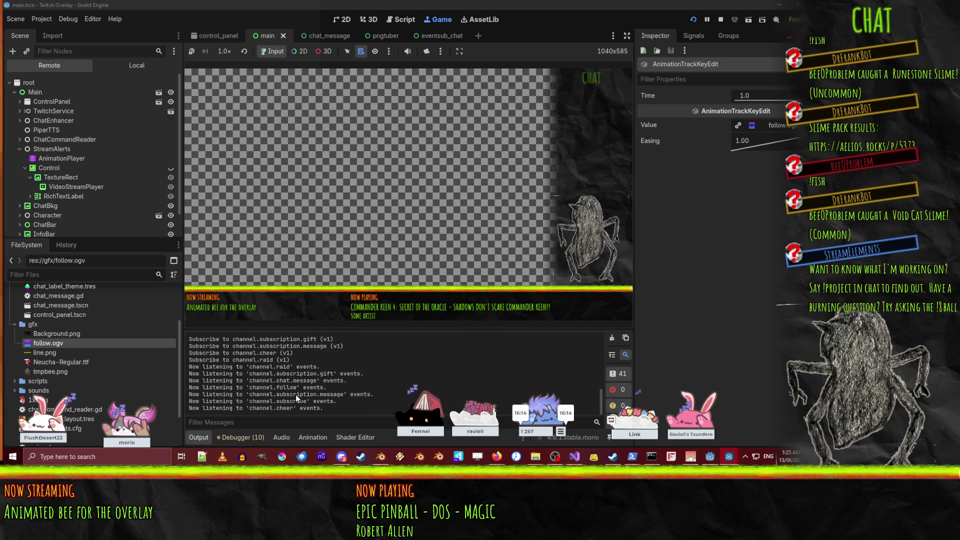
- Watch the Output log as the running overlay shows the 'followed the buzz!' alert
scroll(295, 395, "up", 2)
scroll(295, 394, "down", 2)
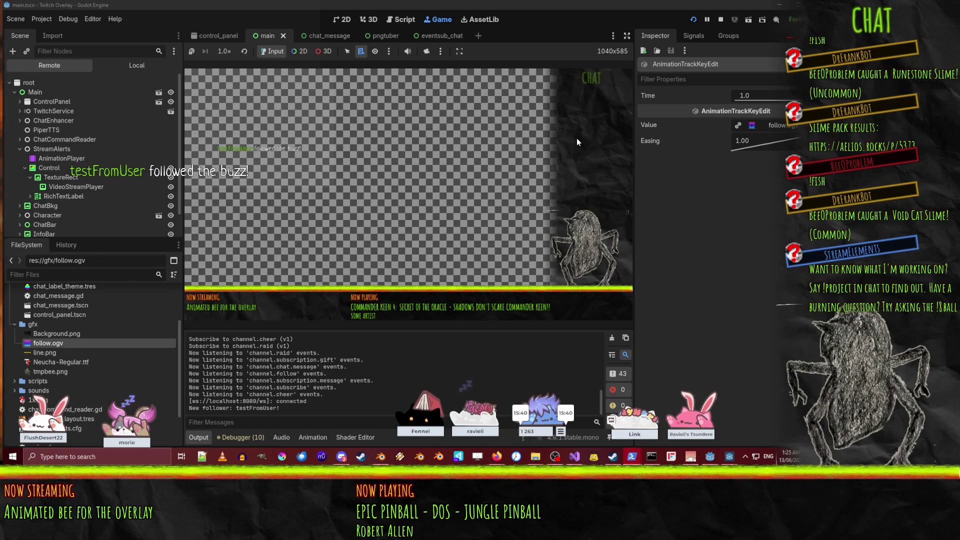
- Pause the overlay, review the live VideoStreamPlayer's Inspector properties, then stop the game
left_click(705, 19)
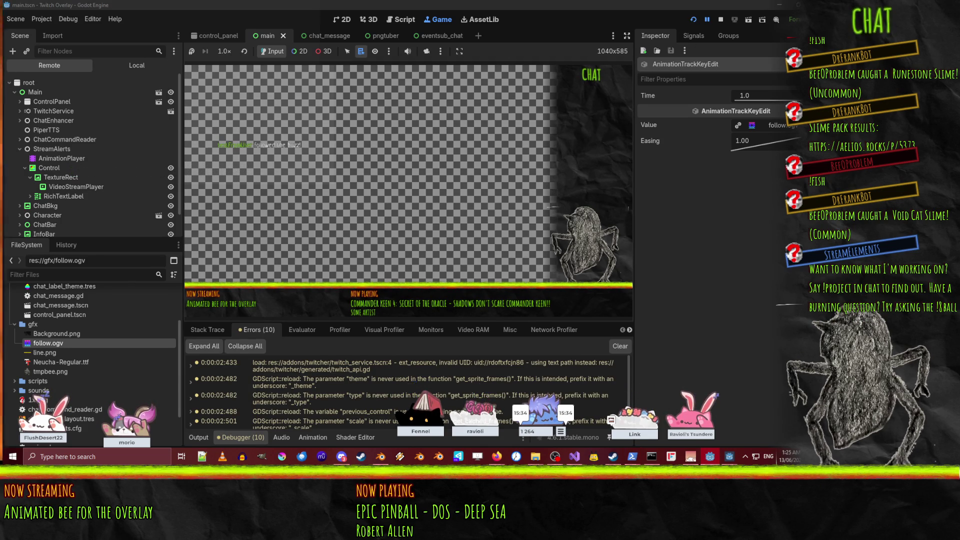
left_click(691, 414)
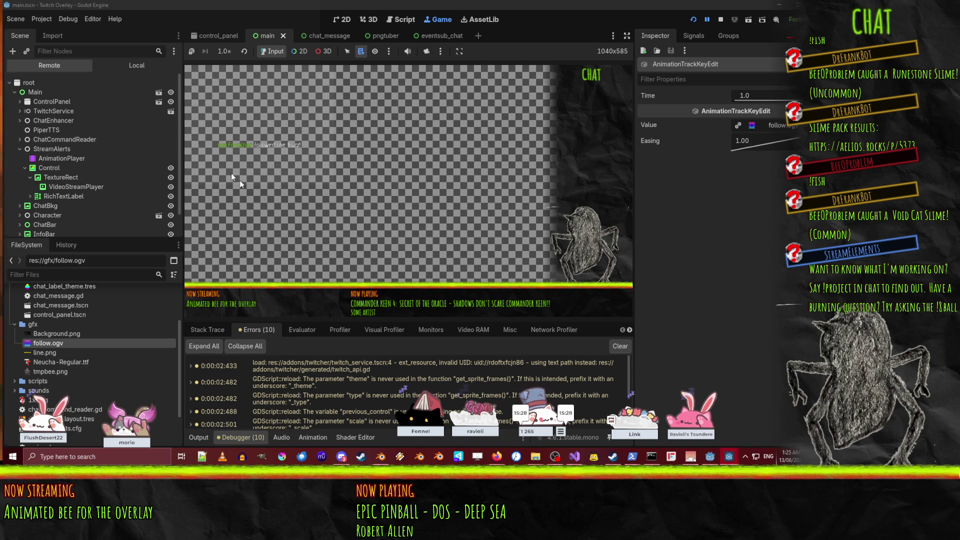
left_click(67, 188)
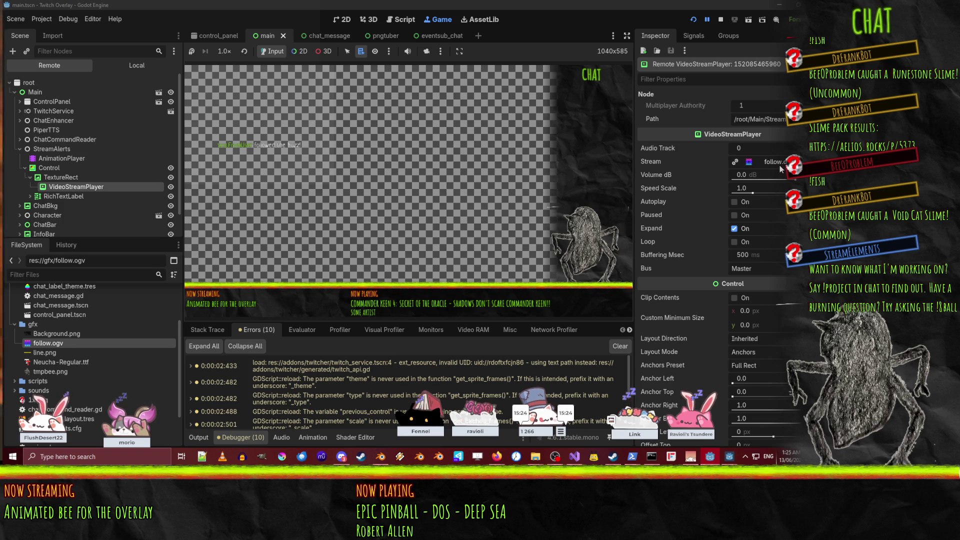
scroll(264, 409, "down", 5)
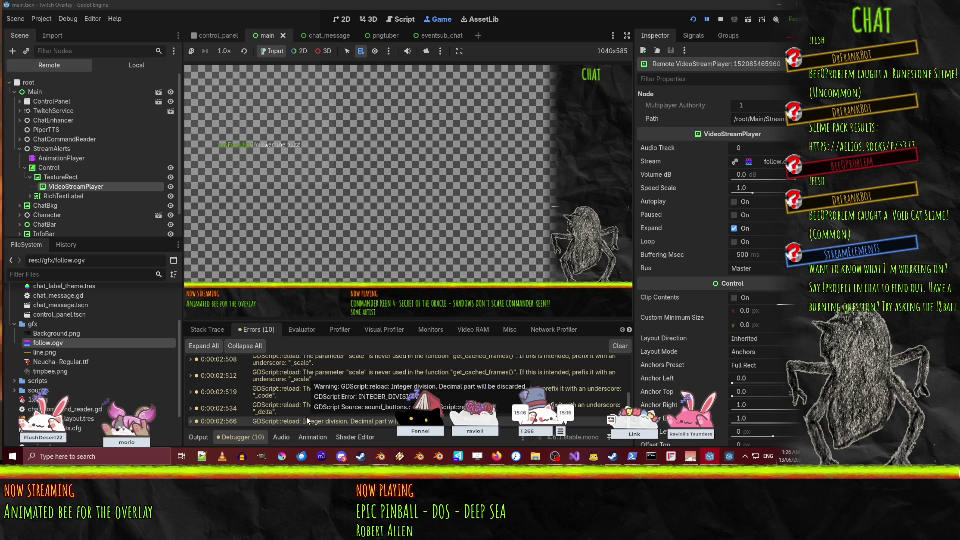
scroll(307, 417, "up", 5)
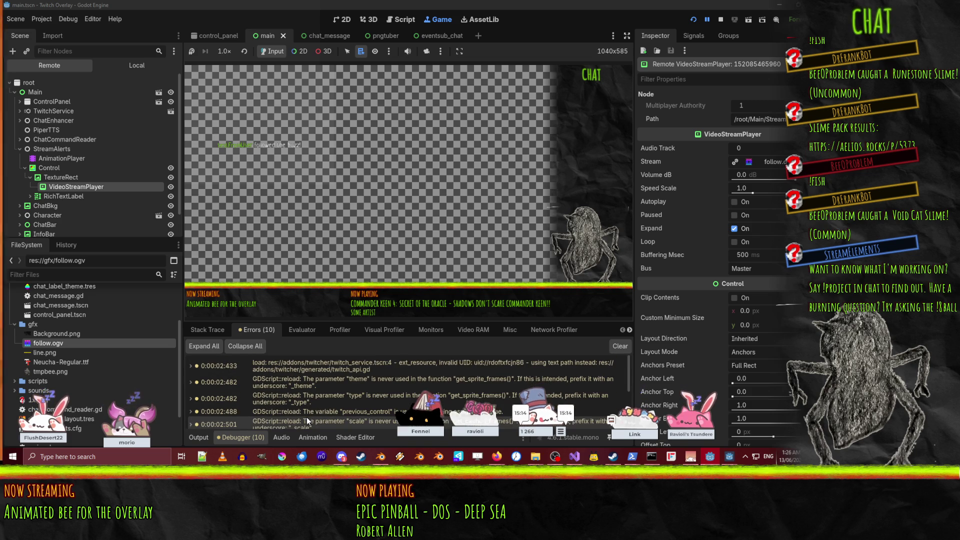
scroll(307, 417, "down", 5)
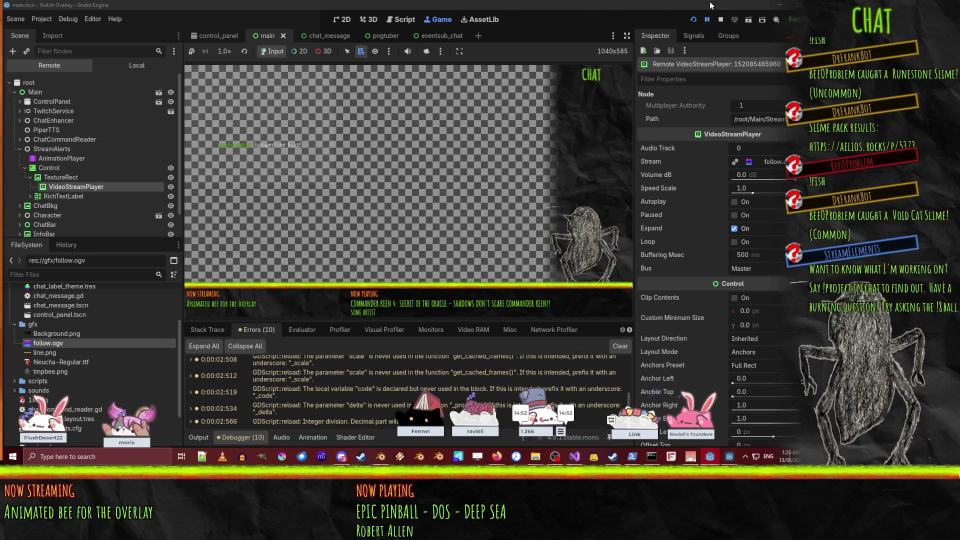
left_click(722, 23)
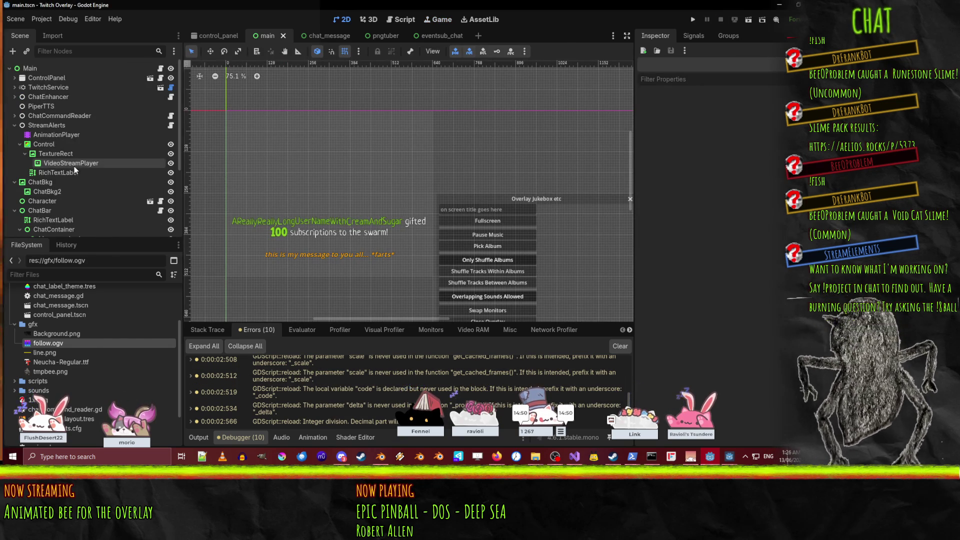
- Add a VideoStreamPlayer child under Main with follow.ogv as stream, set it to loop, and run
right_click(75, 164)
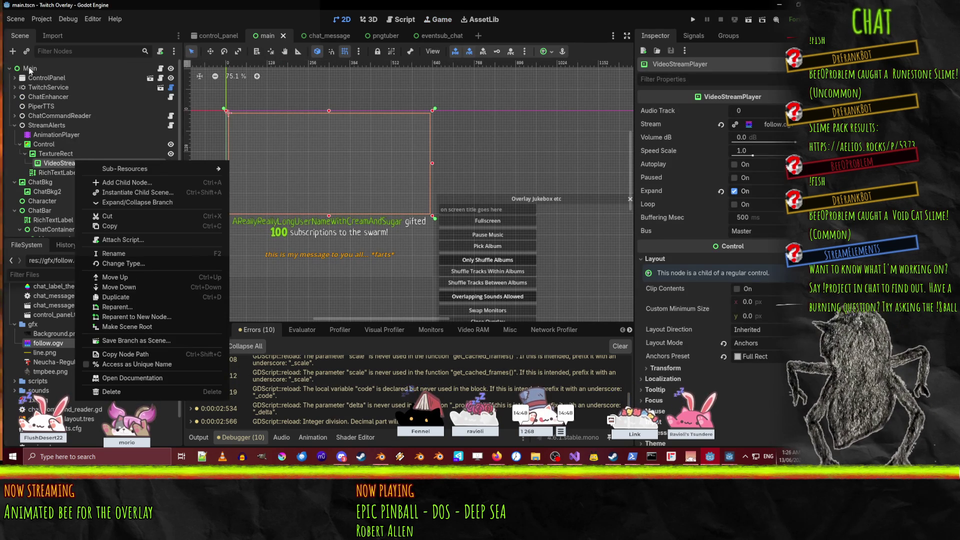
right_click(28, 69)
left_click(72, 89)
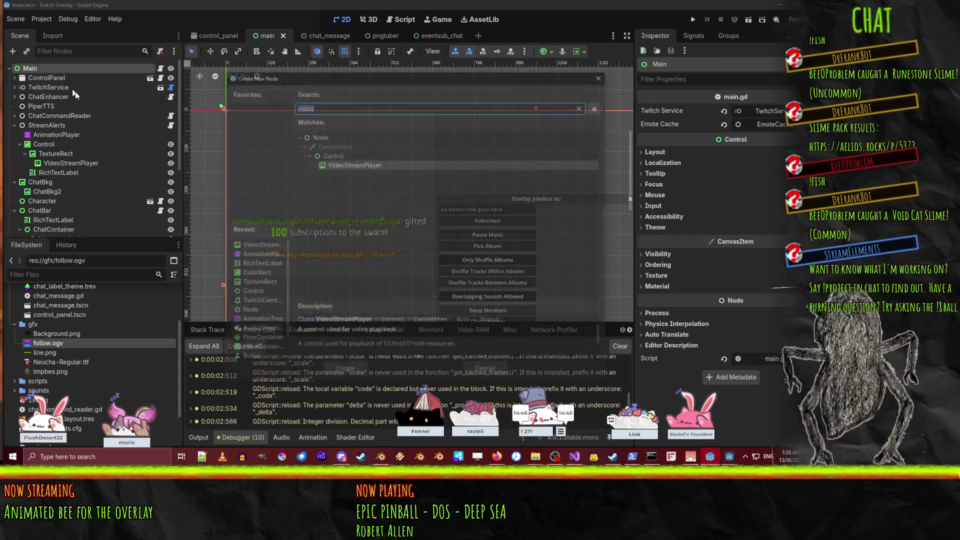
left_click(341, 371)
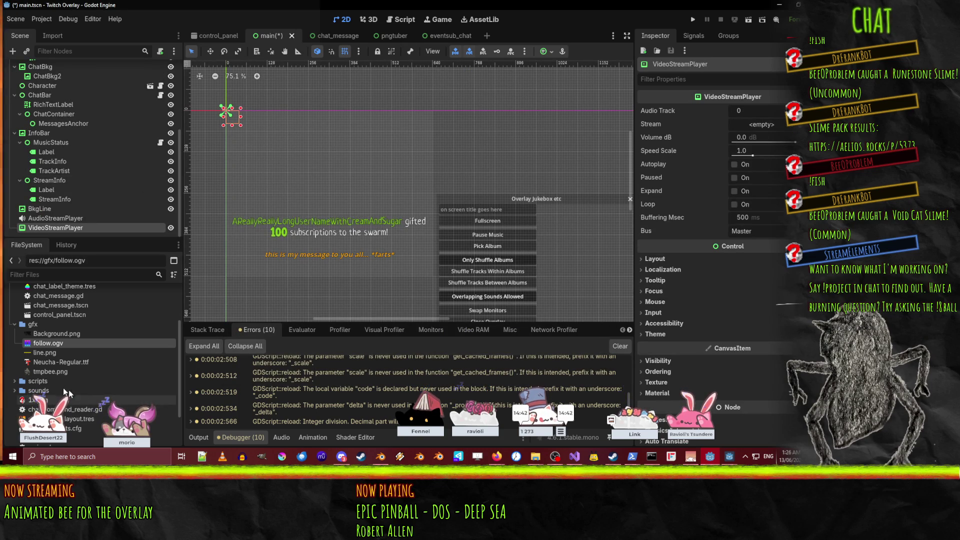
left_click_drag(754, 115, 760, 124)
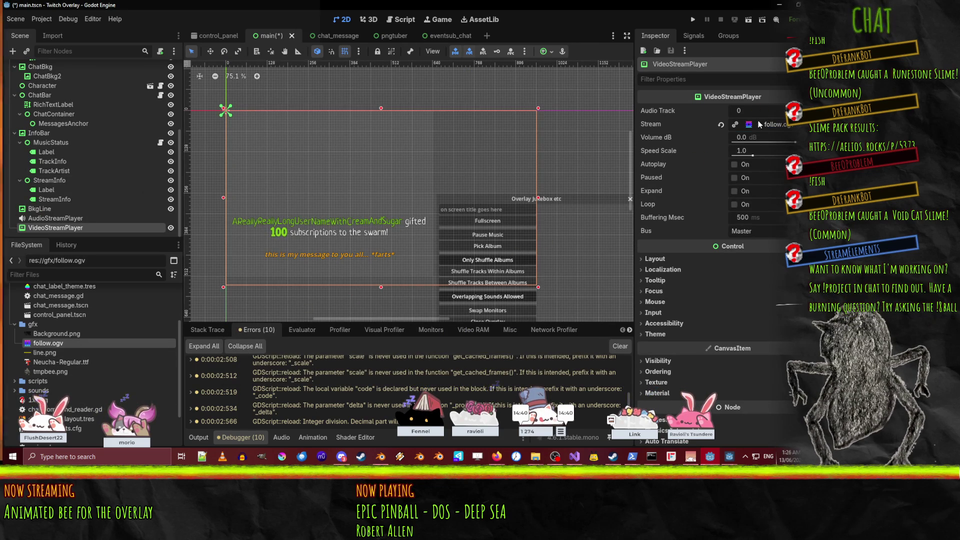
left_click(736, 203)
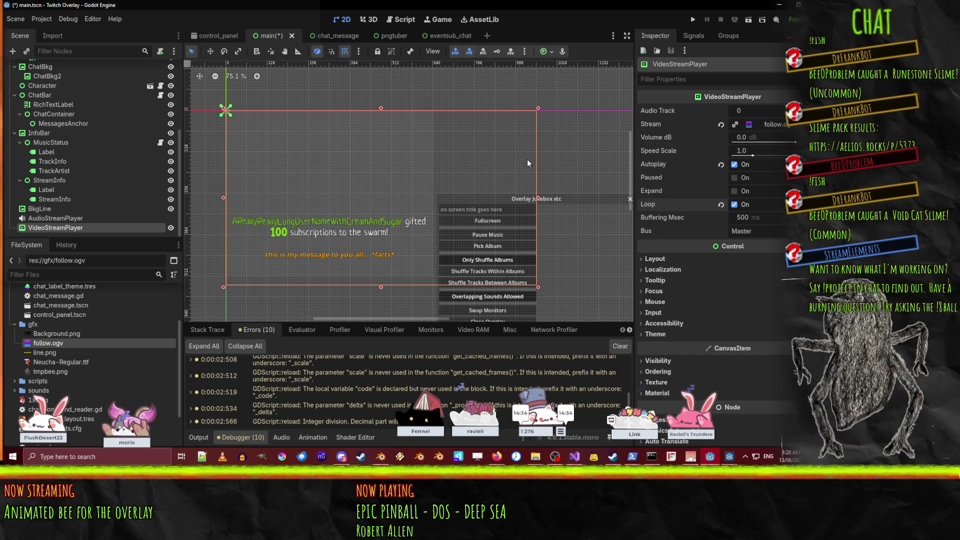
left_click(693, 20)
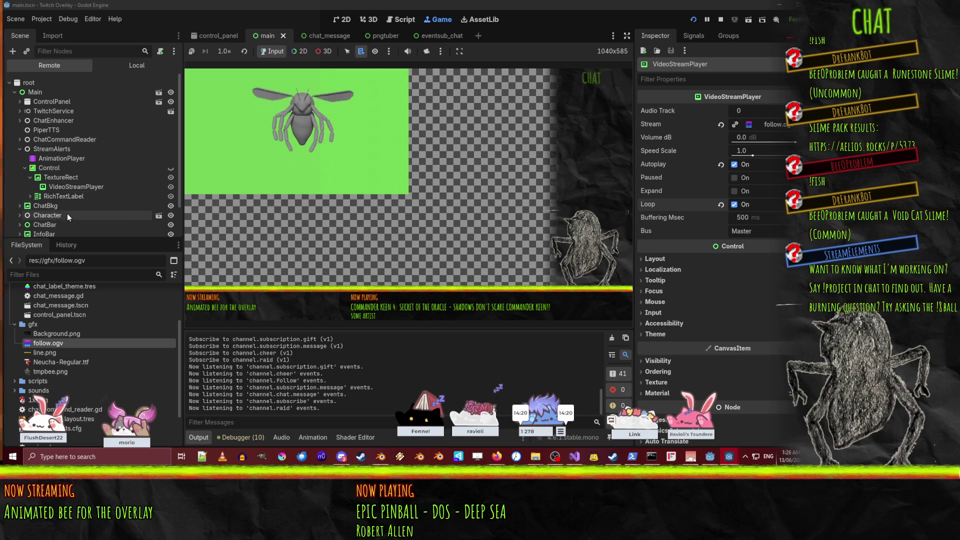
- Enable Expand on the live VideoStreamPlayer selected in the Remote tree
scroll(56, 165, "down", 2)
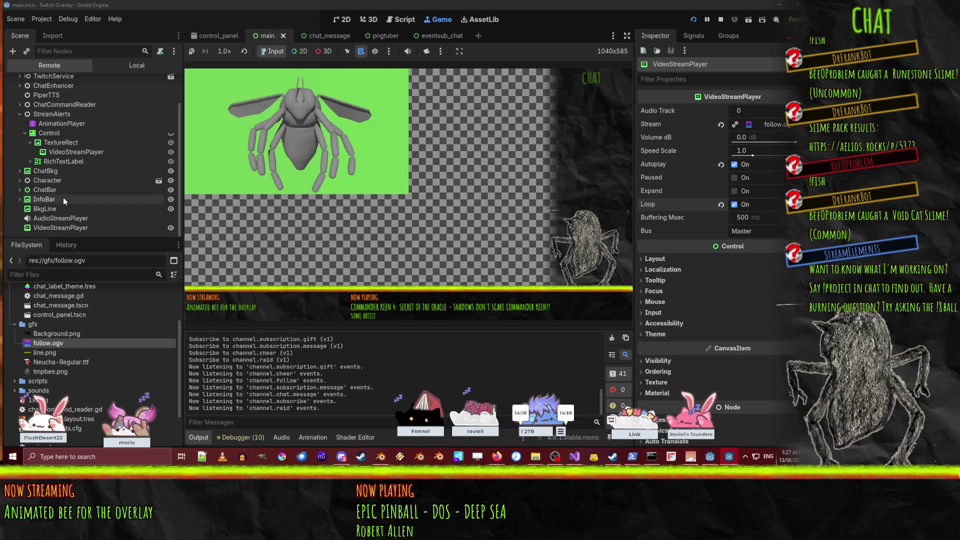
scroll(63, 197, "up", 2)
scroll(67, 145, "down", 2)
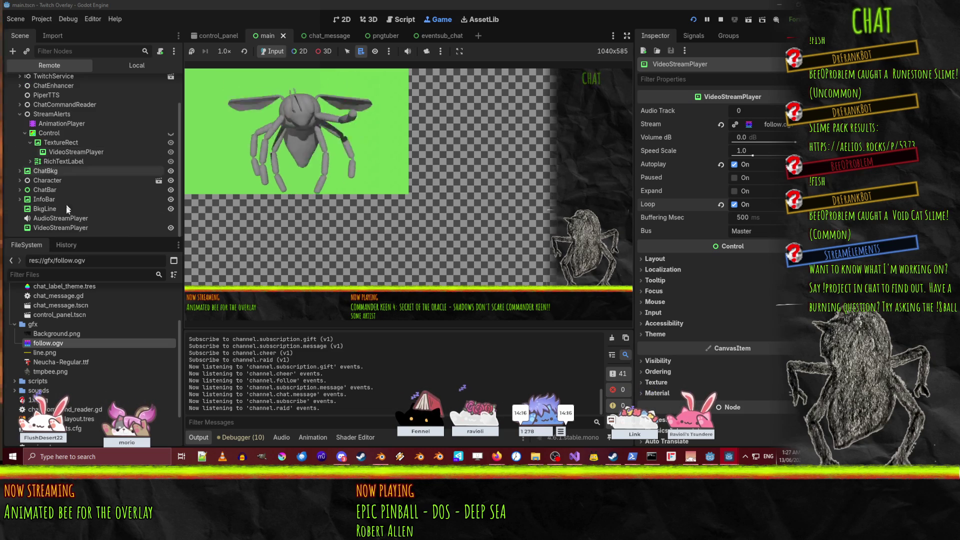
left_click(69, 228)
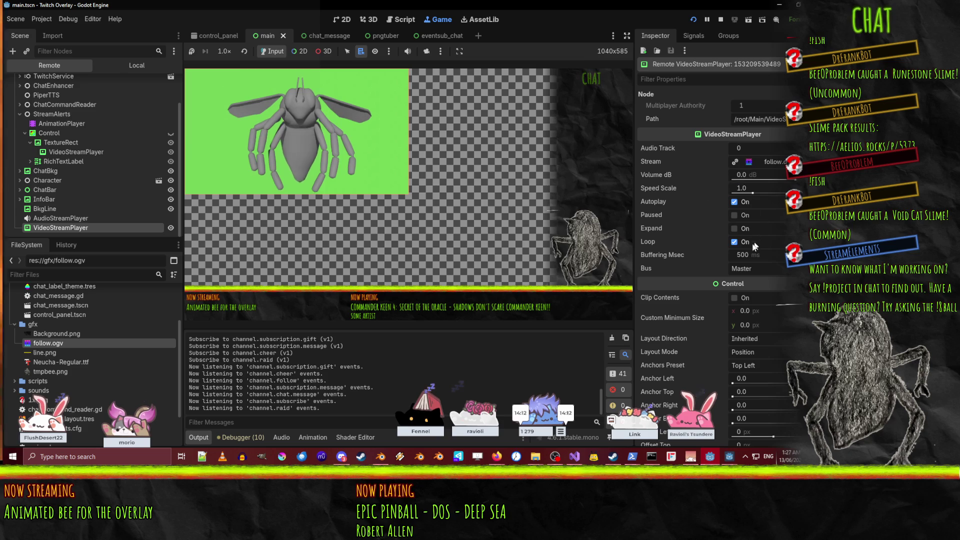
left_click(734, 229)
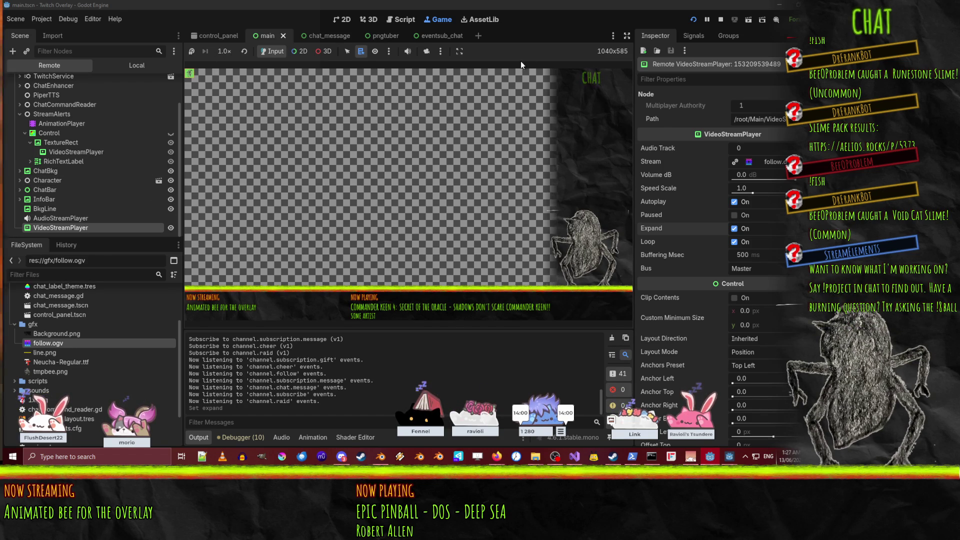
- Stop the game and delete the added test VideoStreamPlayer node
left_click(722, 20)
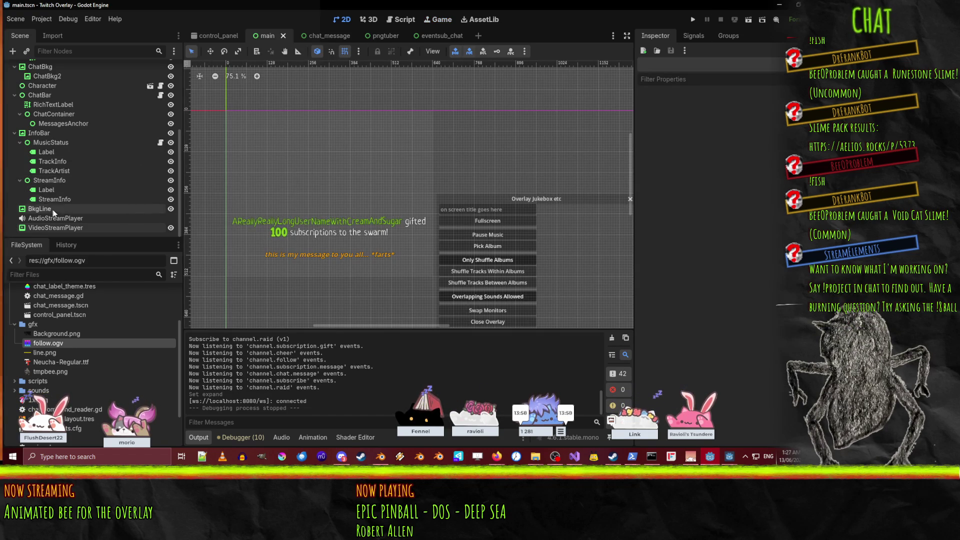
left_click(65, 226)
key("Delete")
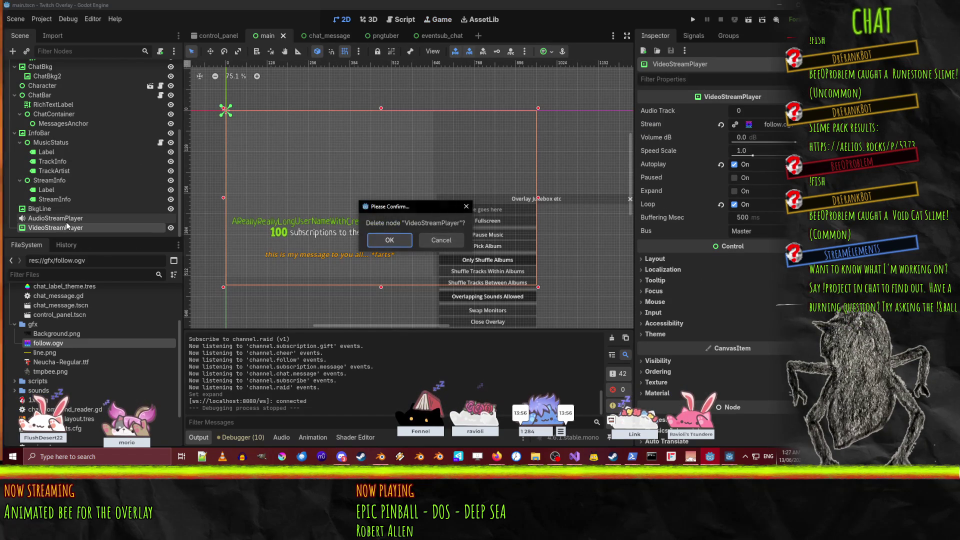
key("Return")
scroll(56, 187, "up", 2)
scroll(56, 187, "up", 3)
- Move the remaining VideoStreamPlayer under Main and shrink it to a 624×304 top-left box
mouse_move(64, 162)
left_mouse_down()
mouse_move(36, 150)
mouse_move(48, 139)
left_mouse_up()
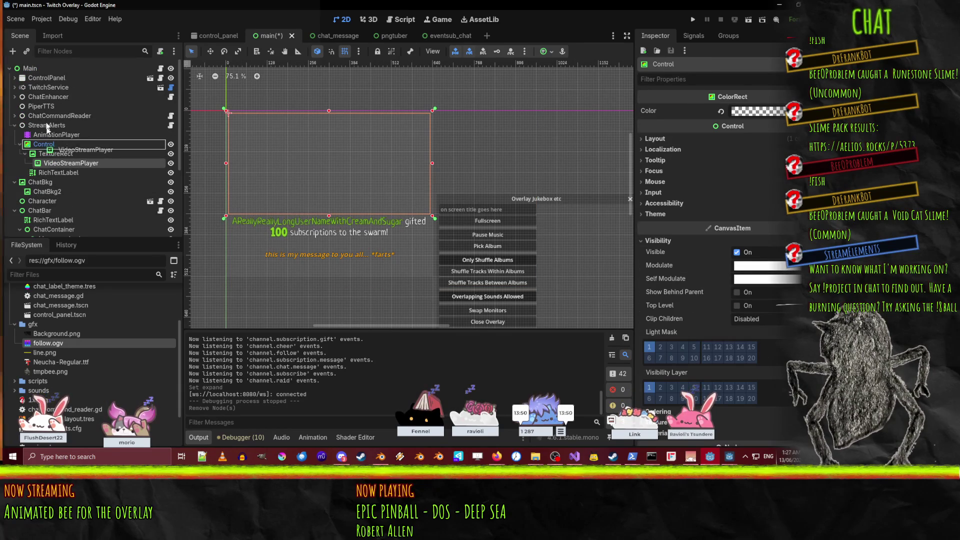
left_click_drag(45, 84, 46, 82)
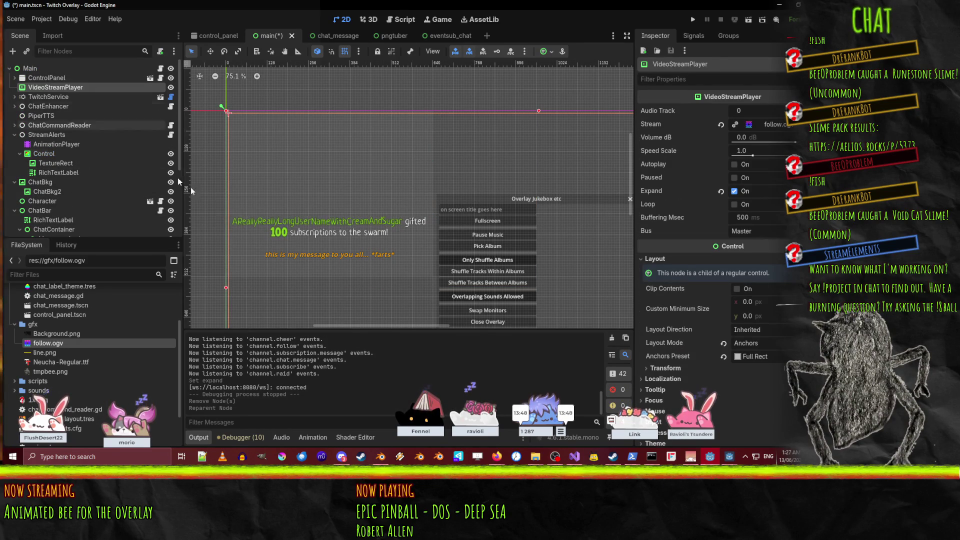
scroll(289, 204, "down", 5)
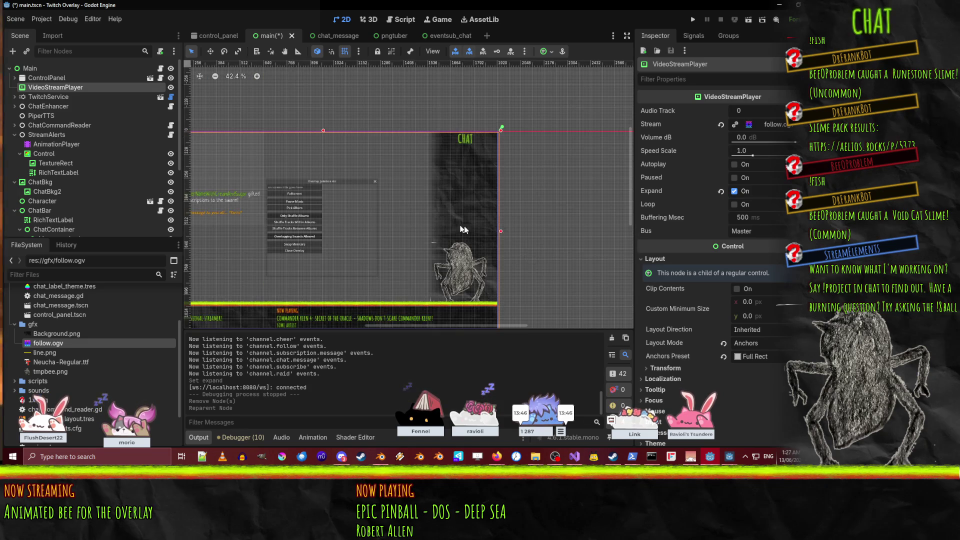
scroll(520, 200, "up", 4)
scroll(520, 201, "right", 1)
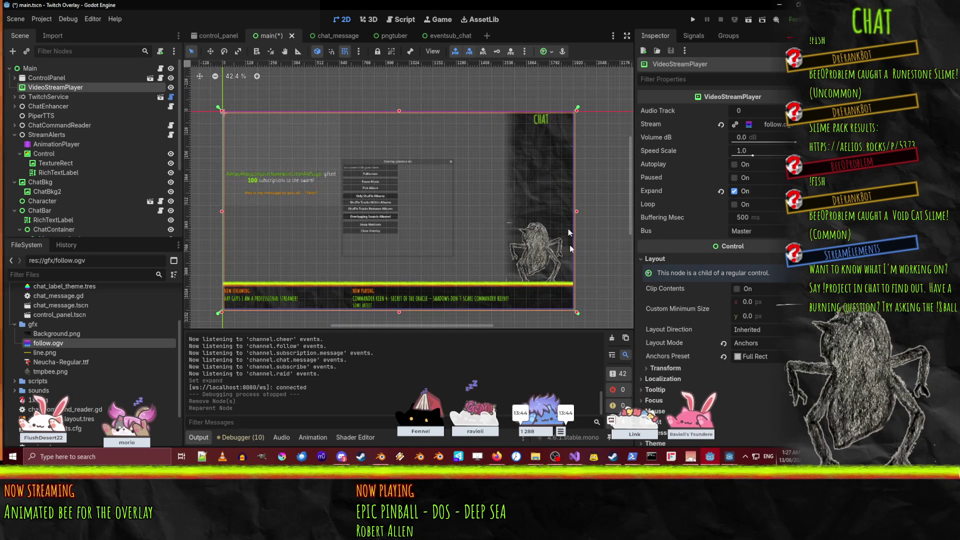
scroll(574, 310, "up", 2)
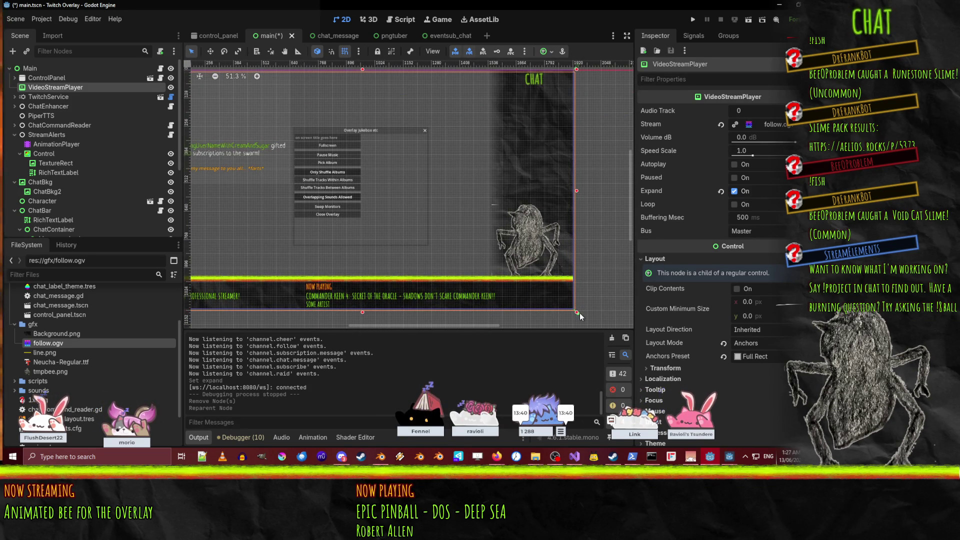
mouse_move(576, 313)
left_mouse_down()
mouse_move(440, 226)
mouse_move(254, 145)
mouse_move(335, 160)
mouse_move(367, 150)
mouse_move(358, 149)
left_mouse_up()
scroll(370, 177, "right", 2)
scroll(370, 176, "up", 1)
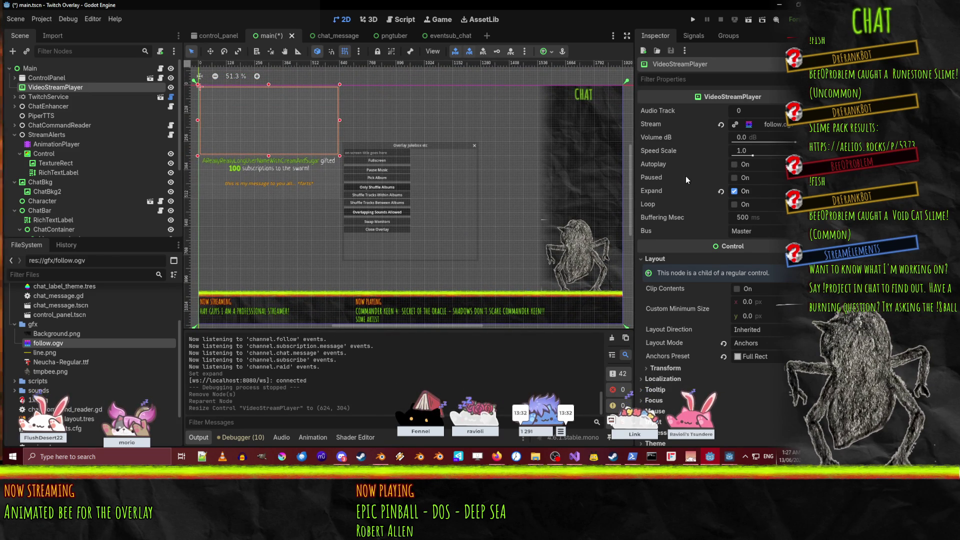
left_click(51, 144)
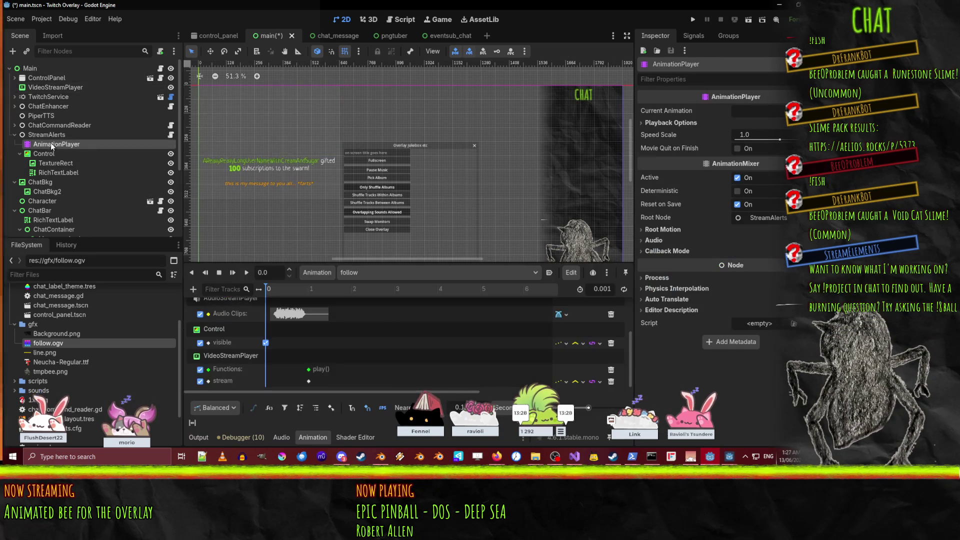
- Select the VideoStreamPlayer and run the overlay project to test the follow alert
left_click(232, 353)
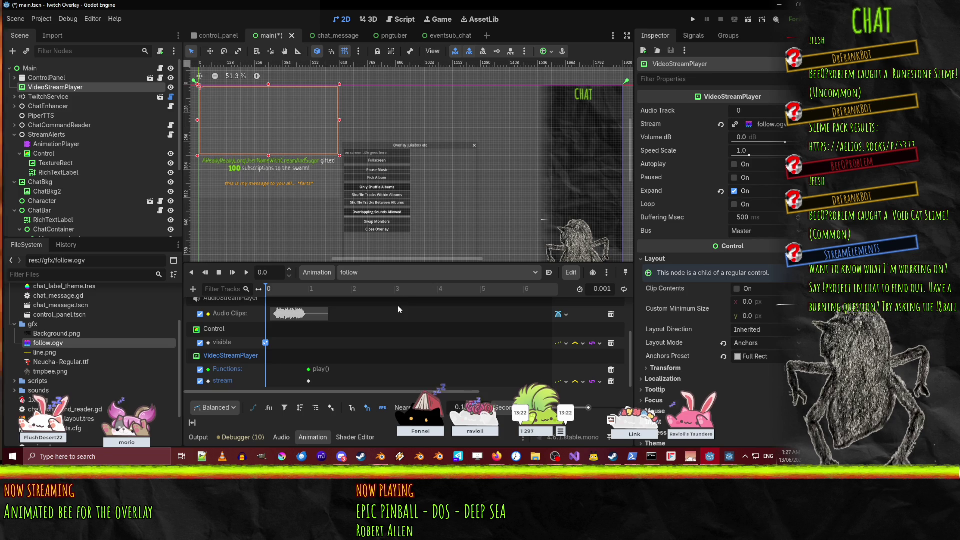
left_click(695, 20)
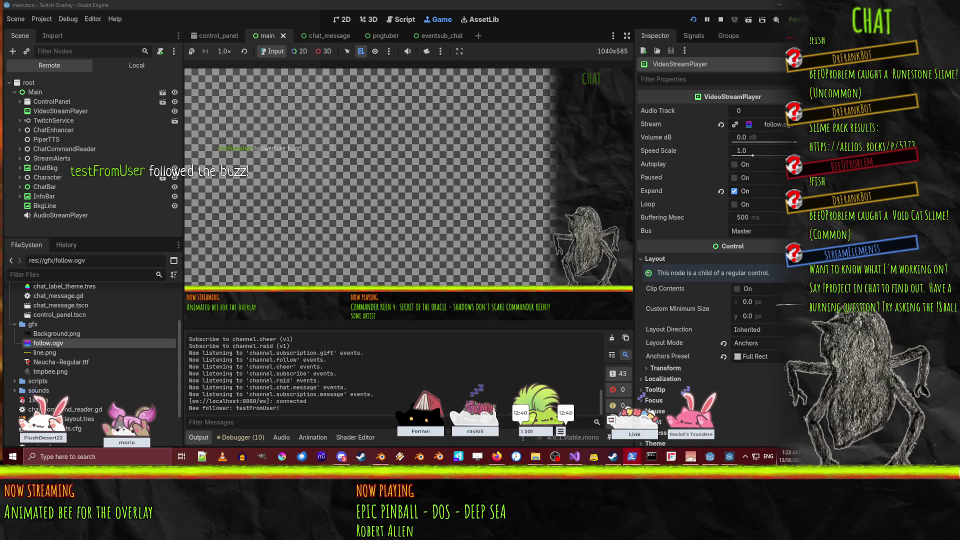
- Enable Autoplay and Loop on the running game's VideoStreamPlayer and inspect its follow.ogv stream
left_click(59, 110)
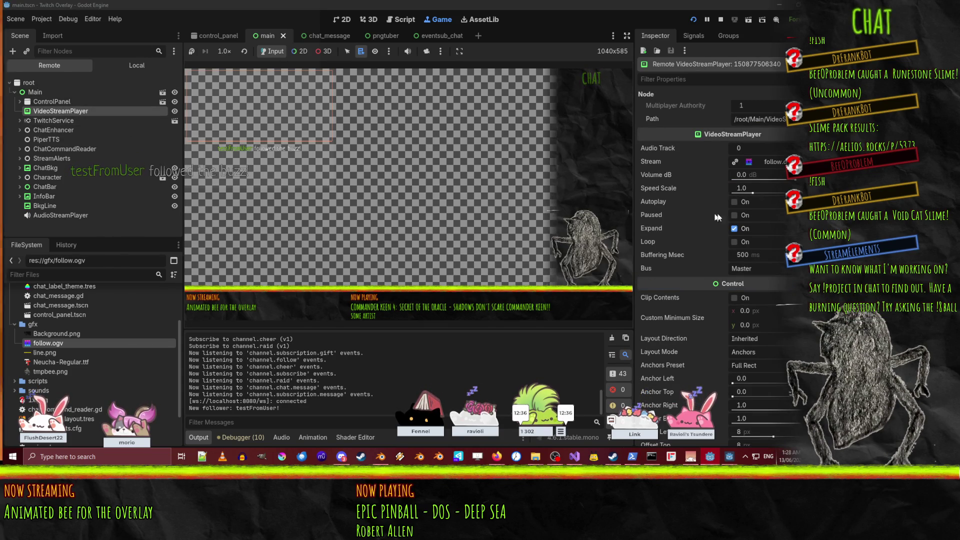
left_click(735, 202)
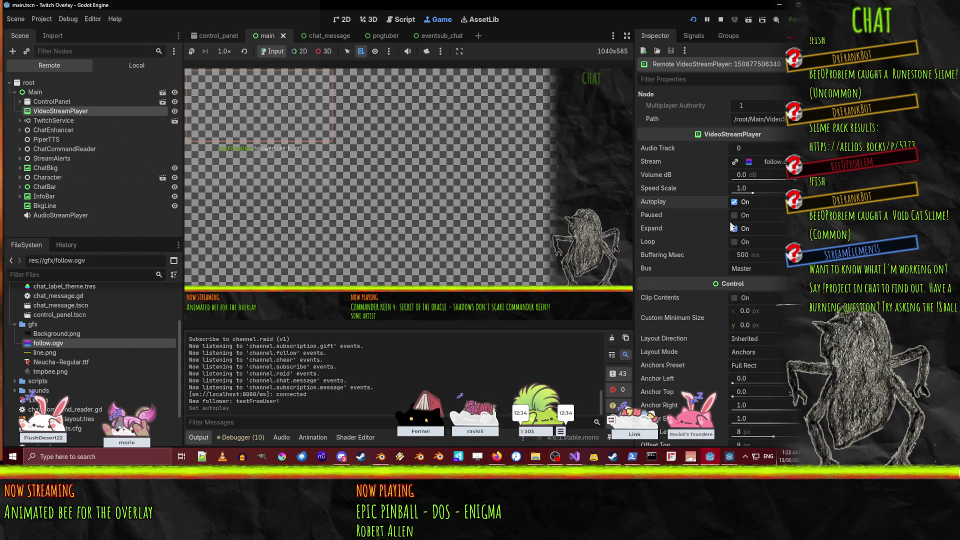
left_click(735, 242)
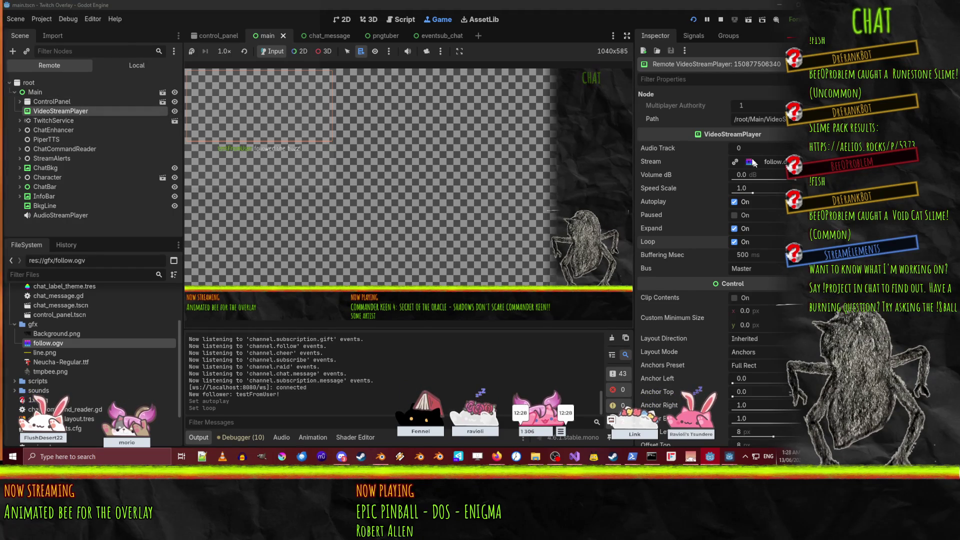
left_click(749, 163)
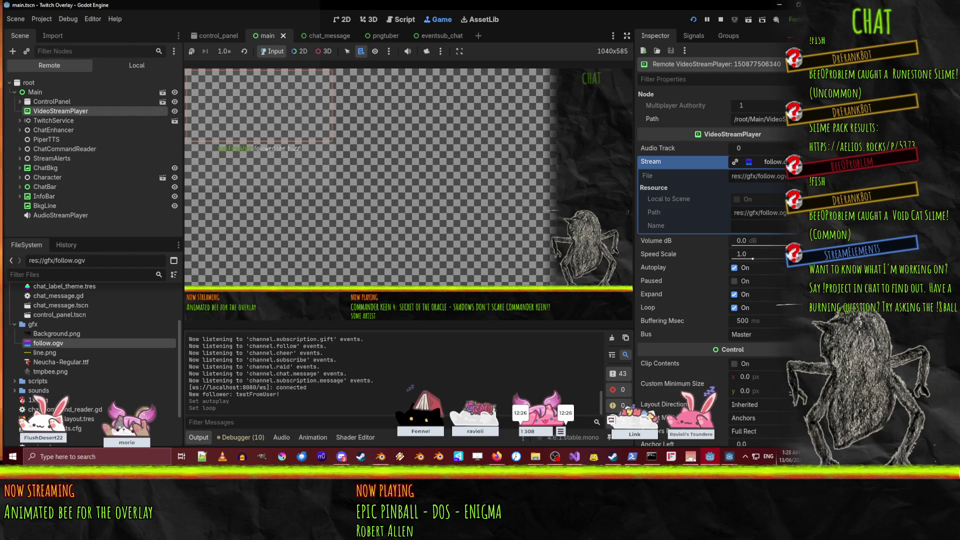
left_click(795, 162)
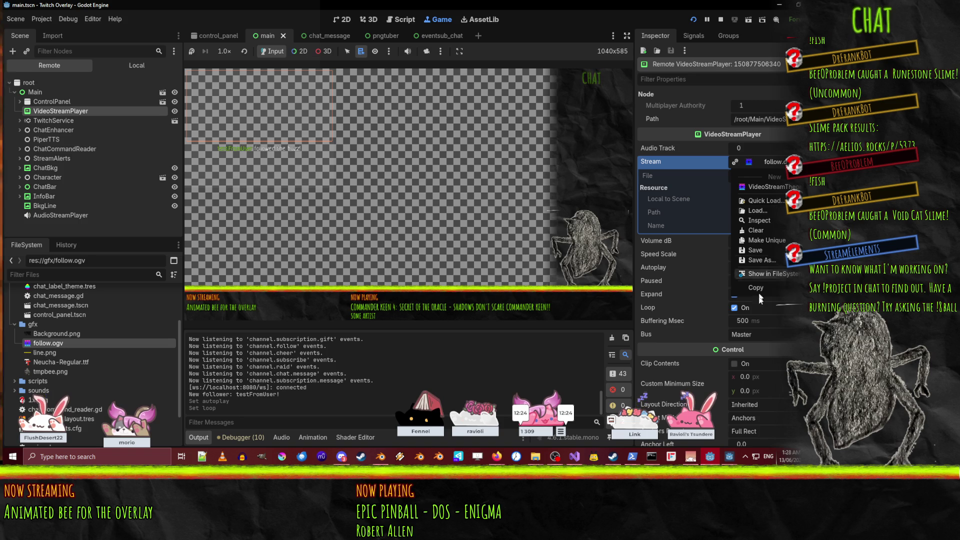
left_click(763, 223)
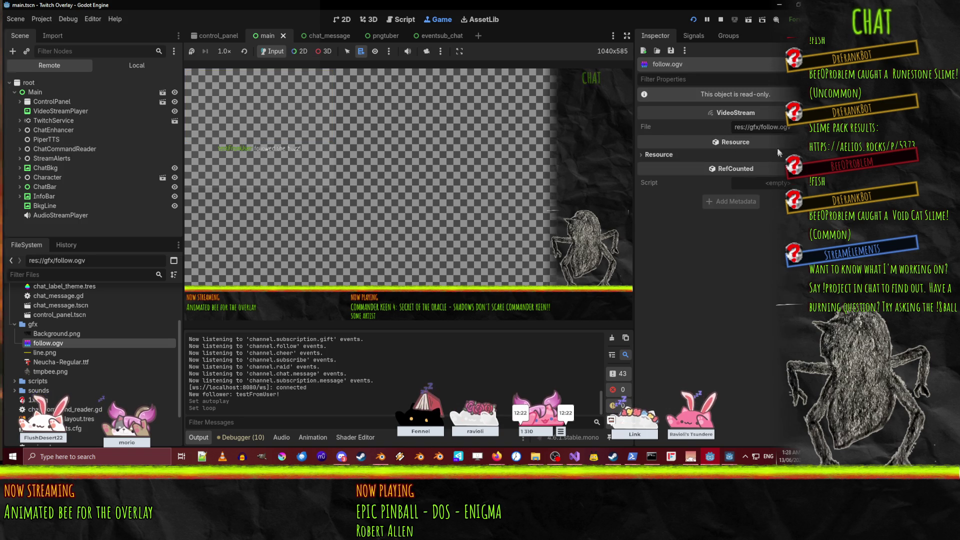
- Clear the live player's Stream, reassign follow.ogv to it, then stop the game
left_click(73, 112)
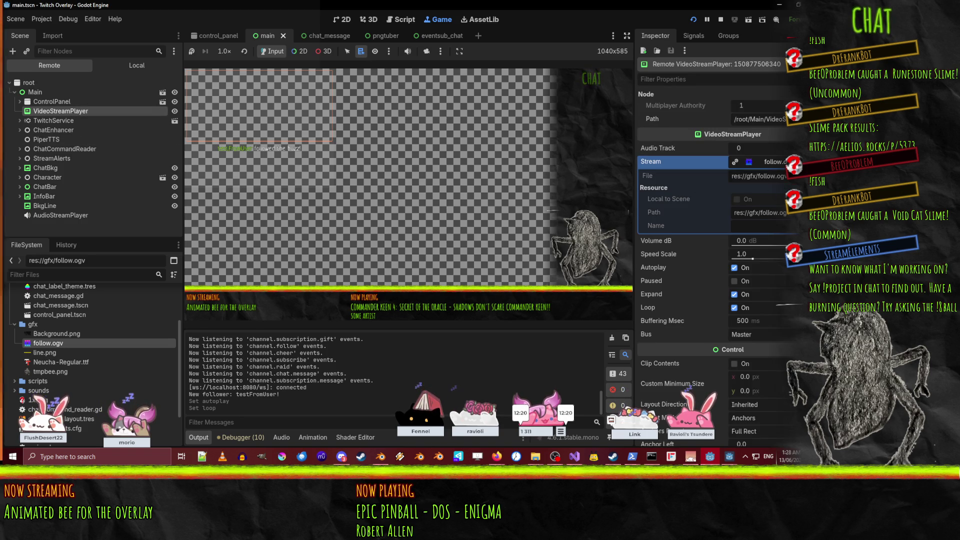
left_click(795, 162)
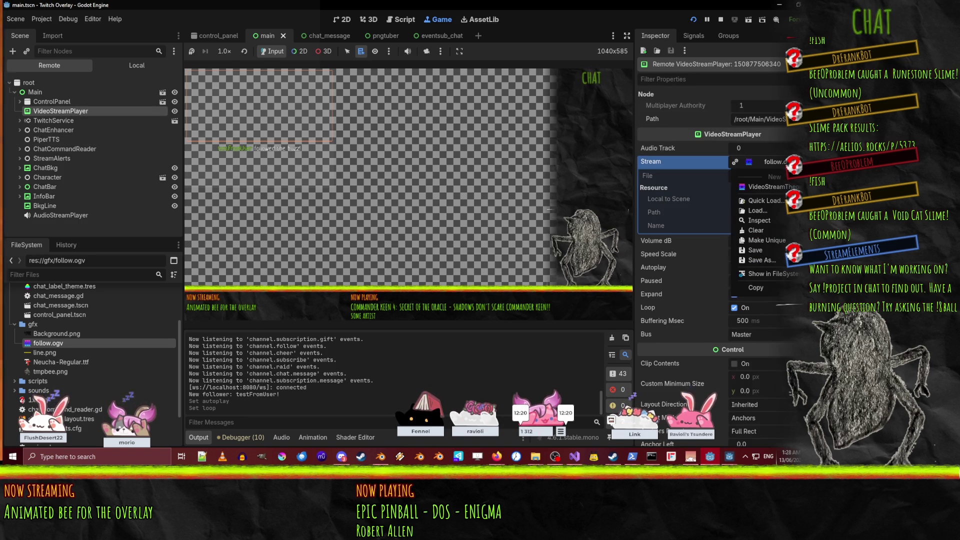
left_click(772, 229)
left_click_drag(57, 344, 757, 162)
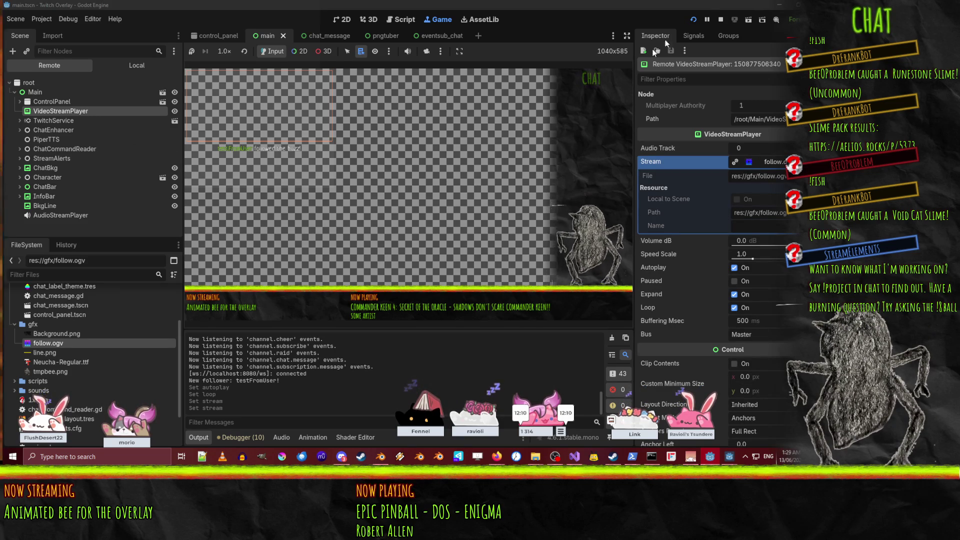
left_click(721, 19)
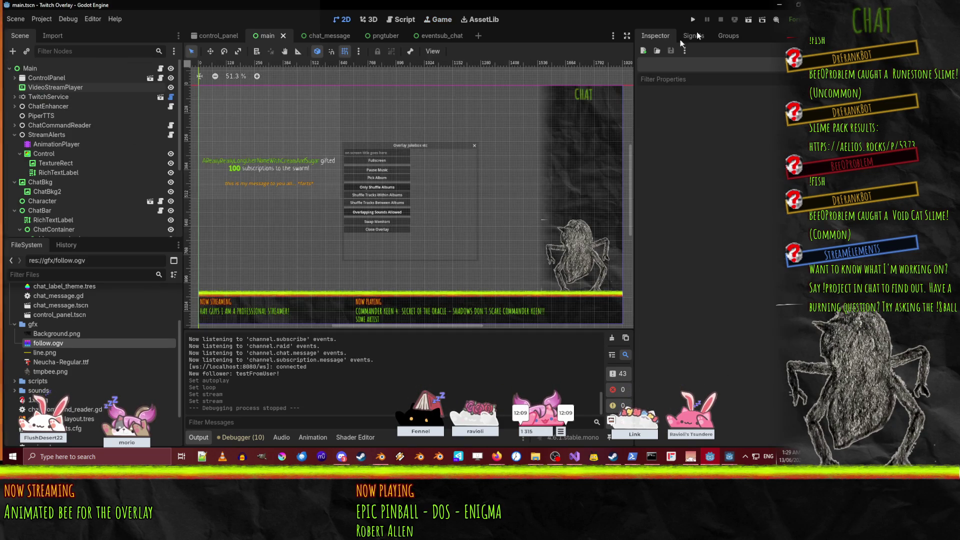
- Turn on Autoplay for the VideoStreamPlayer and run the overlay again
left_click(49, 87)
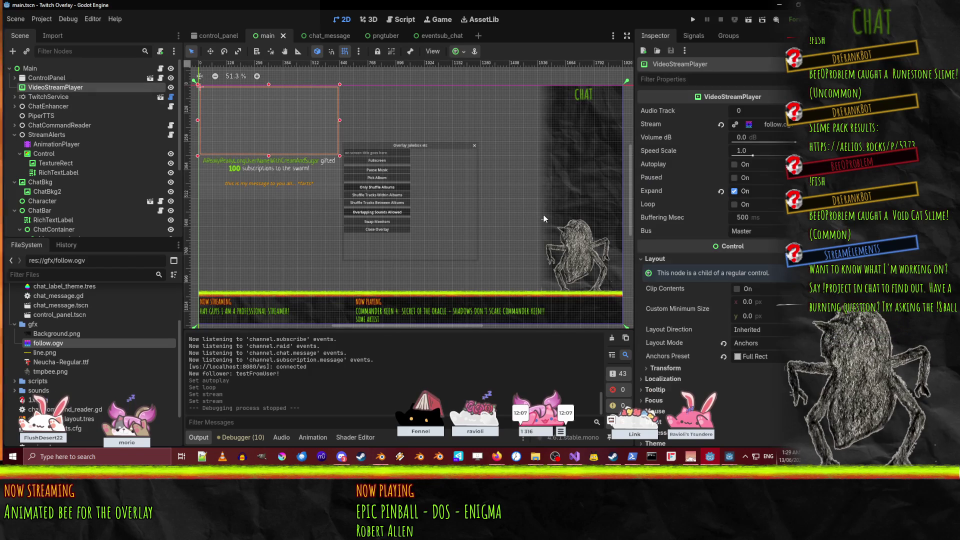
left_click(740, 164)
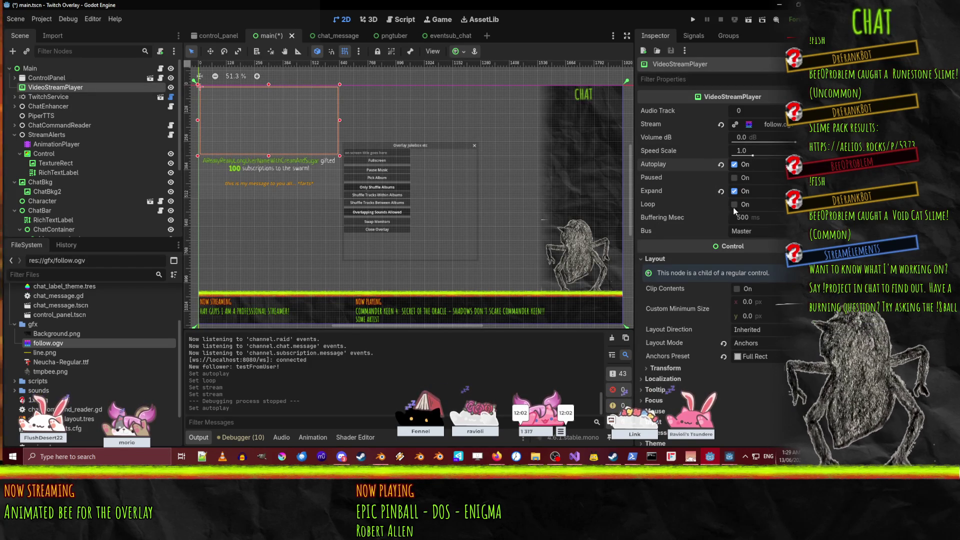
left_click(694, 21)
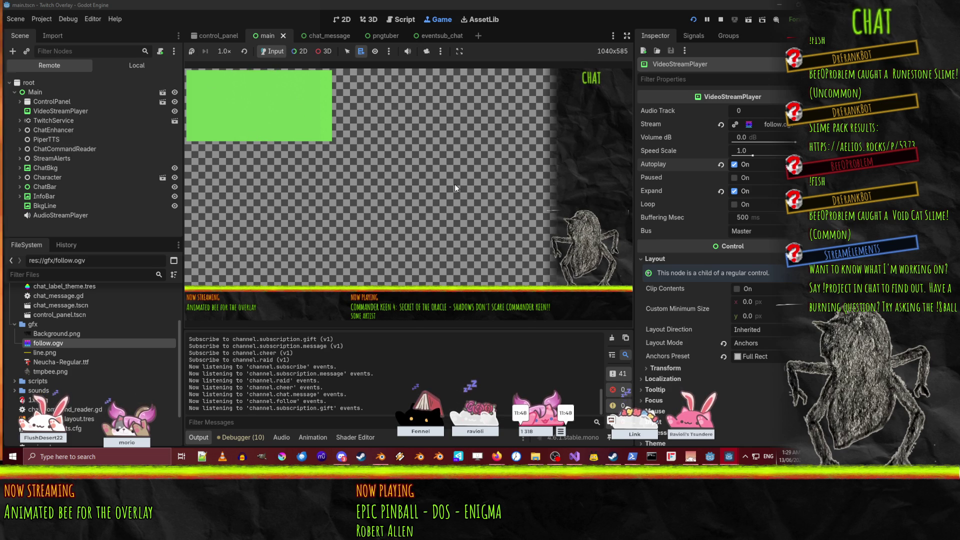
- Stop the game, revert the VideoStreamPlayer's Stream to <empty>, and rerun the overlay
left_click(721, 20)
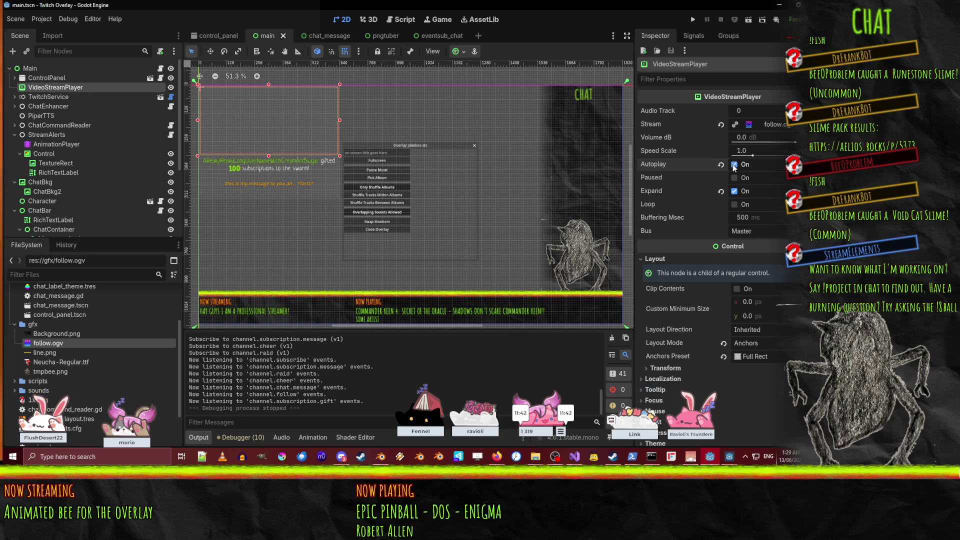
left_click(721, 125)
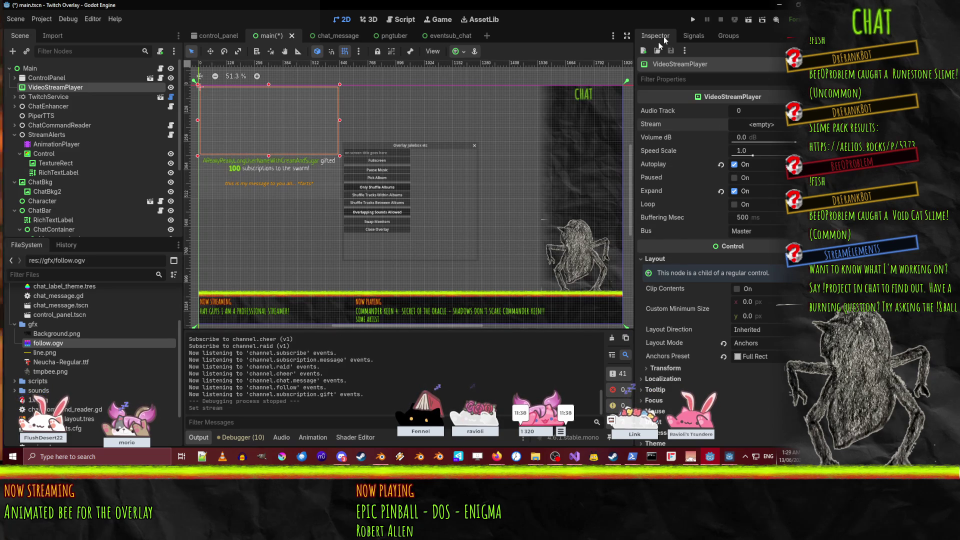
left_click(692, 20)
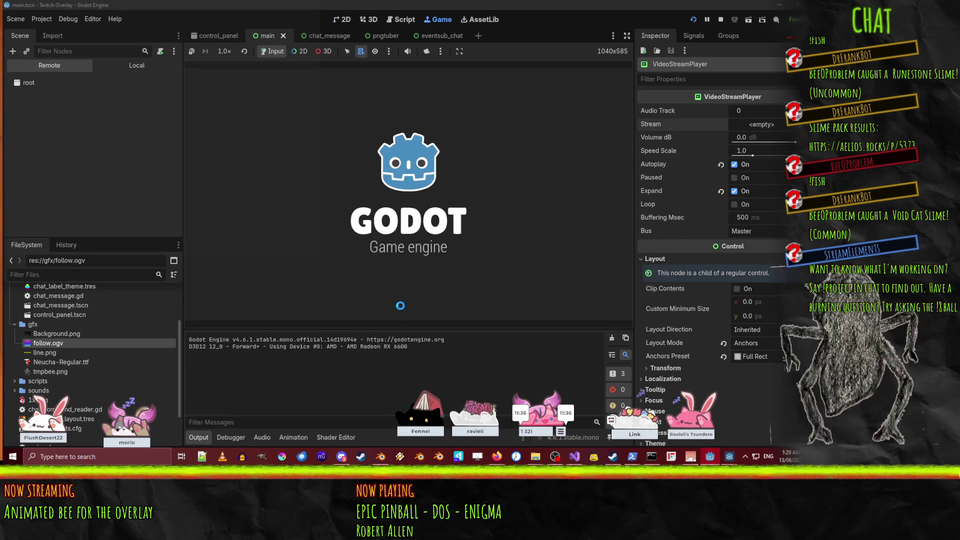
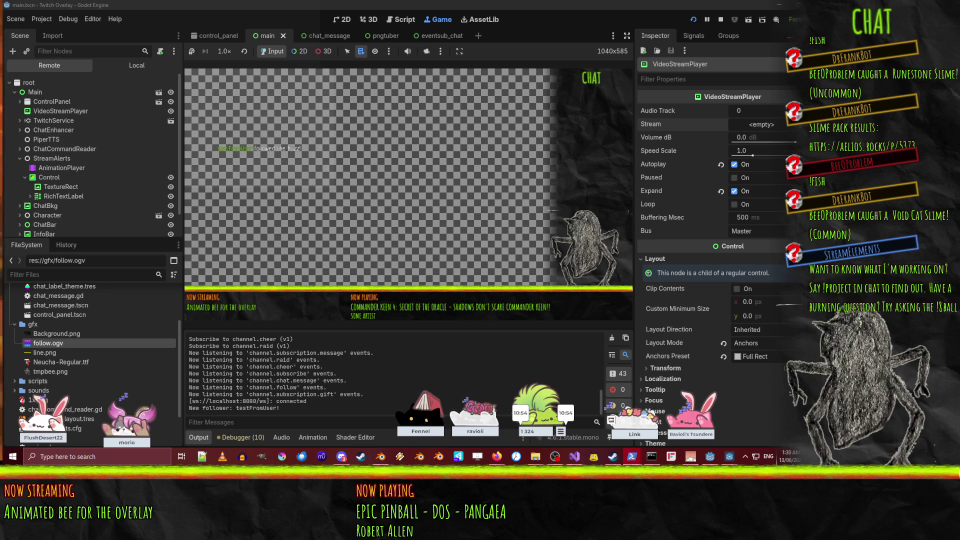
- Hide and reshow the live alert Control, inspect the remote VideoStreamPlayer, then stop the overlay
left_click(170, 177)
left_click(170, 177)
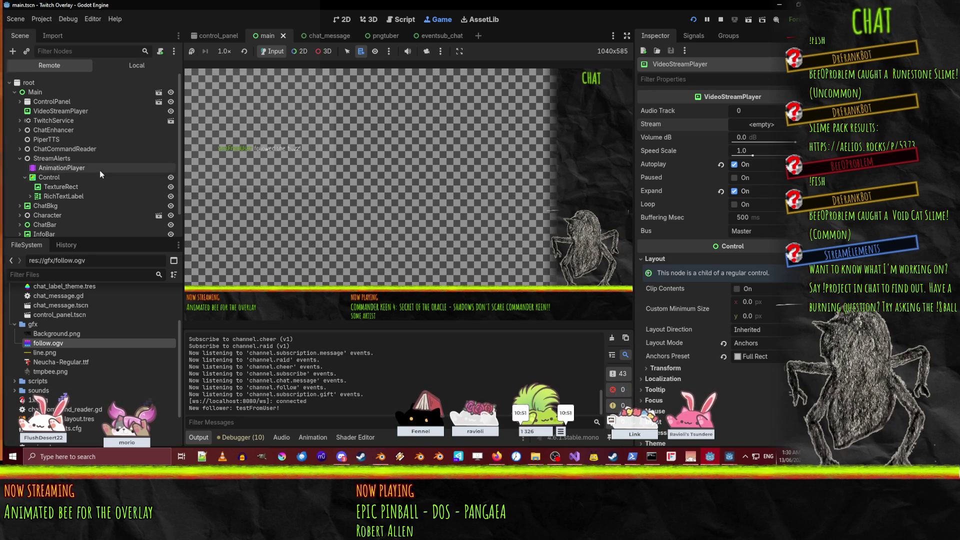
left_click(59, 111)
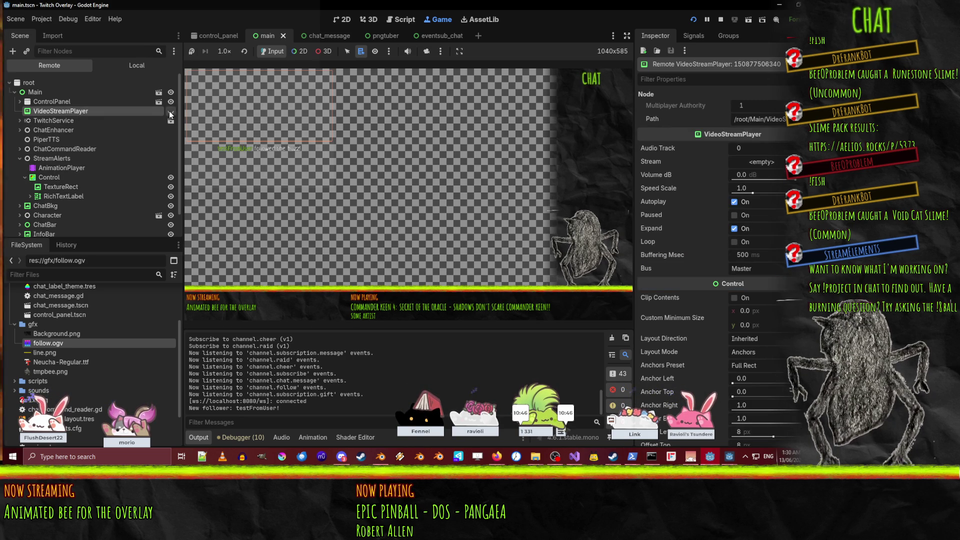
scroll(679, 296, "down", 2)
scroll(679, 299, "down", 10)
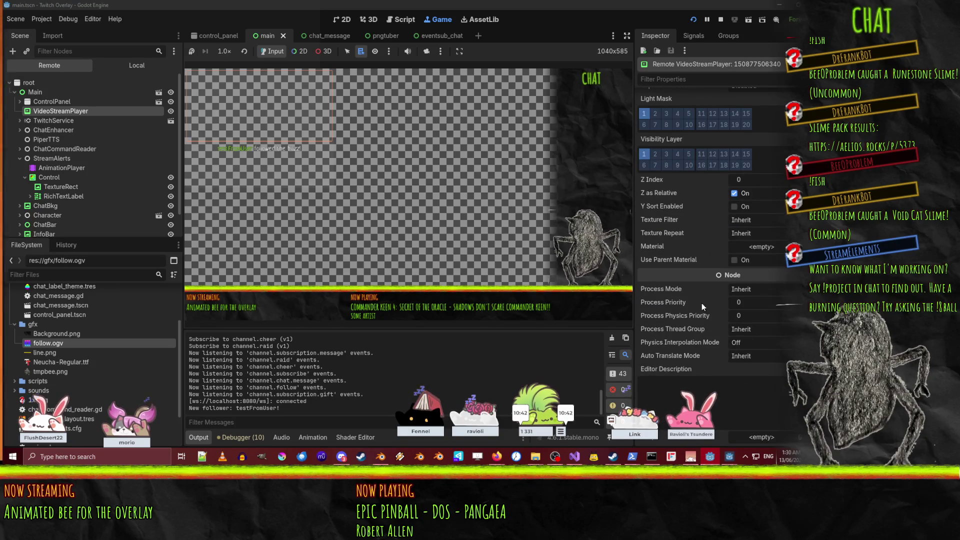
scroll(701, 302, "up", 5)
left_click(721, 19)
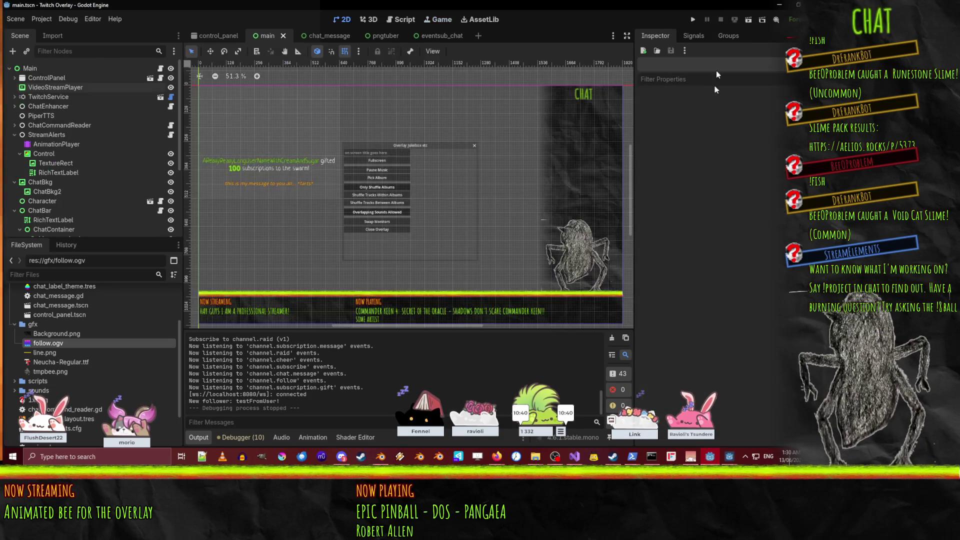
- Move the VideoStreamPlayer under the StreamAlerts Control node
left_click(61, 164)
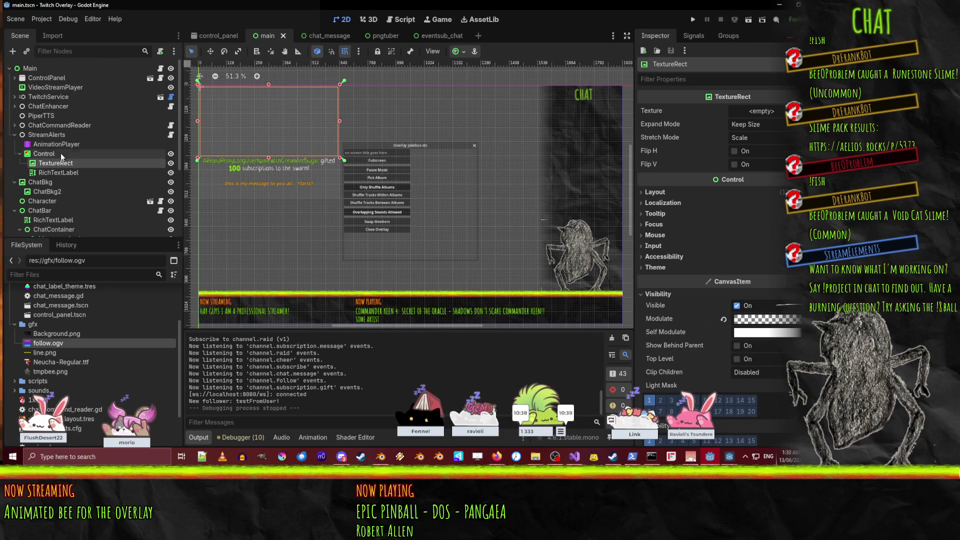
left_click(45, 88)
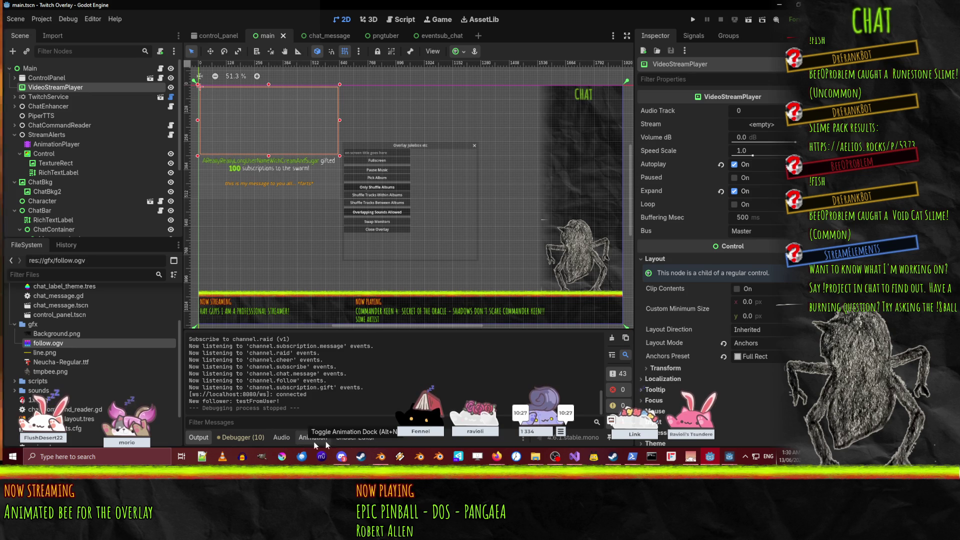
mouse_move(498, 461)
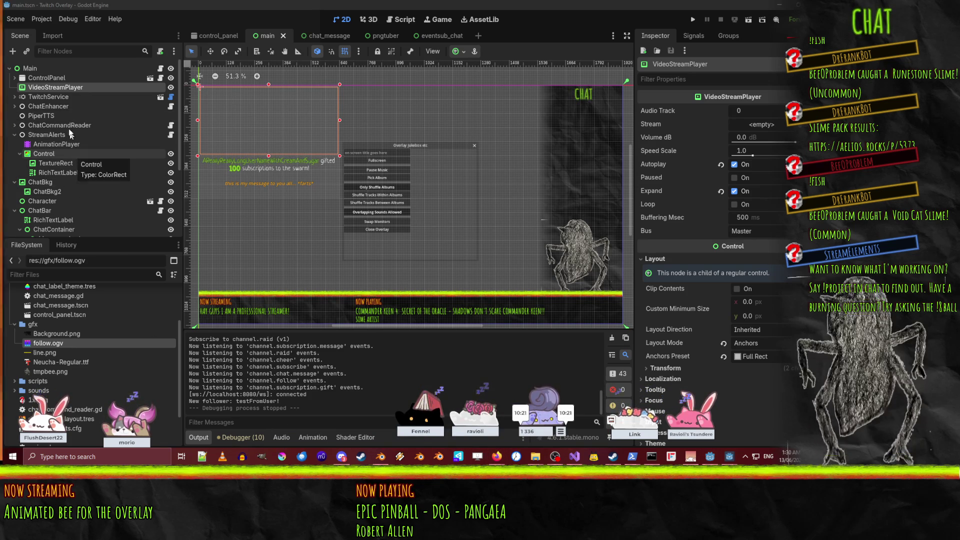
mouse_move(52, 89)
left_mouse_down()
mouse_move(67, 137)
mouse_move(63, 170)
mouse_move(63, 155)
left_mouse_up()
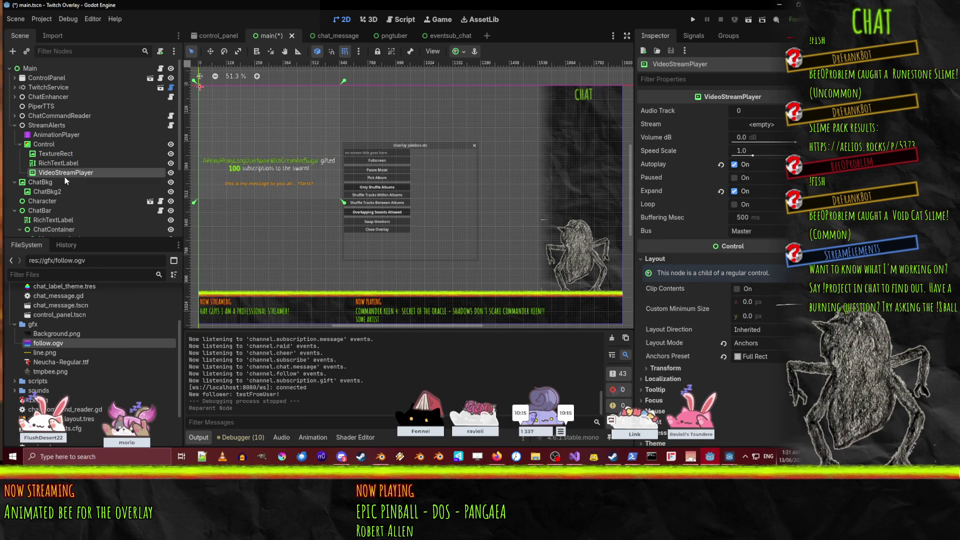
- Delete the VideoStreamPlayer play-function and stream tracks from the follow animation
left_click(52, 136)
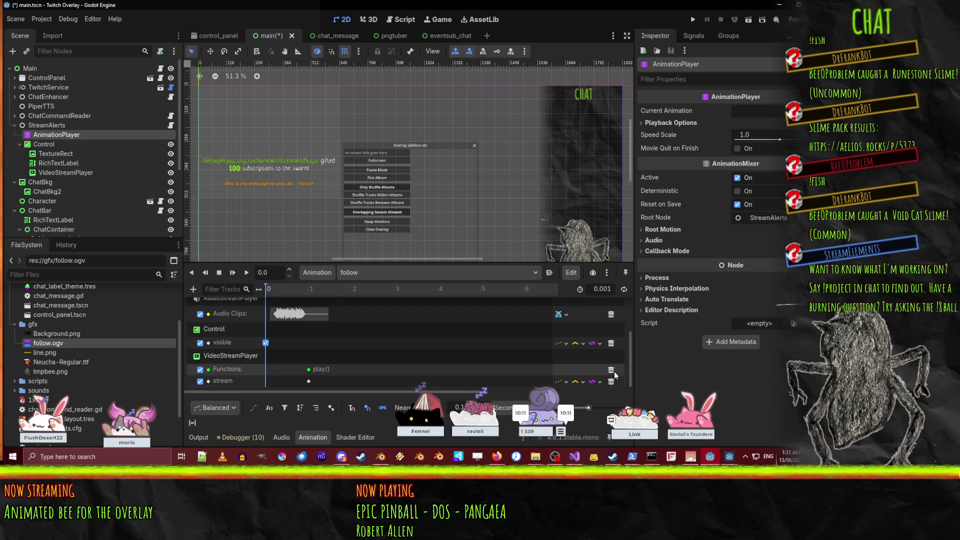
left_click(611, 370)
left_click(612, 382)
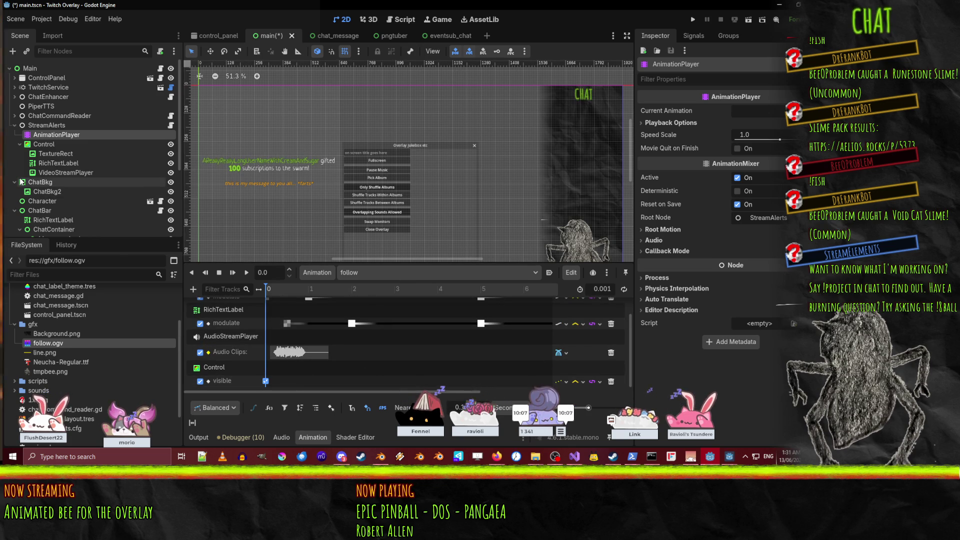
left_click(171, 125)
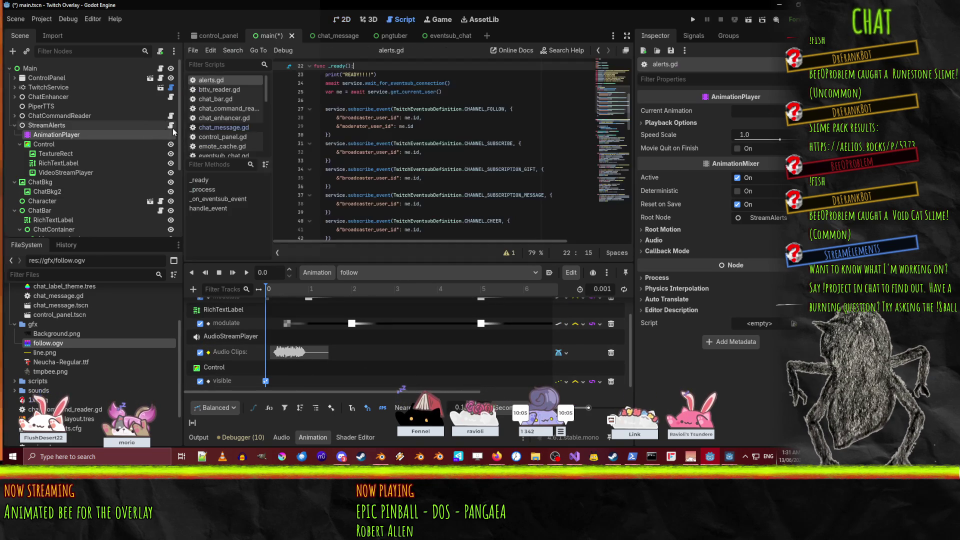
scroll(508, 205, "down", 20)
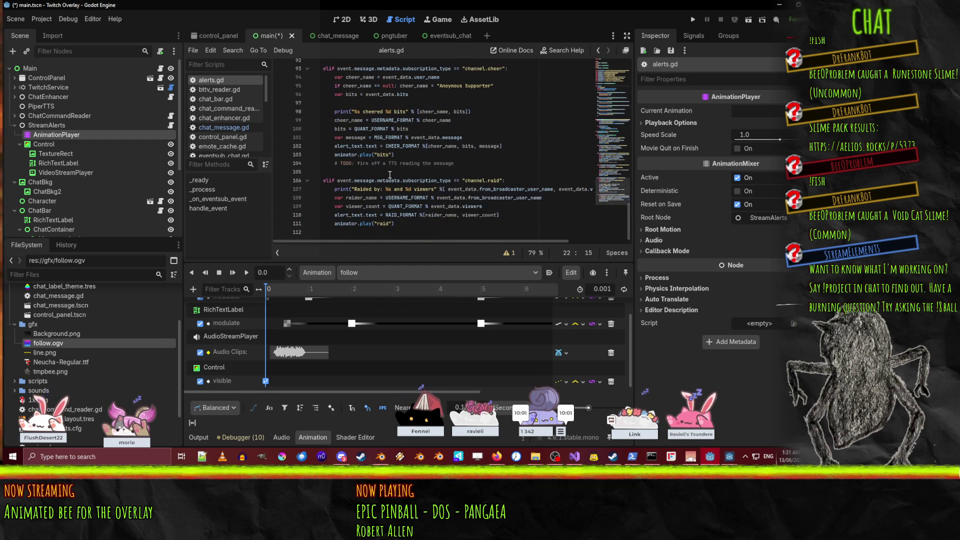
scroll(396, 177, "up", 20)
scroll(396, 177, "up", 8)
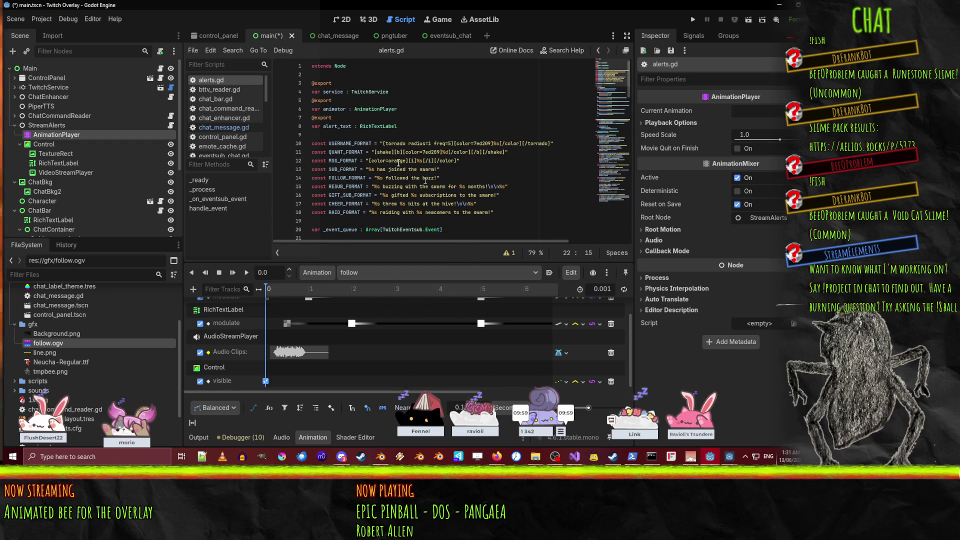
left_click(426, 131)
key("Return")
key("Return")
key("Up")
type("@export")
key("Return")
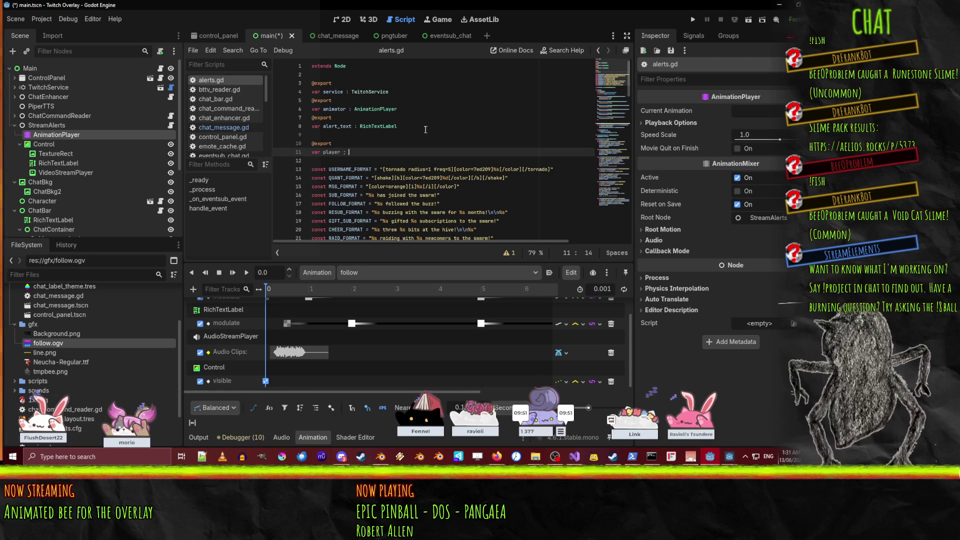
type("St")
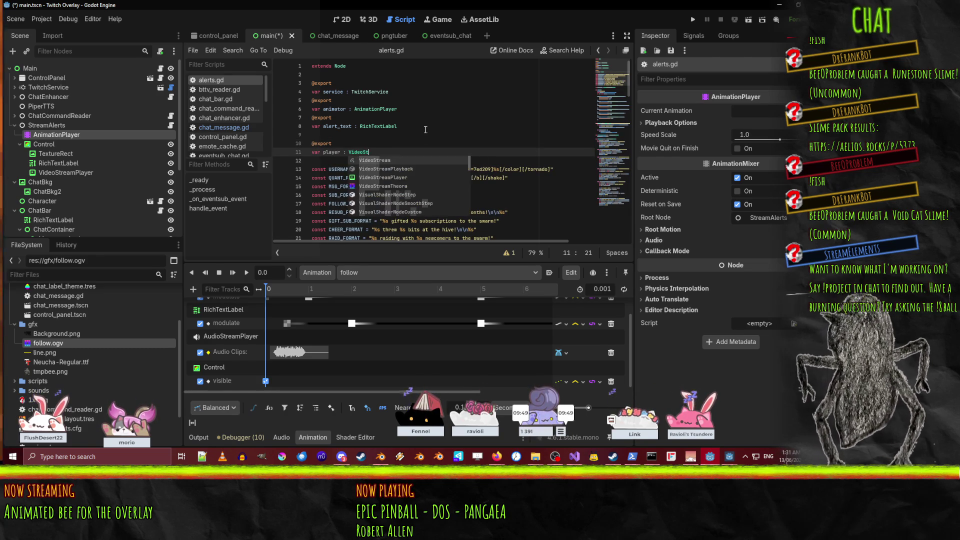
key("Down")
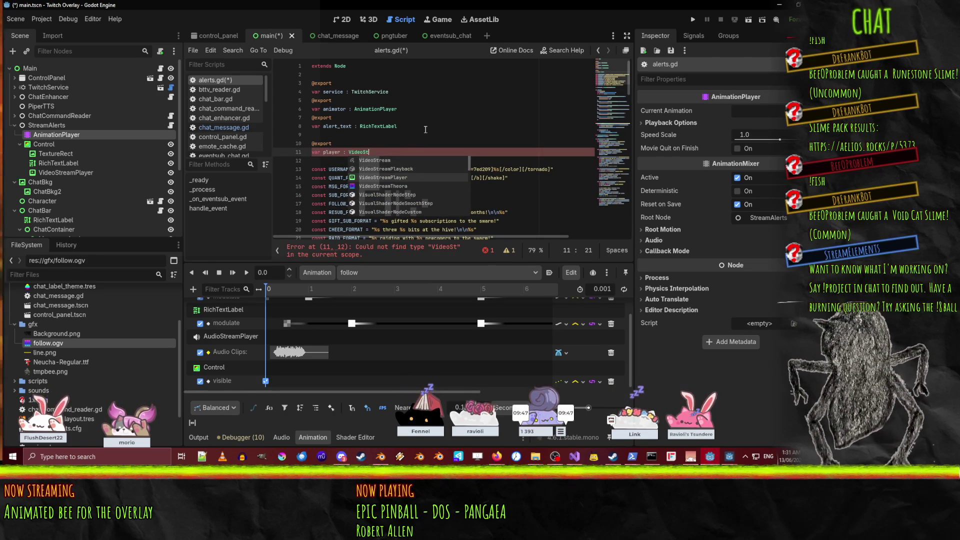
key("Return")
key("Return")
type("@export")
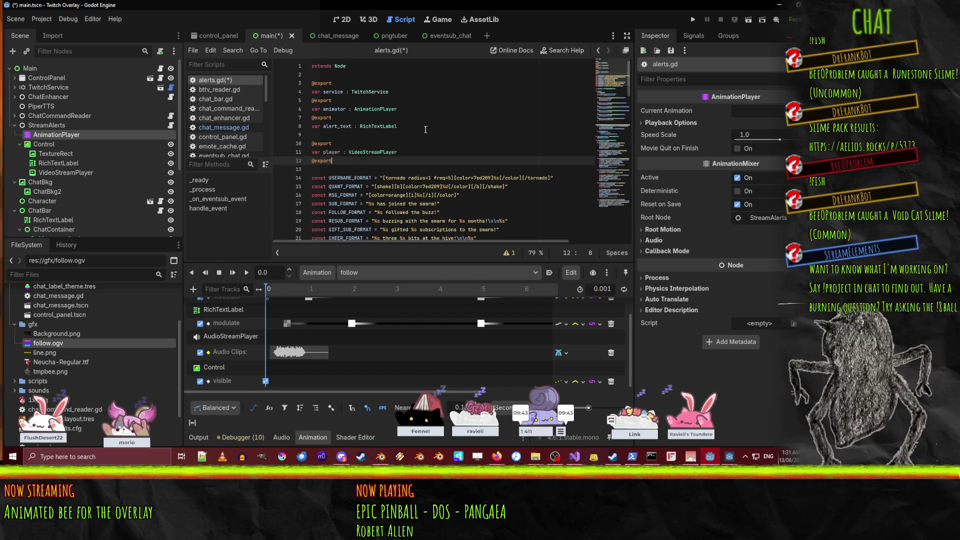
key("Return")
type("var follow")
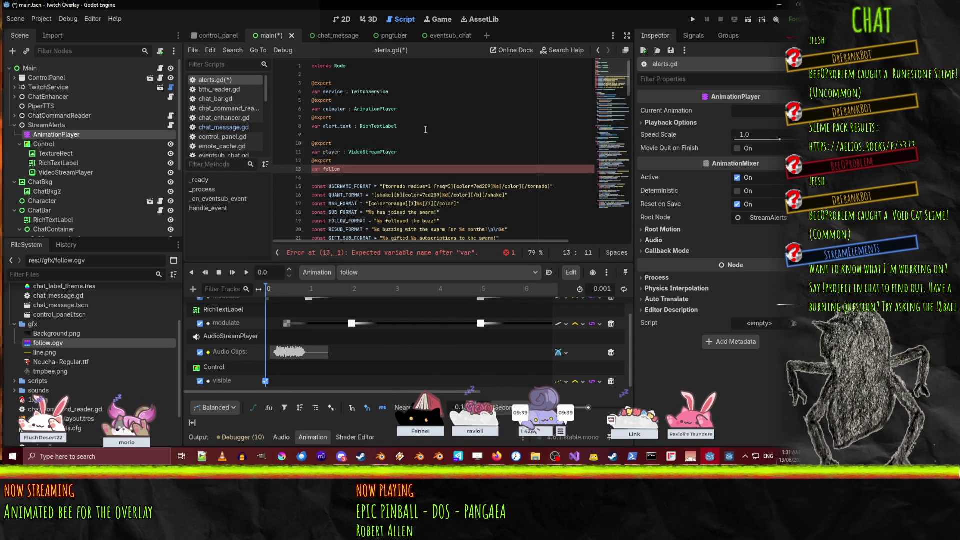
type(" : Video")
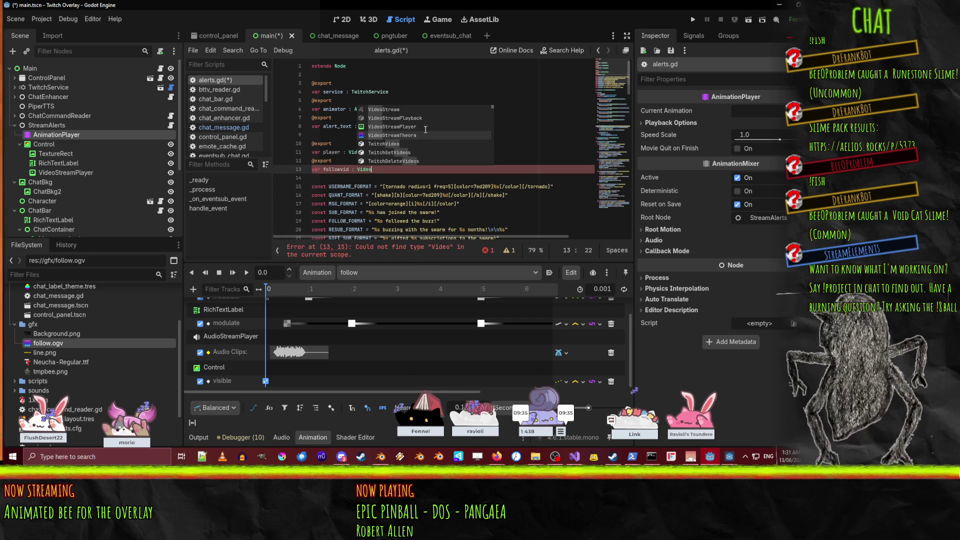
key("Up")
key("Up")
key("Up")
key("Return")
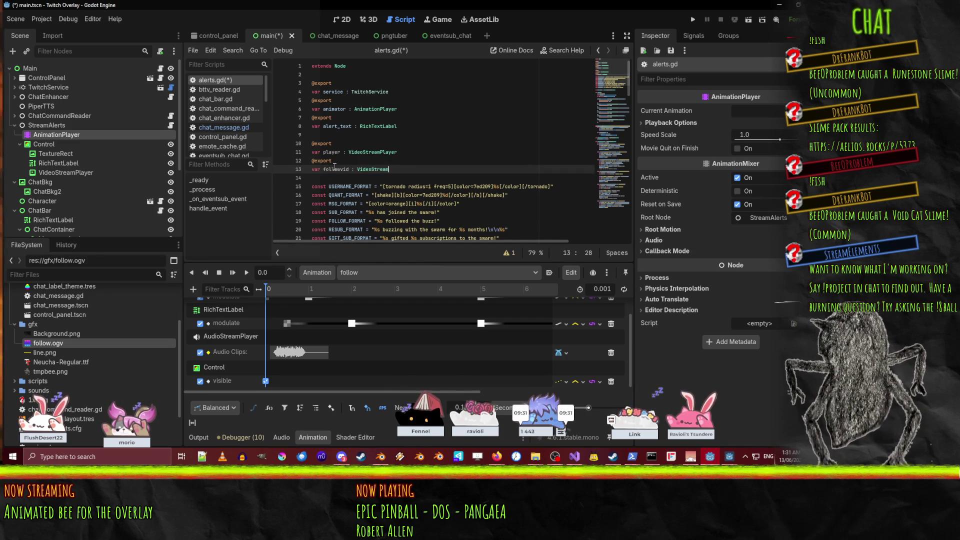
scroll(496, 181, "down", 20)
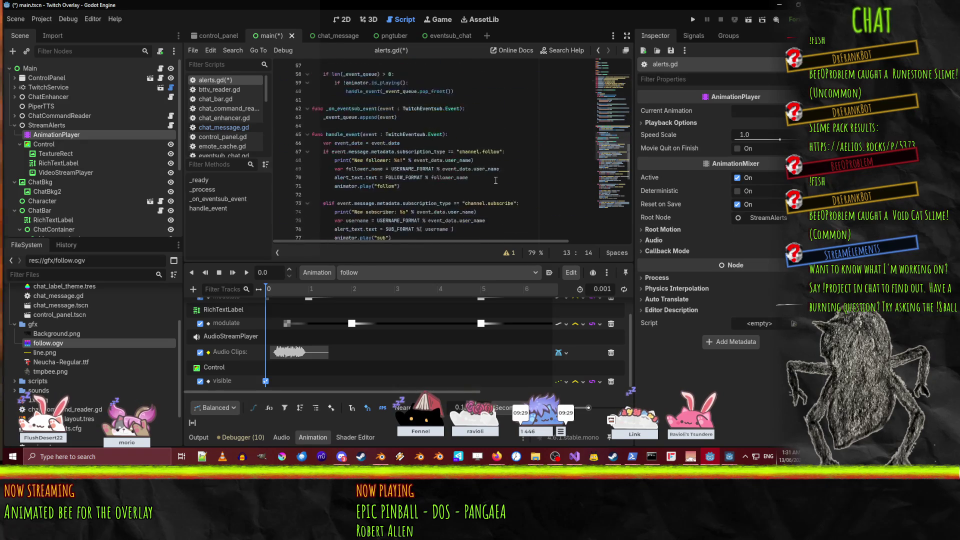
- Add a play_follow function above _ready that calls player.play()
scroll(495, 181, "down", 8)
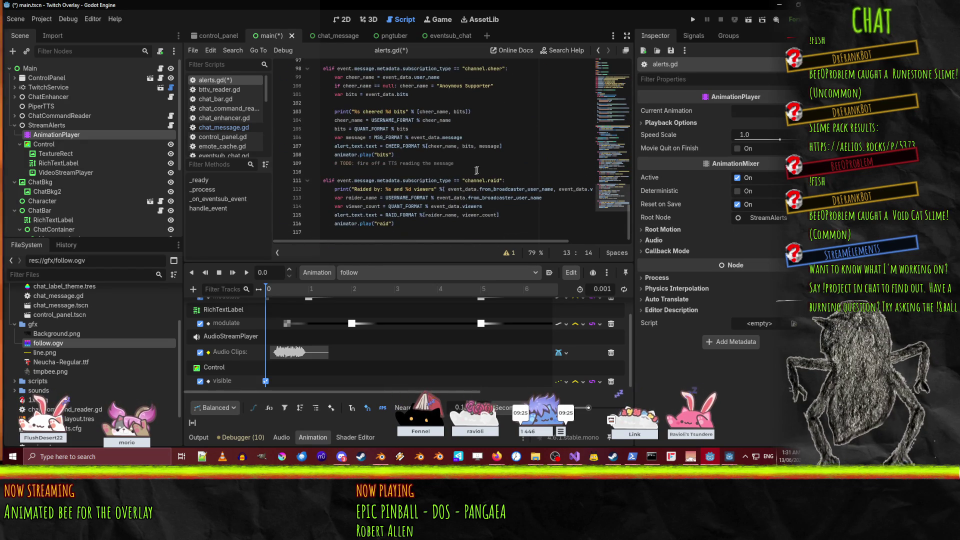
scroll(478, 170, "up", 1)
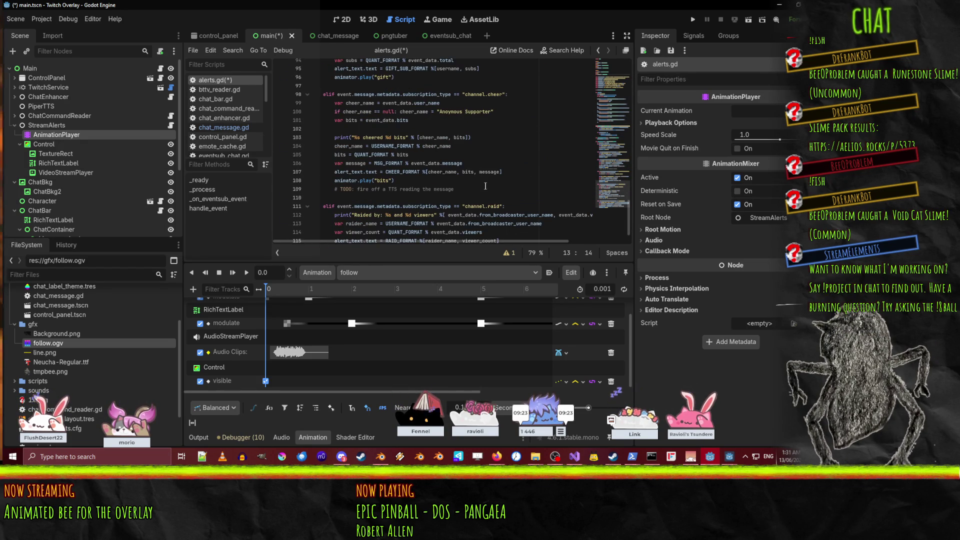
scroll(487, 175, "up", 15)
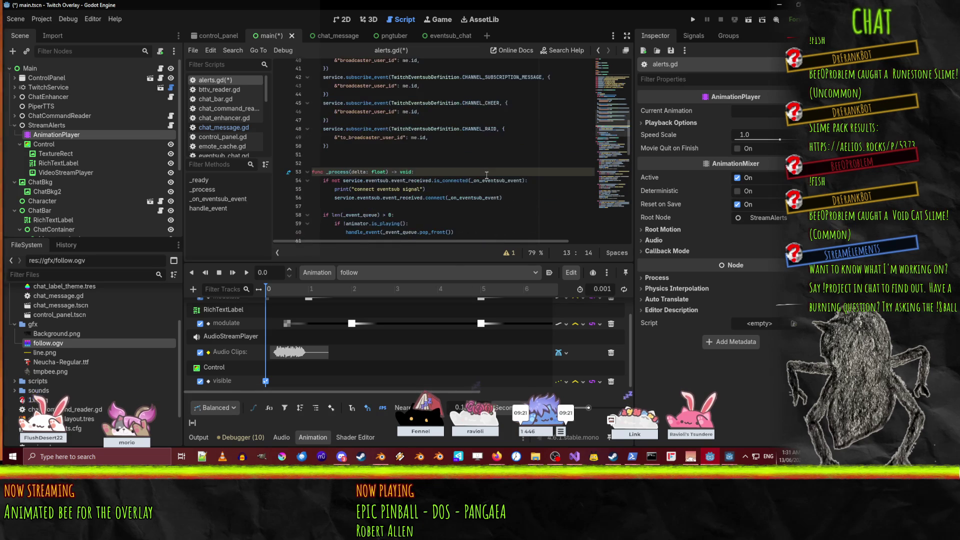
left_click(326, 146)
scroll(346, 181, "up", 12)
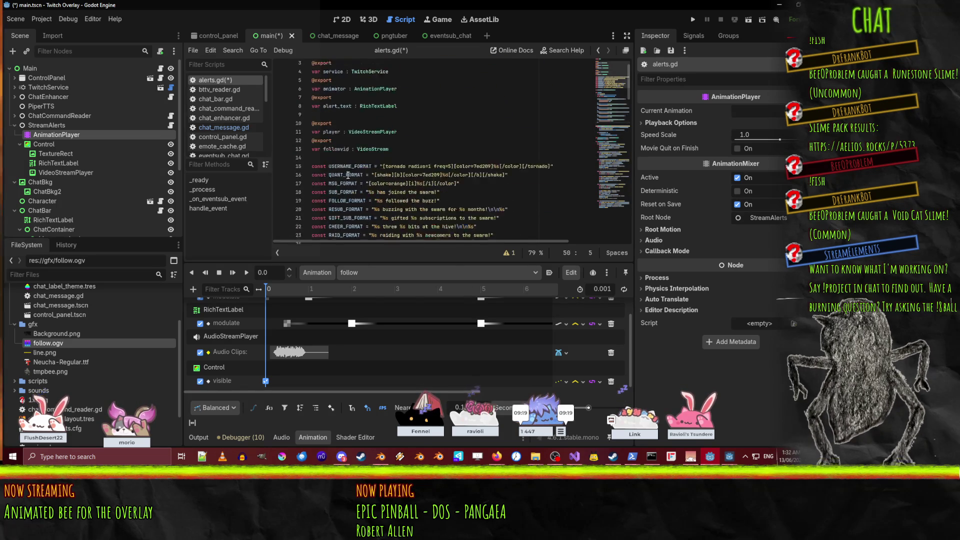
scroll(346, 181, "down", 4)
left_click(337, 152)
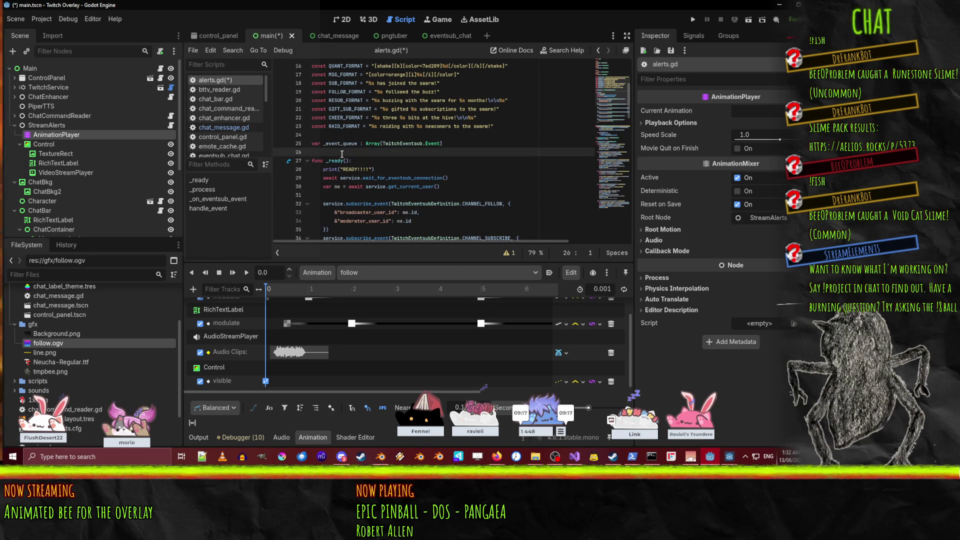
key("Return")
key("Return")
key("Up")
type("f")
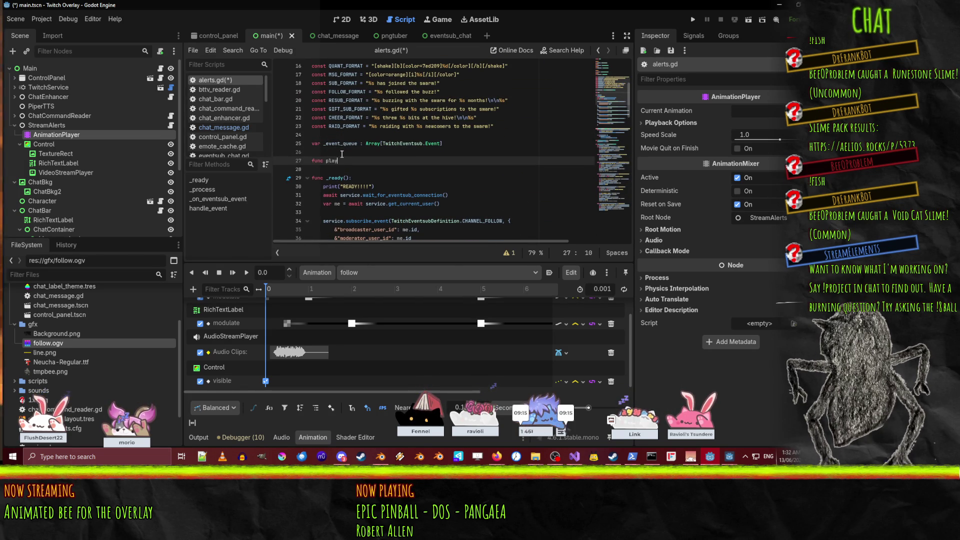
key("Return")
type("video")
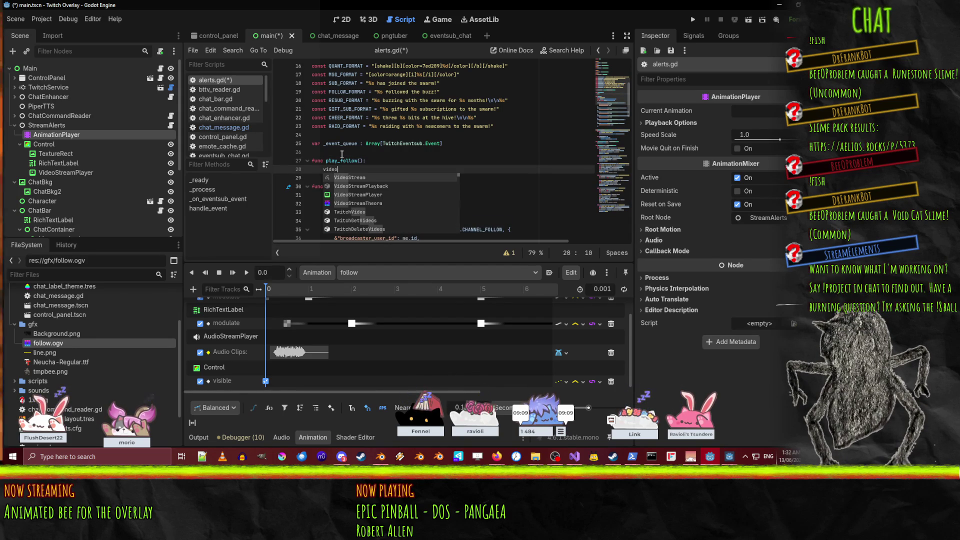
type("_")
scroll(374, 159, "up", 5)
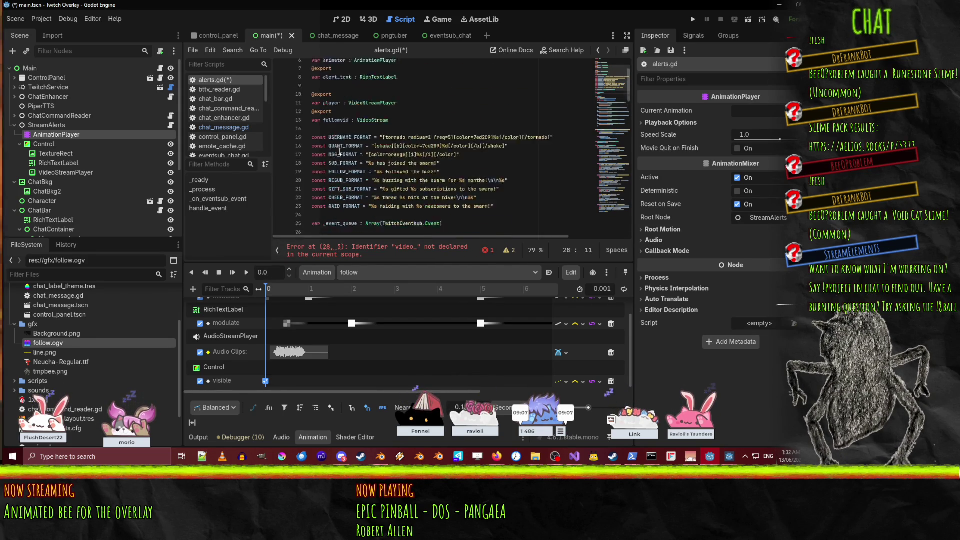
scroll(412, 167, "down", 3)
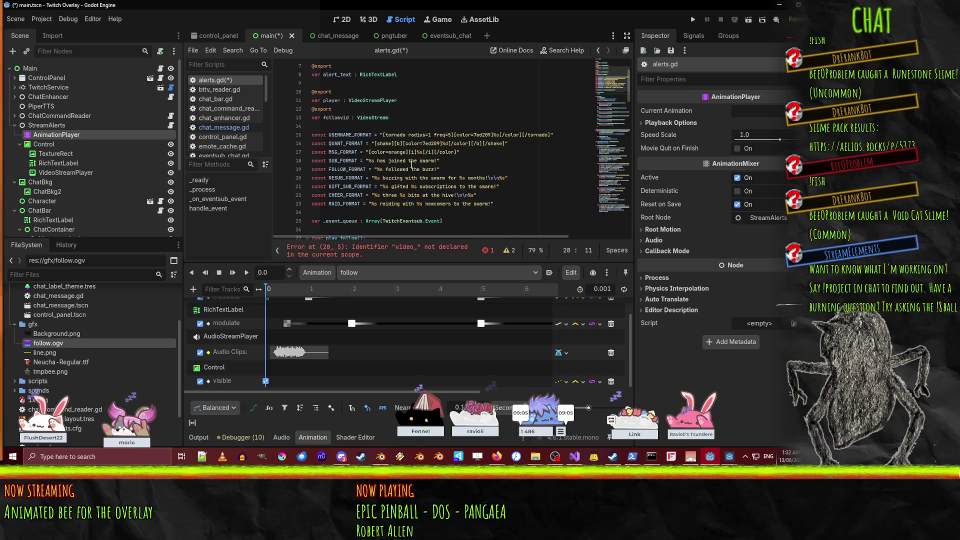
key("shift+Home")
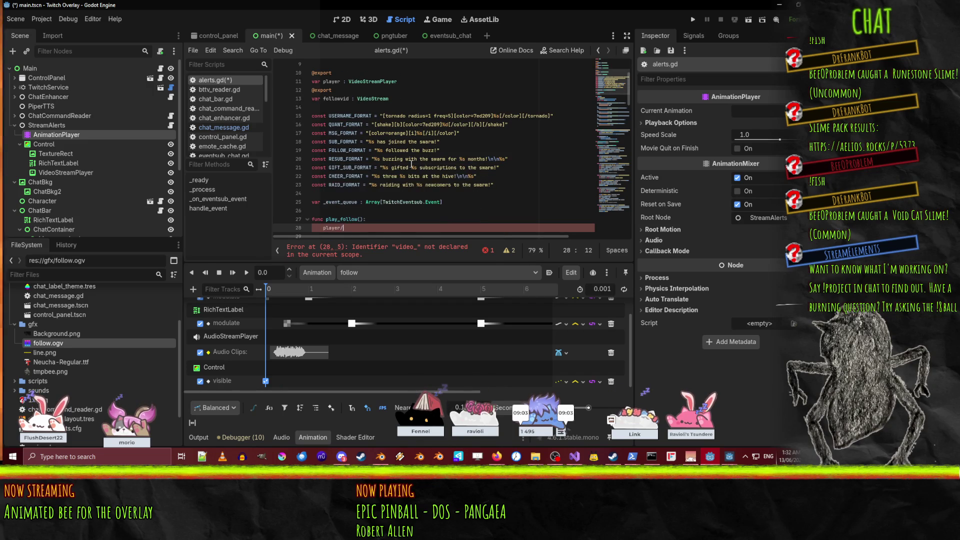
type(".")
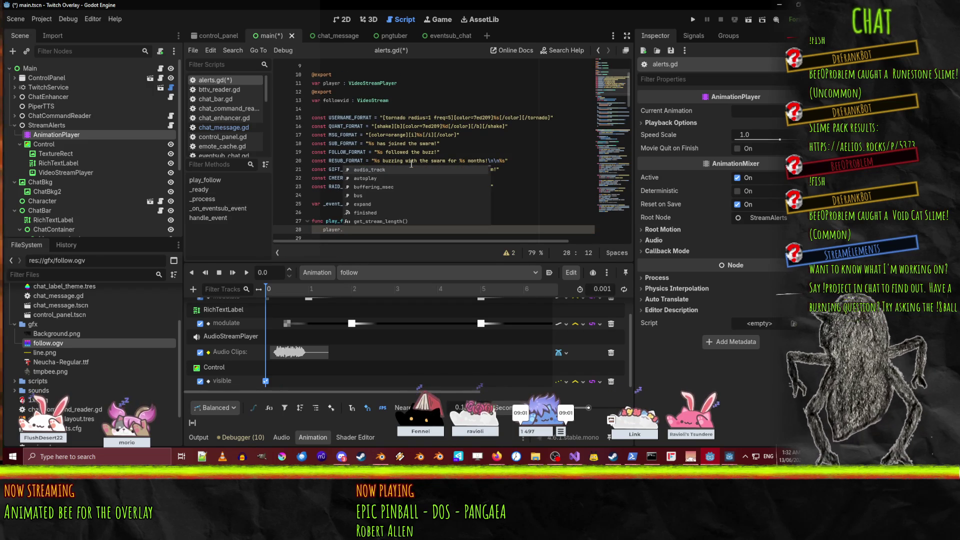
type("play(")
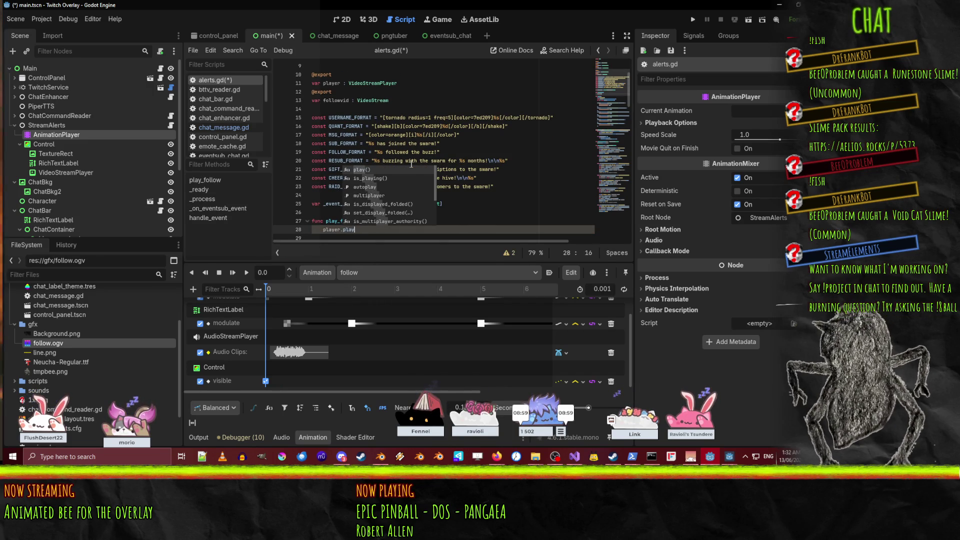
- Insert player.stream = followvid above the play call and save the script
key("ctrl+shift+Return")
type("player.")
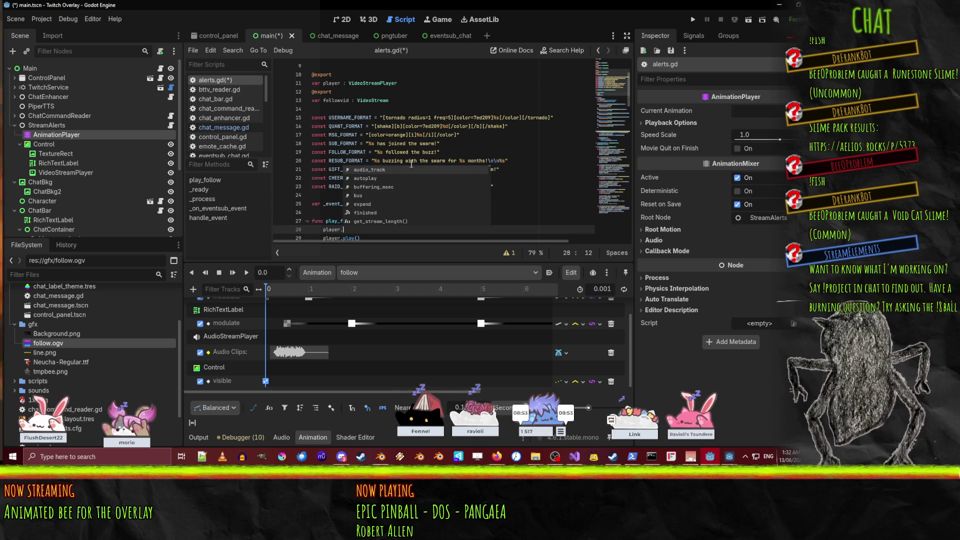
type("str")
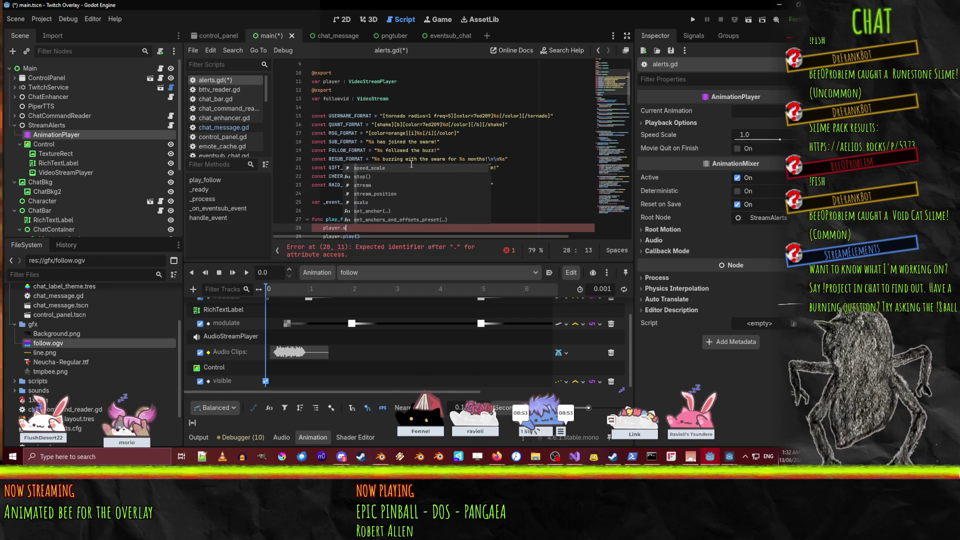
key("Return")
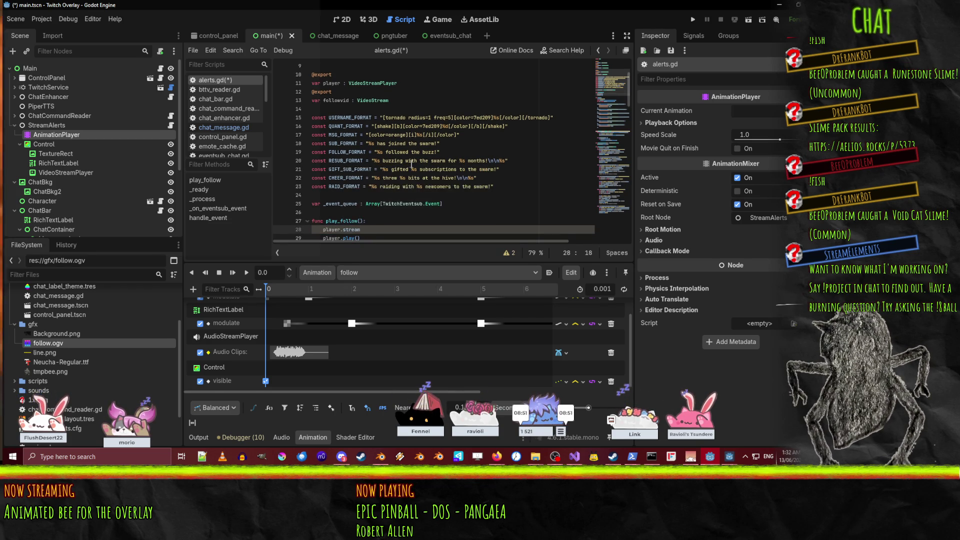
type("followvid;")
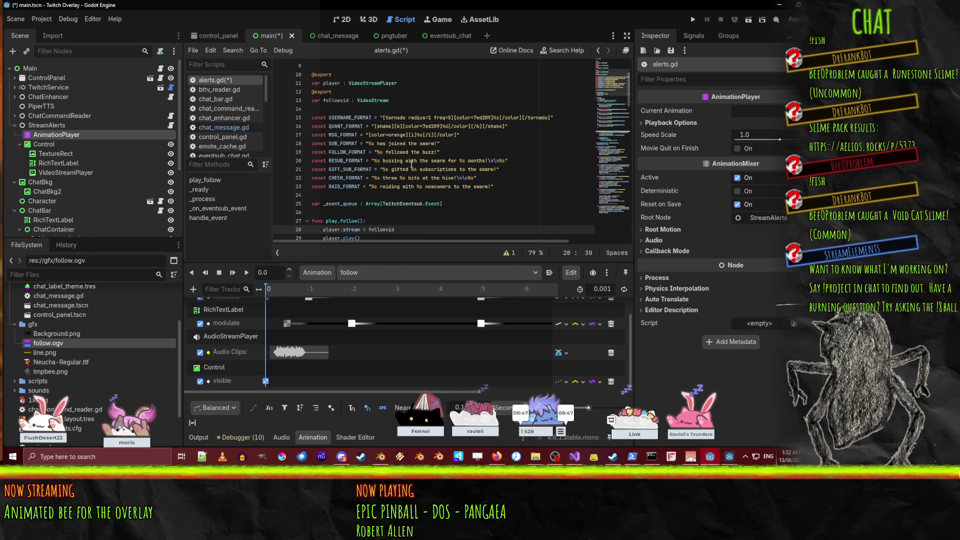
key("Down")
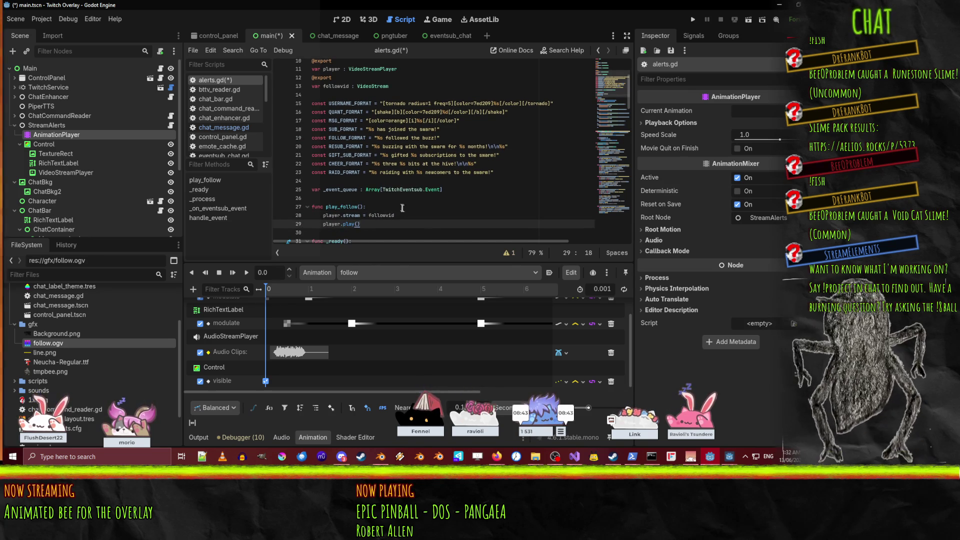
key("ctrl+s")
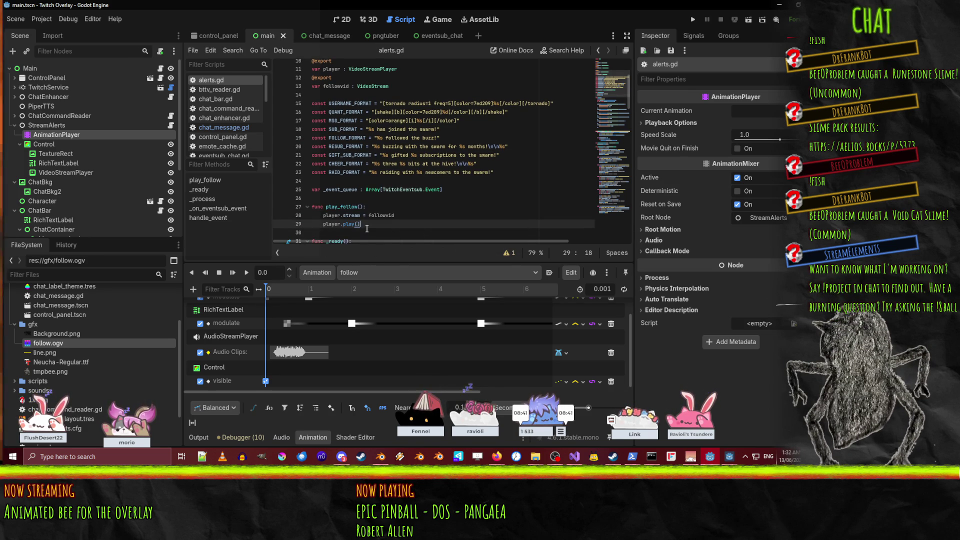
- In the 2D scene, assign VideoStreamPlayer to StreamAlerts' Player and follow.ogv to Followvid
left_click(709, 458)
left_click(713, 457)
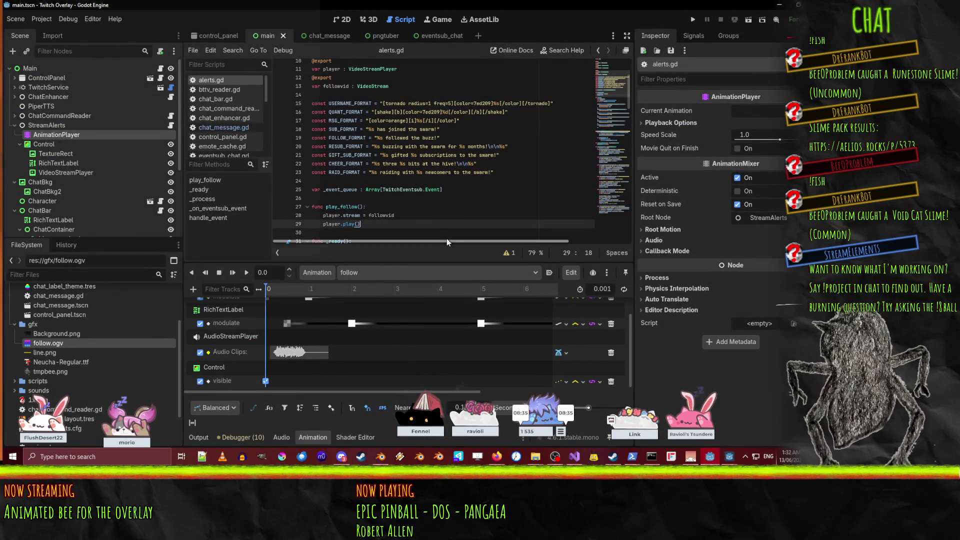
left_click(346, 19)
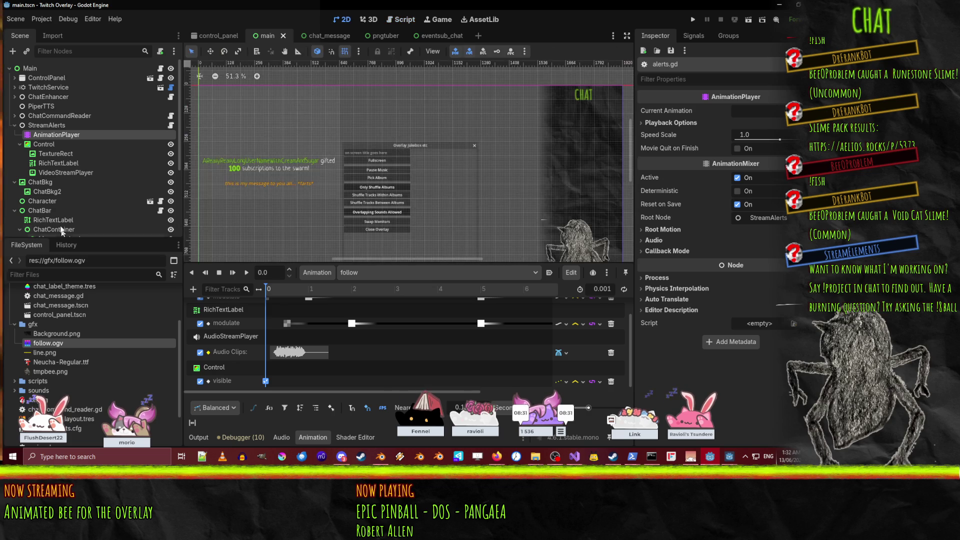
left_click(49, 125)
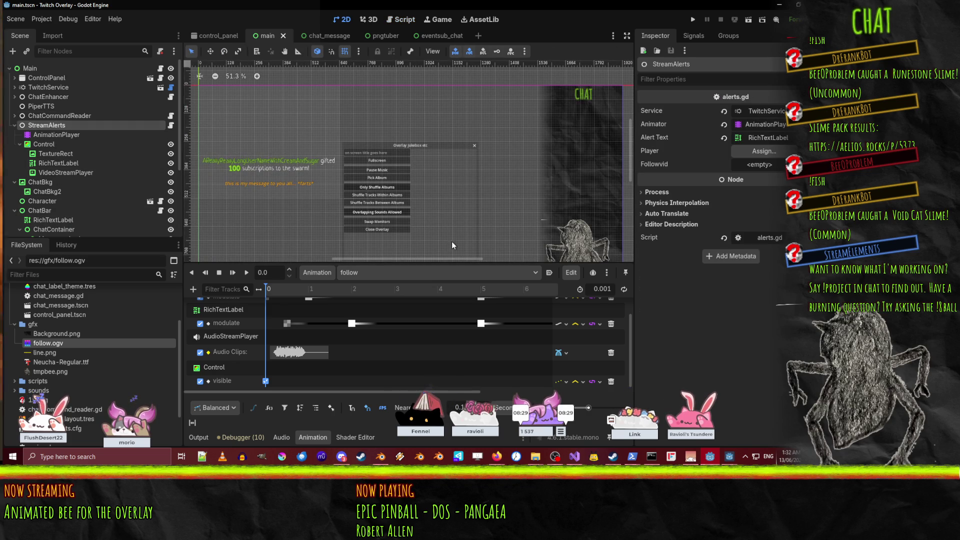
left_click_drag(61, 173, 763, 151)
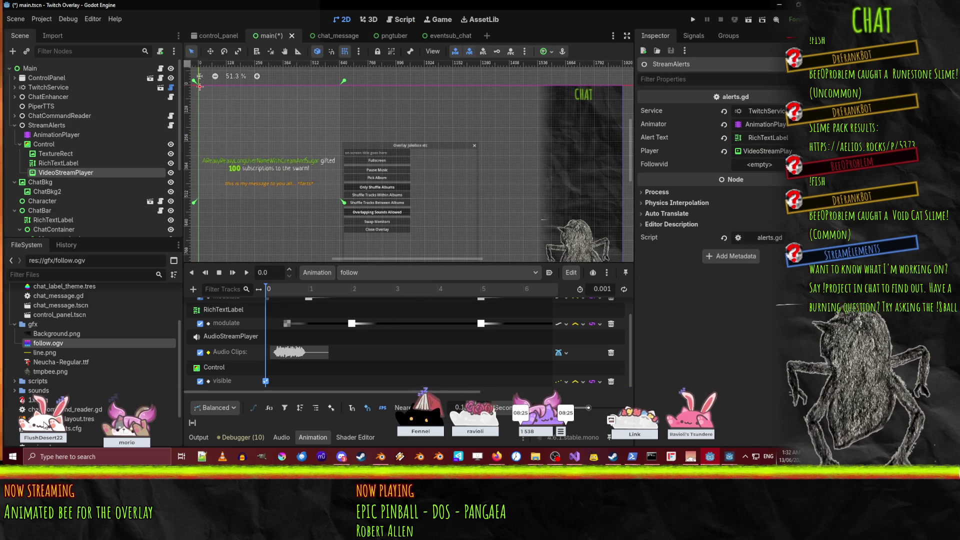
left_click_drag(48, 343, 760, 167)
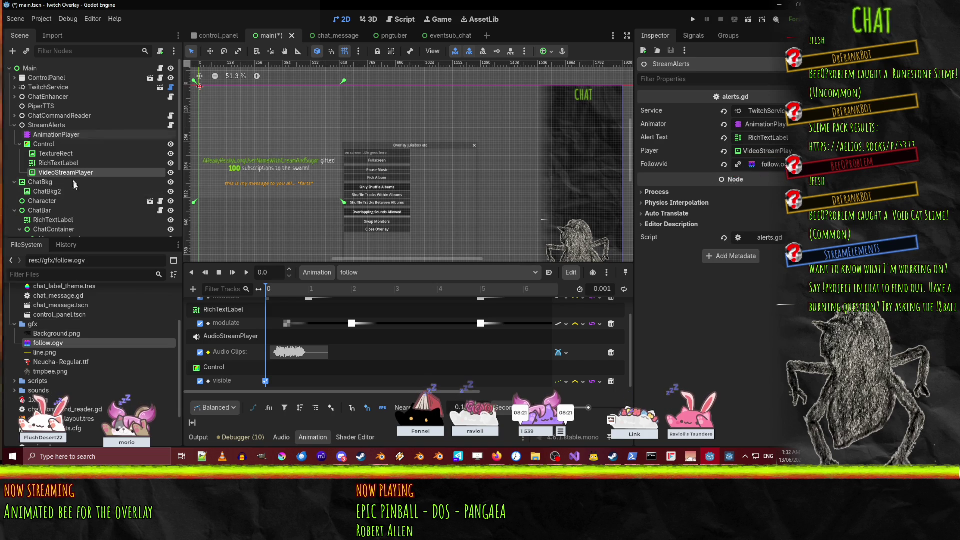
left_click(53, 133)
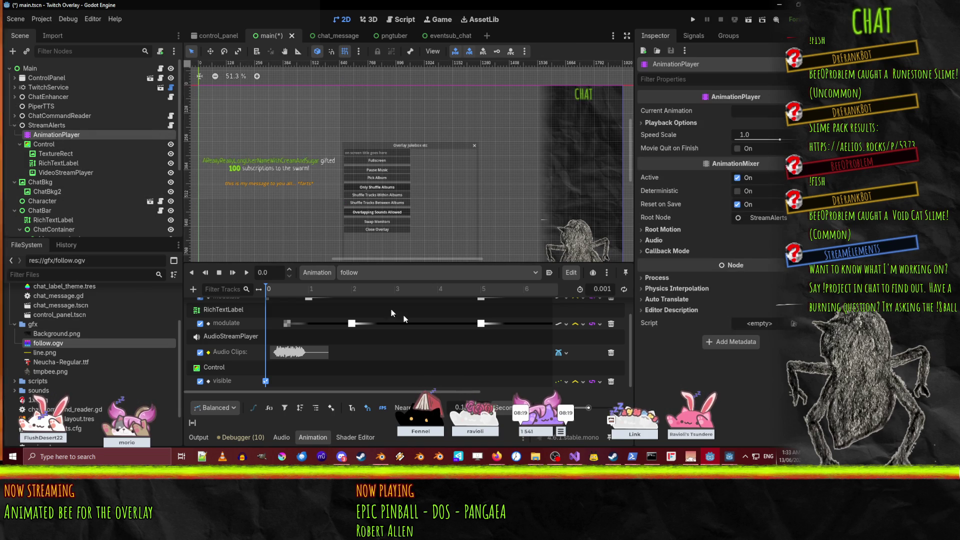
- Add a Call Method Track to the follow animation, targeting the StreamAlerts node
left_click(193, 289)
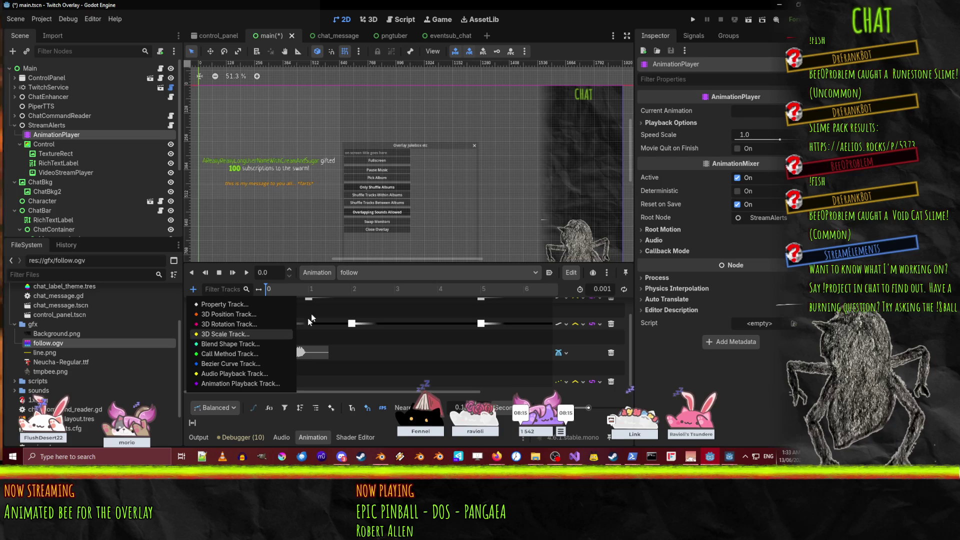
left_click(251, 356)
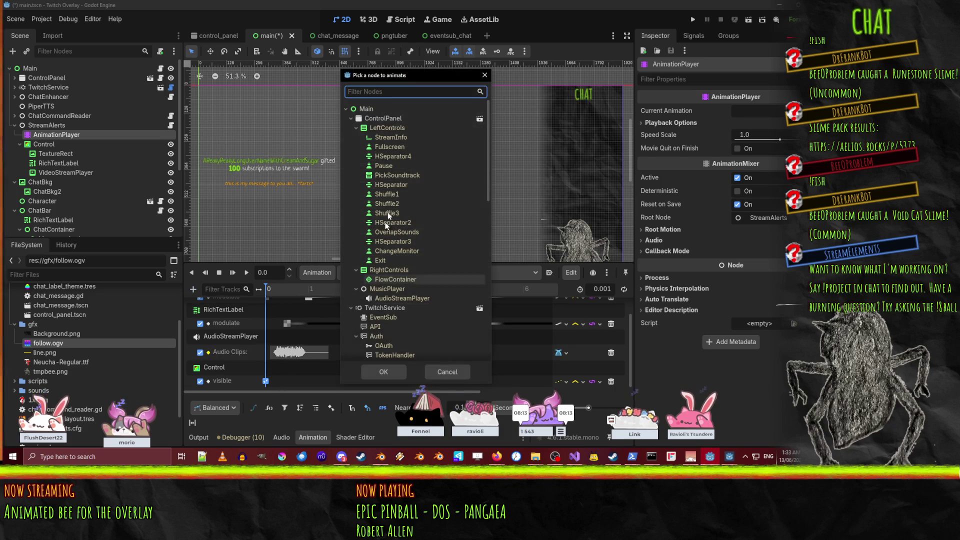
scroll(374, 320, "down", 5)
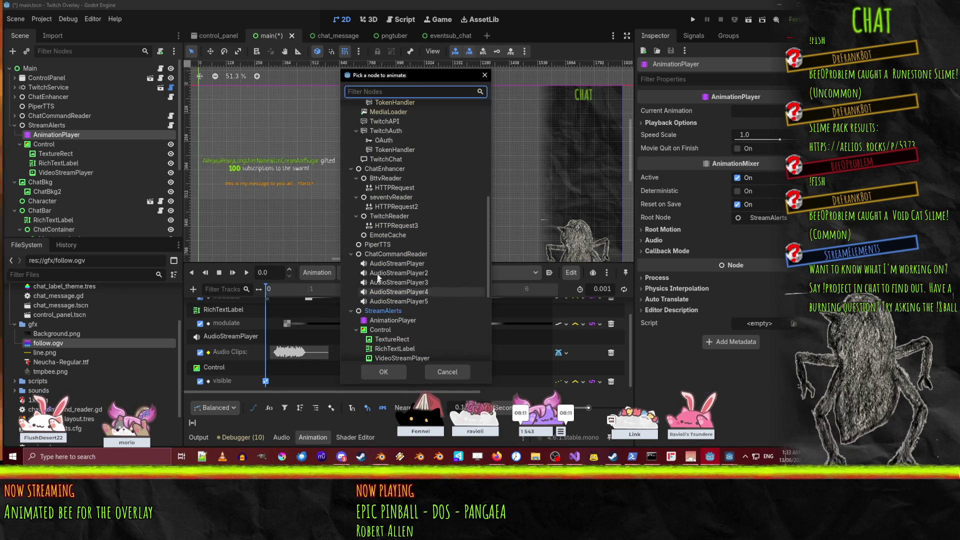
scroll(391, 259, "down", 3)
scroll(391, 259, "up", 4)
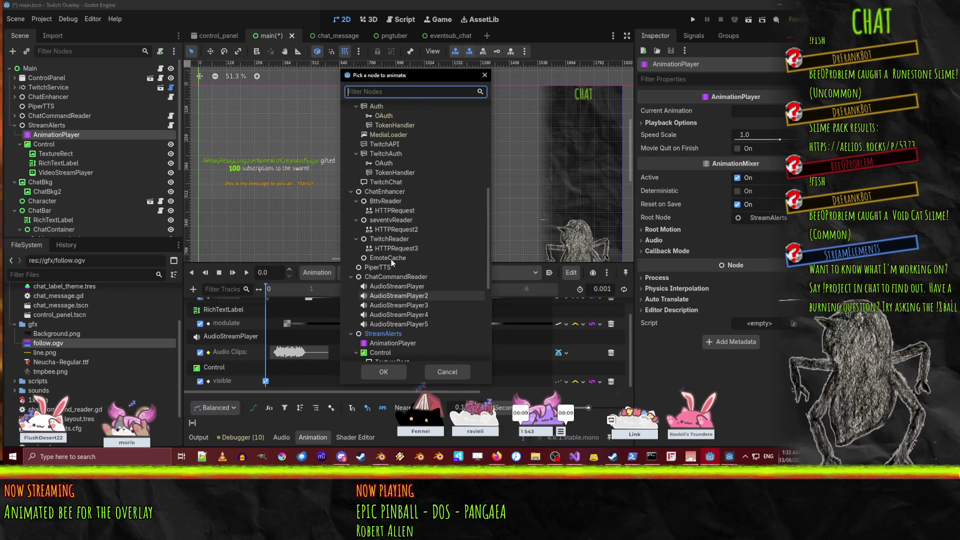
scroll(382, 192, "up", 4)
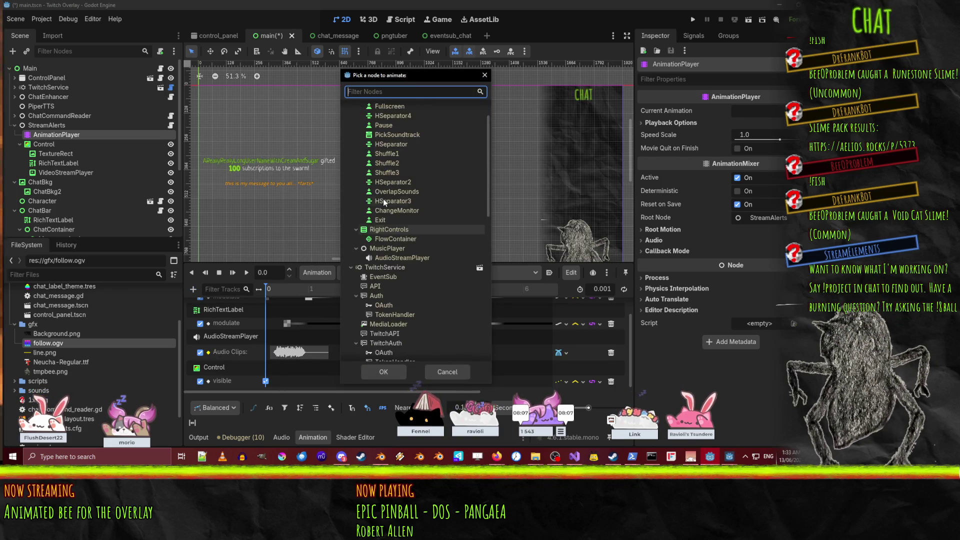
scroll(373, 265, "down", 6)
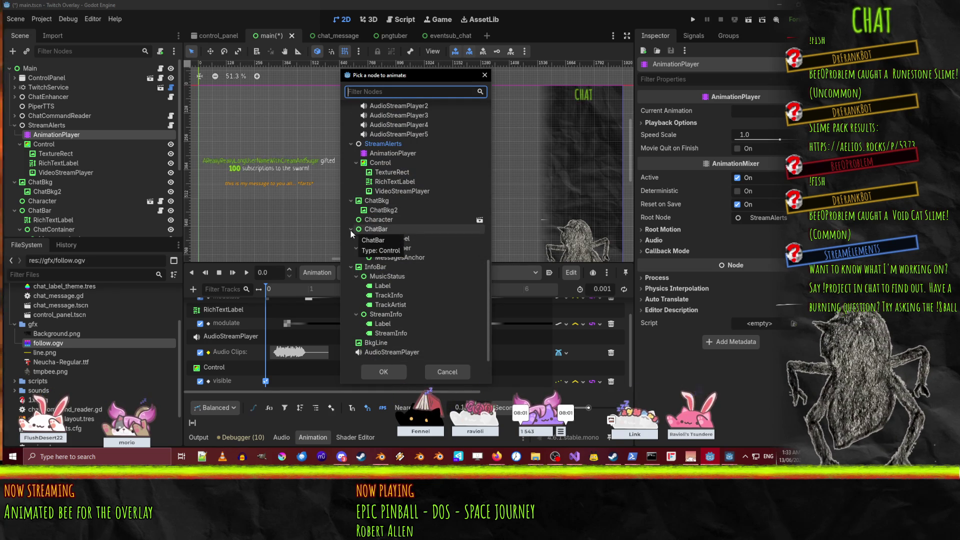
left_click(376, 144)
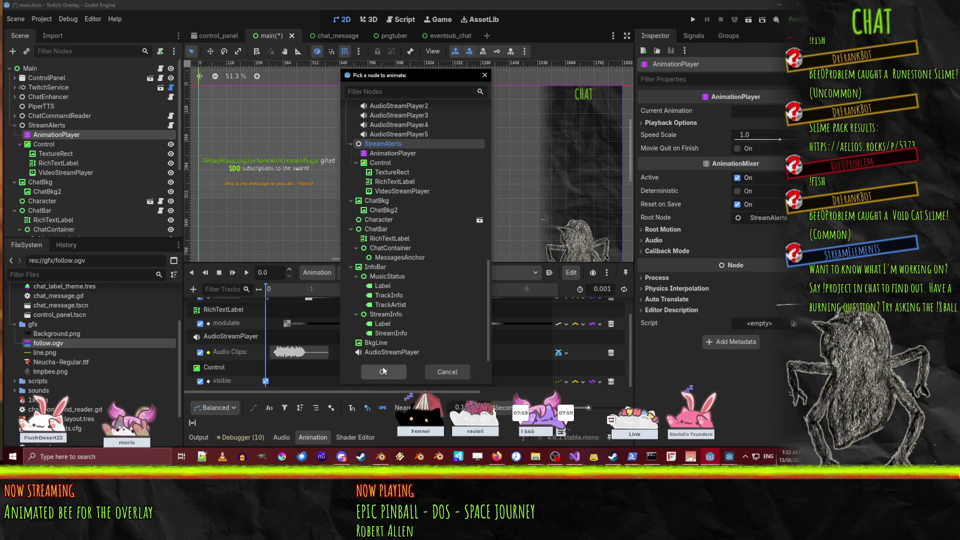
left_click(383, 371)
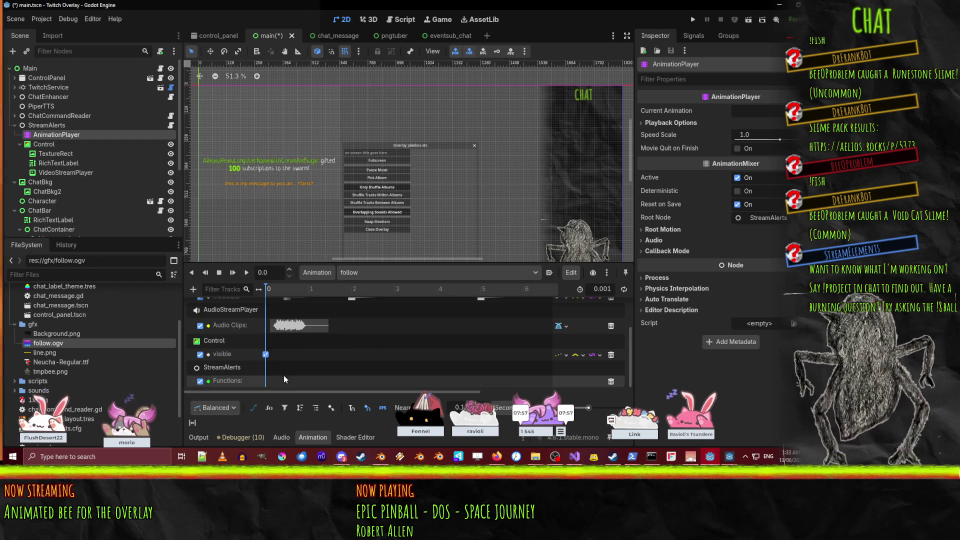
- Try a 6-second follow animation length and preview the timeline at the 6-second mark
scroll(293, 320, "up", 3)
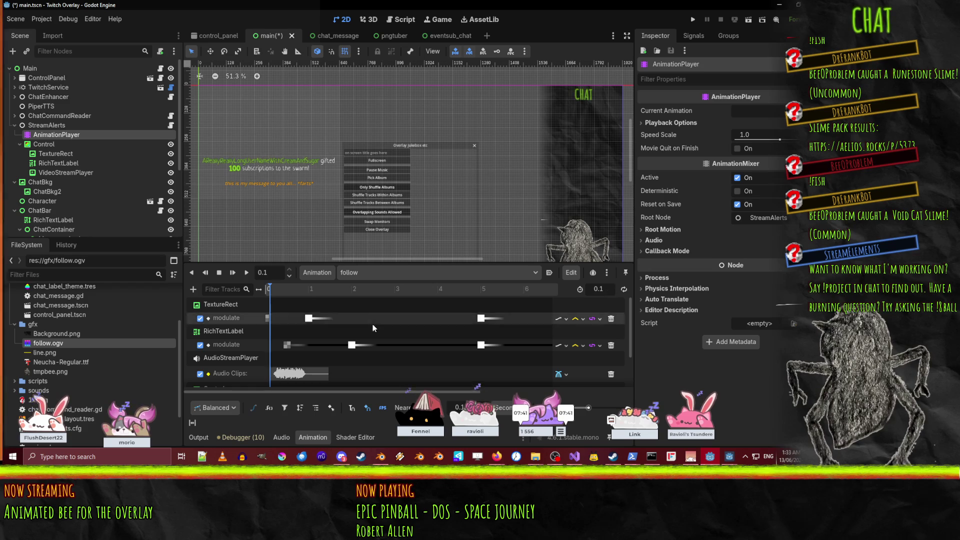
scroll(381, 330, "down", 2)
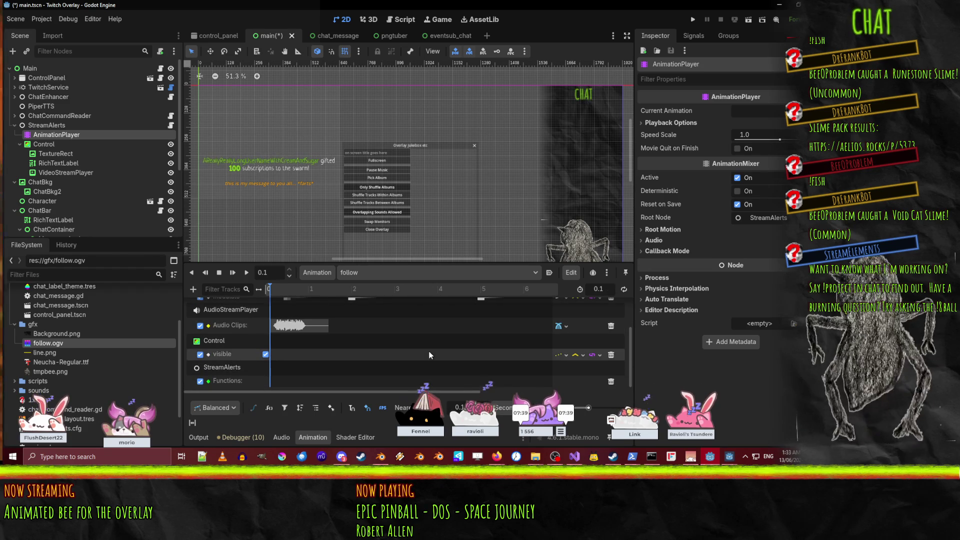
scroll(428, 352, "up", 2)
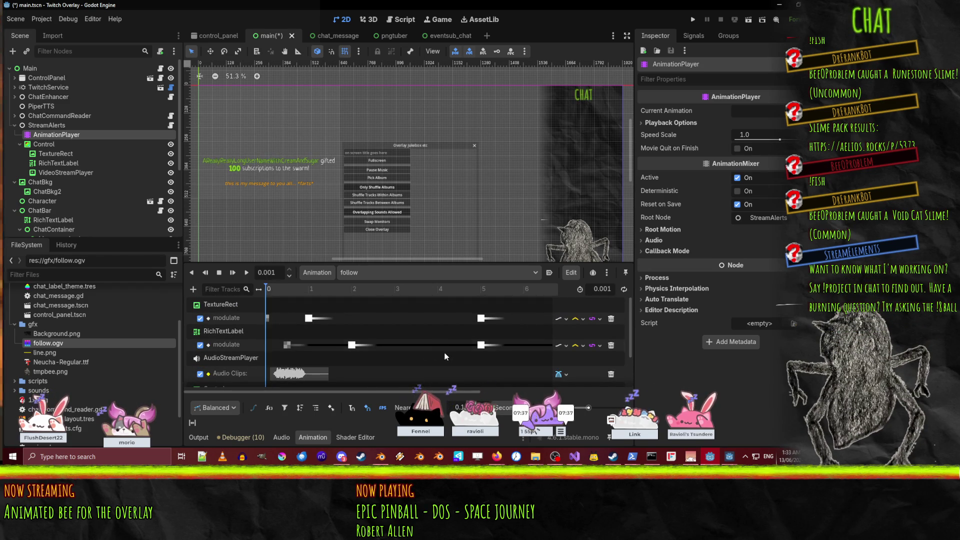
scroll(426, 350, "down", 2)
key("ctrl+z")
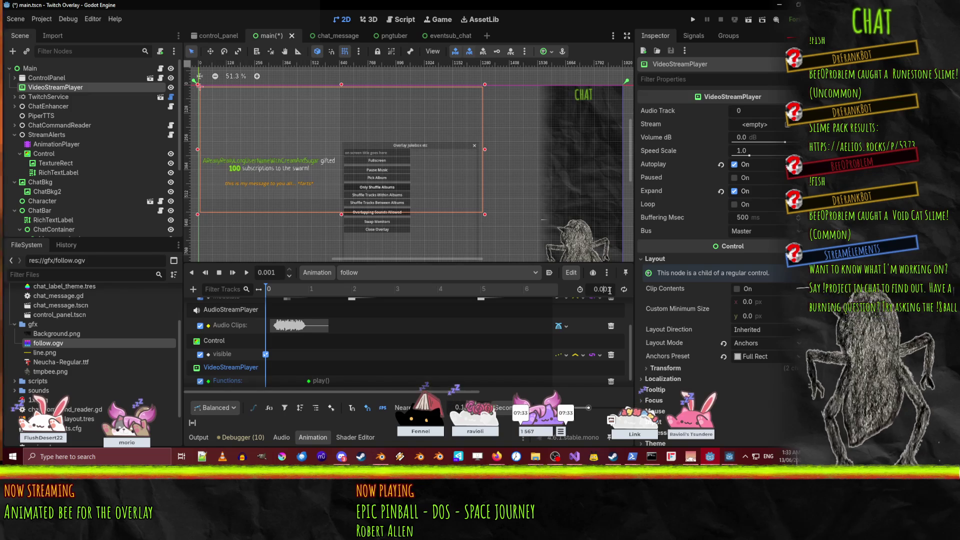
type("6")
key("Return")
scroll(433, 351, "up", 2)
scroll(440, 349, "down", 2)
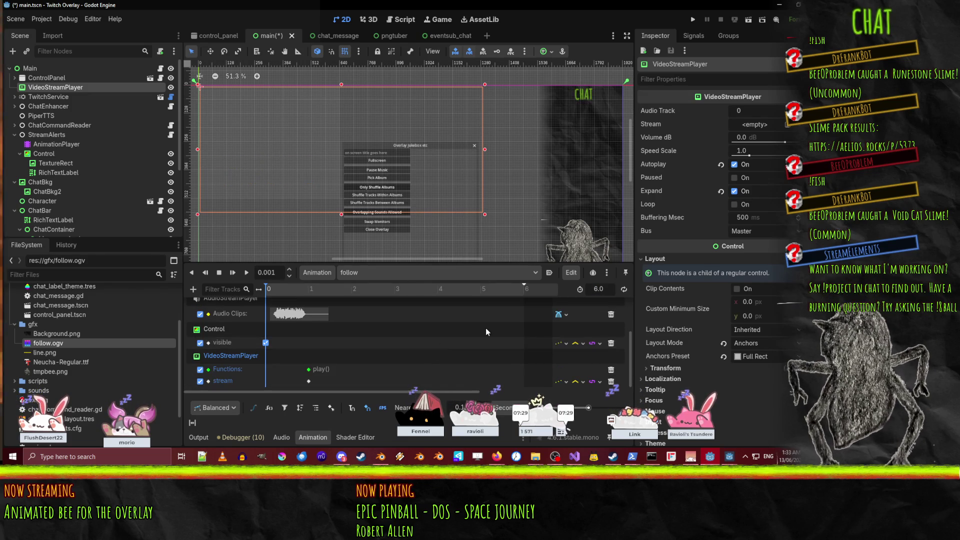
scroll(428, 334, "right", 3)
scroll(229, 359, "up", 2)
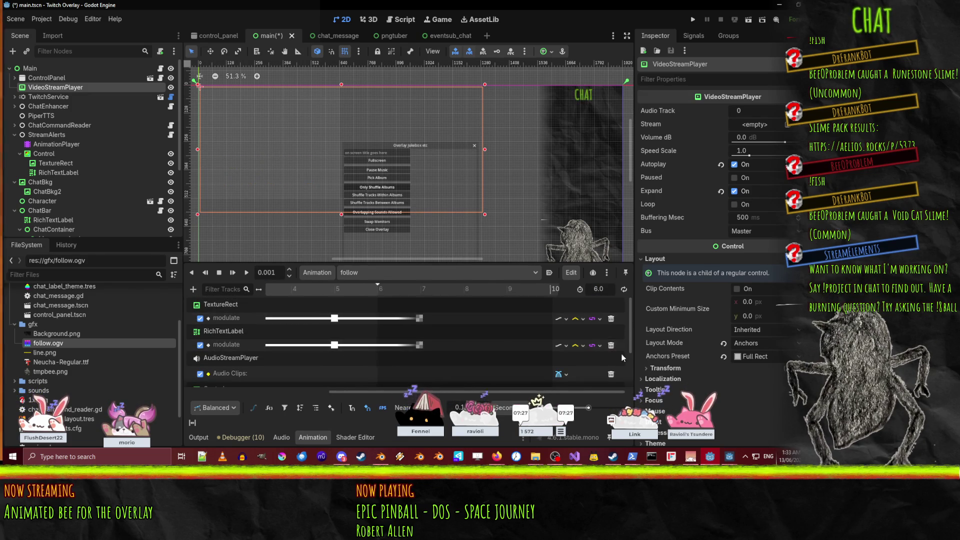
left_click(370, 293)
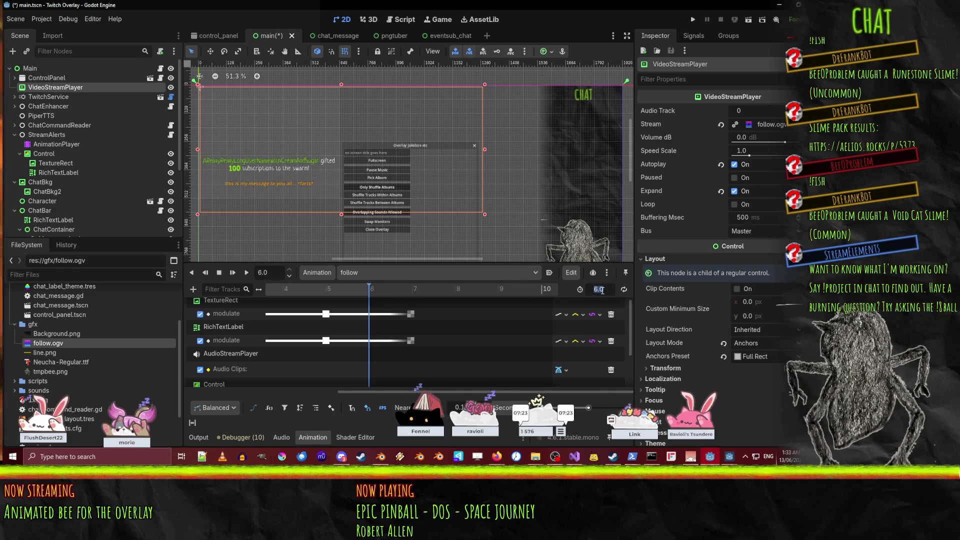
type("7")
- Commit the 7.0-second animation length, save main.tscn, and rewind the animation
key("Return")
key("ctrl+s")
scroll(303, 378, "down", 2)
scroll(303, 378, "up", 3)
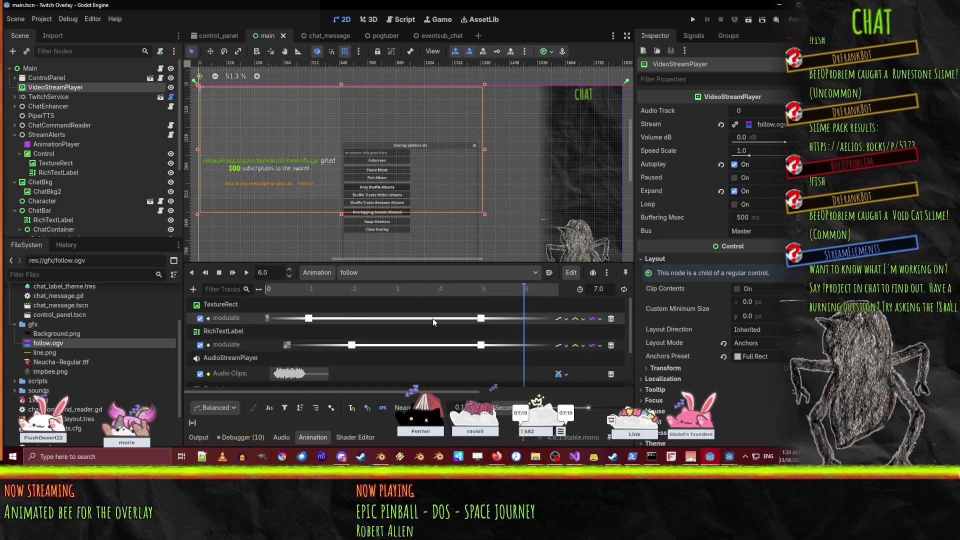
left_click(270, 290)
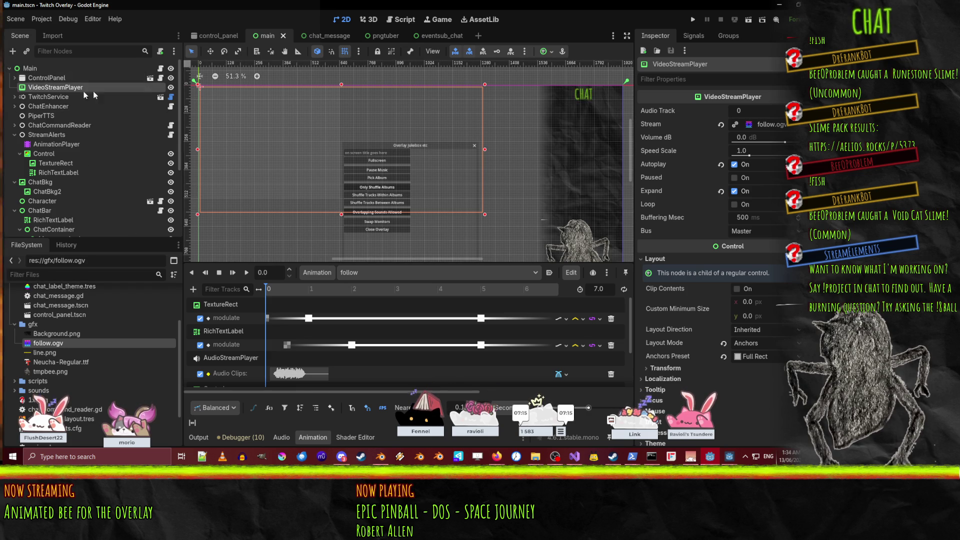
- Clear the VideoStreamPlayer's follow.ogv stream and turn off its autoplay
scroll(310, 117, "down", 2)
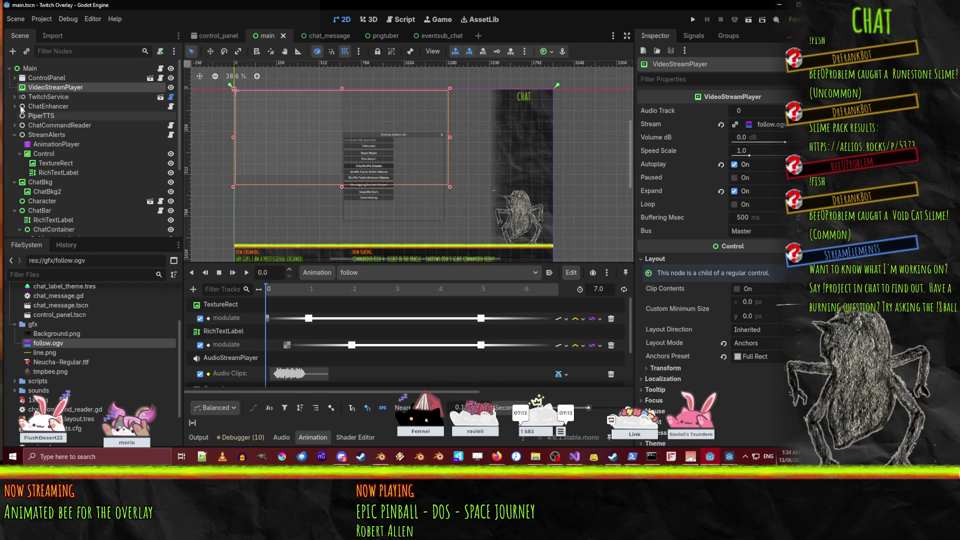
left_click(52, 97)
left_click(50, 88)
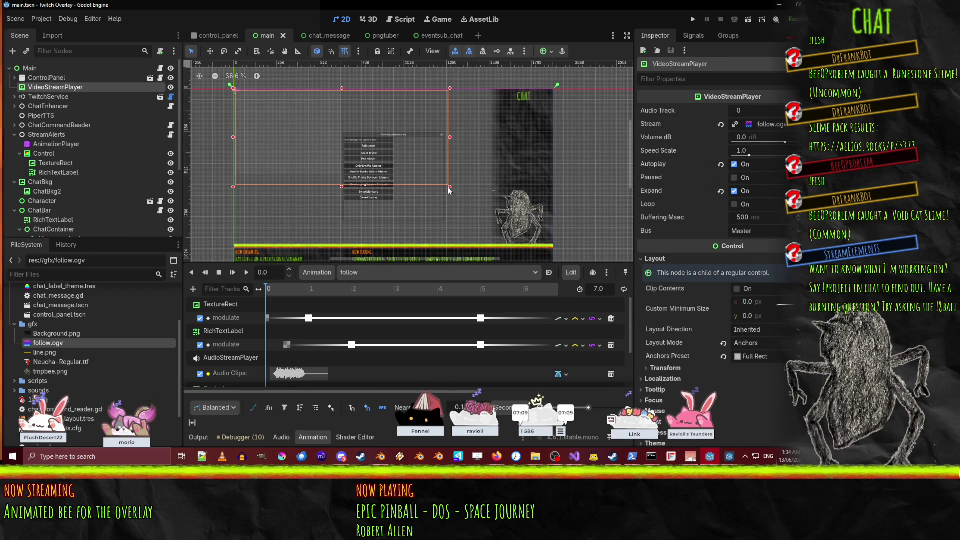
left_click(720, 124)
left_click(721, 164)
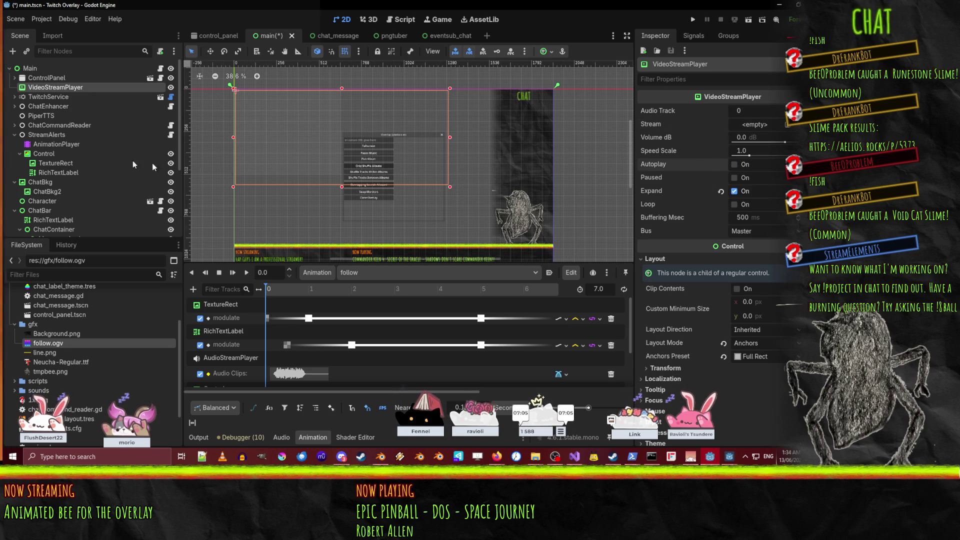
- Reparent VideoStreamPlayer under TextureRect with the Full Rect anchor preset, then run the overlay
left_click_drag(57, 96, 52, 157)
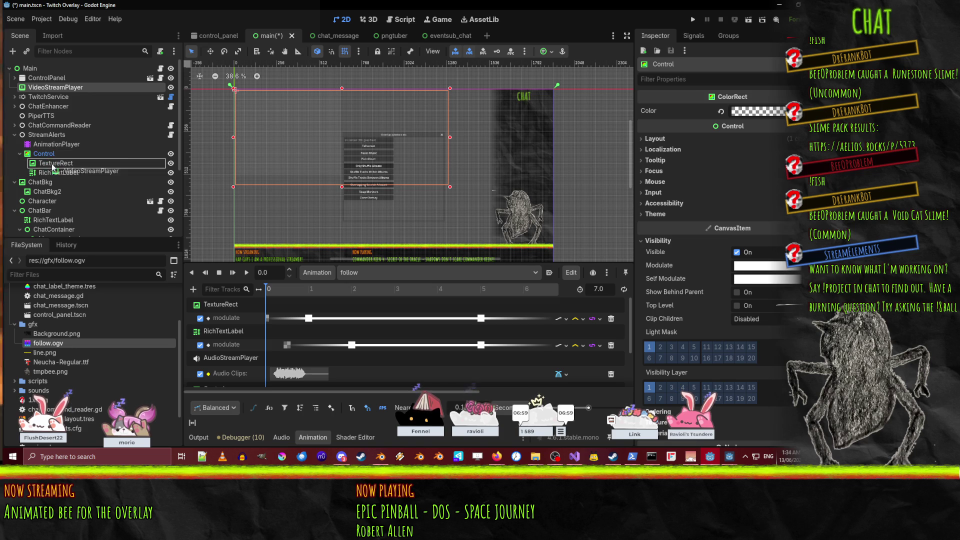
left_click_drag(52, 168, 53, 166)
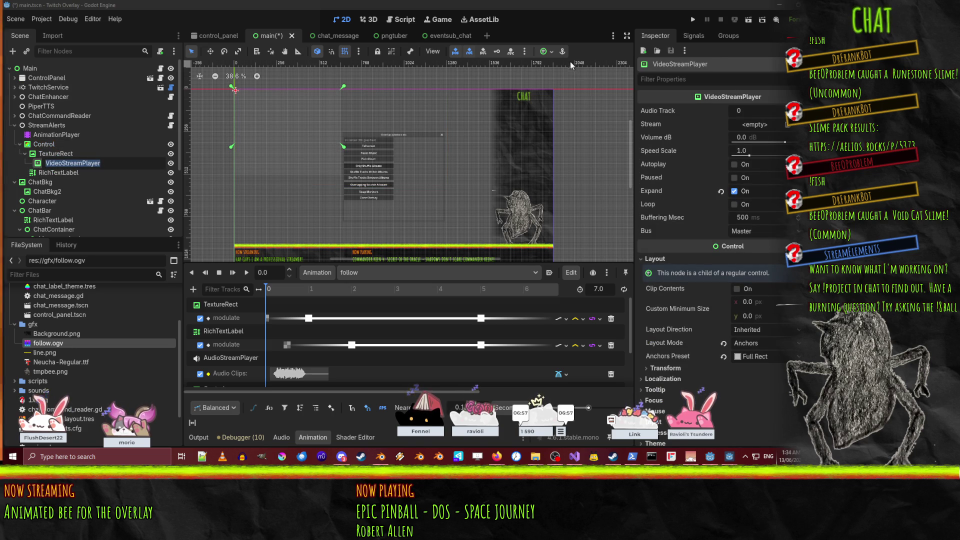
left_click(550, 52)
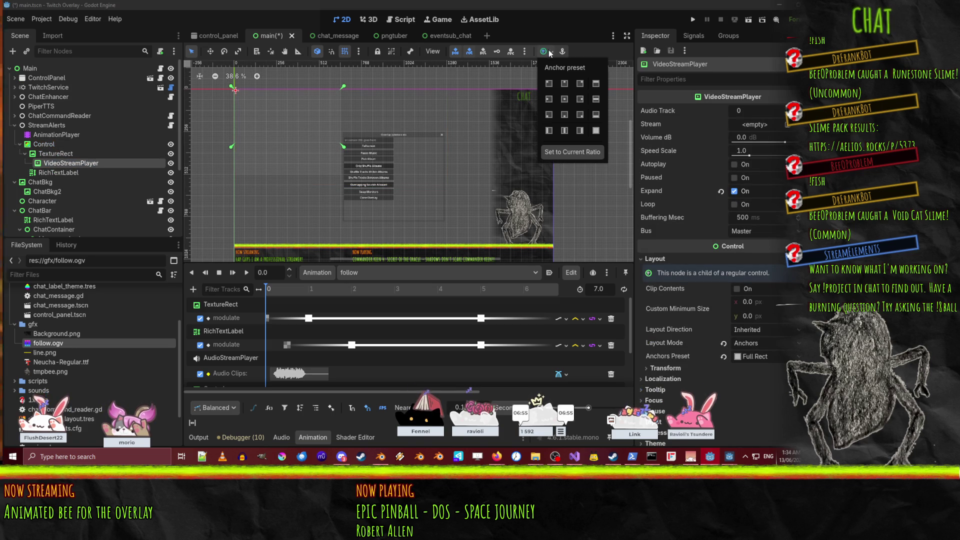
left_click(596, 131)
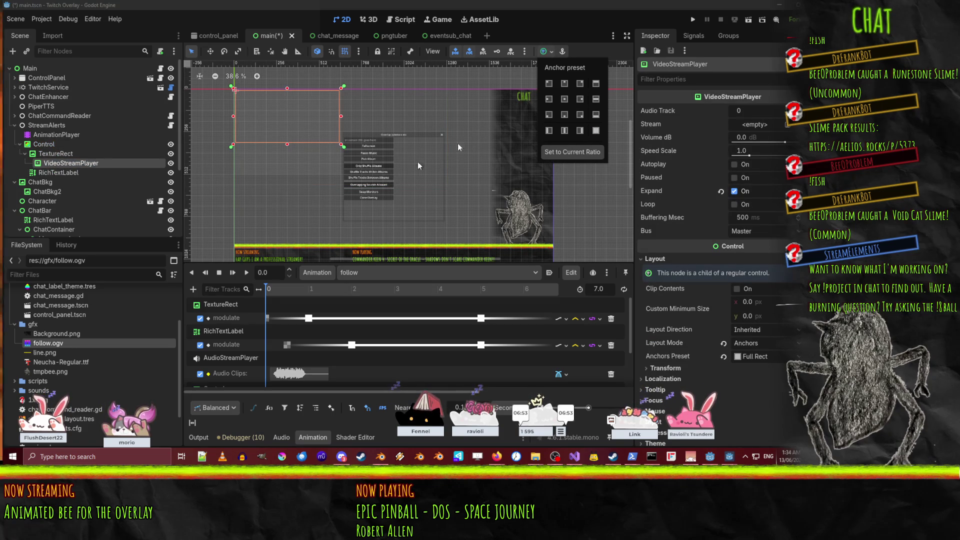
left_click(693, 20)
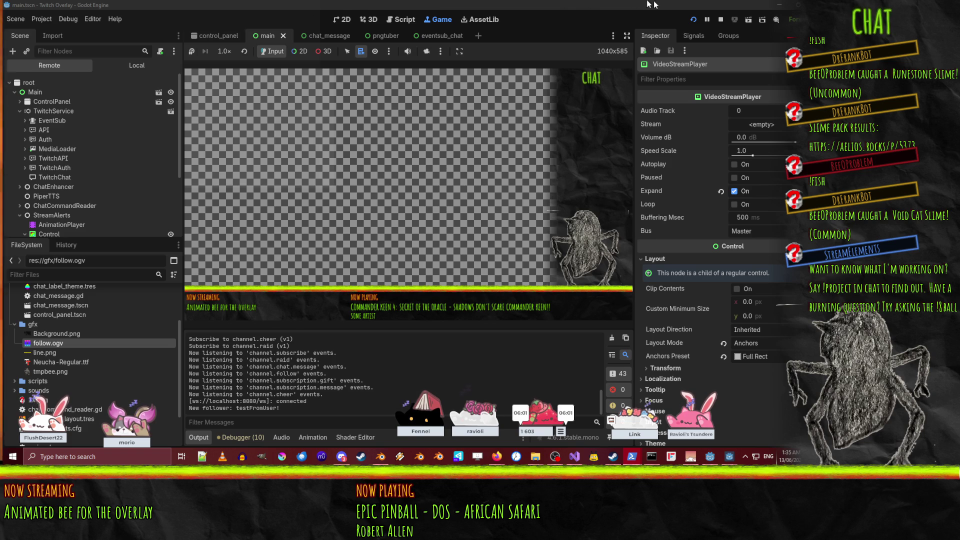
- Stop the running overlay after the test follow alert with the bee video plays
left_click(720, 21)
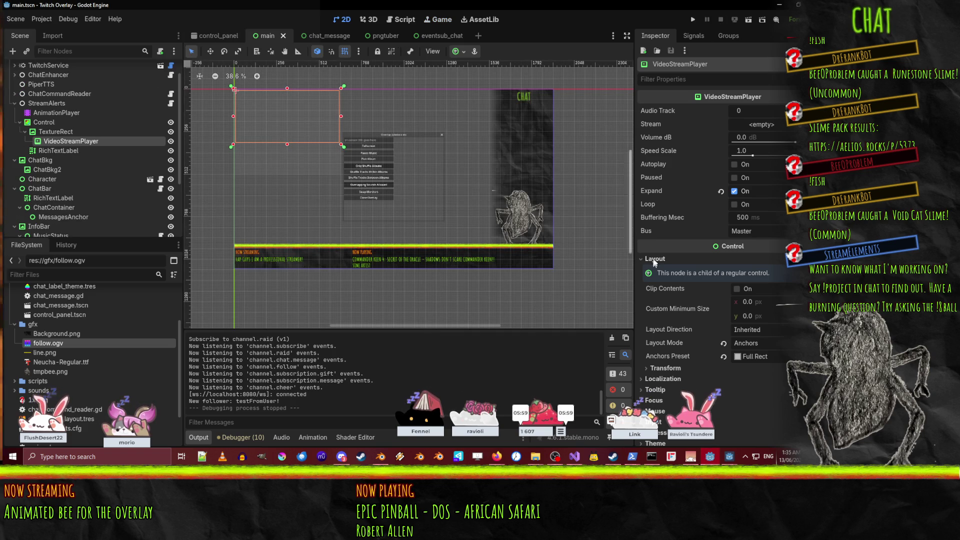
- Give the VideoStreamPlayer a new CanvasItemMaterial in its CanvasItem Material slot
scroll(701, 272, "down", 3)
left_click_drag(702, 418, 370, 410)
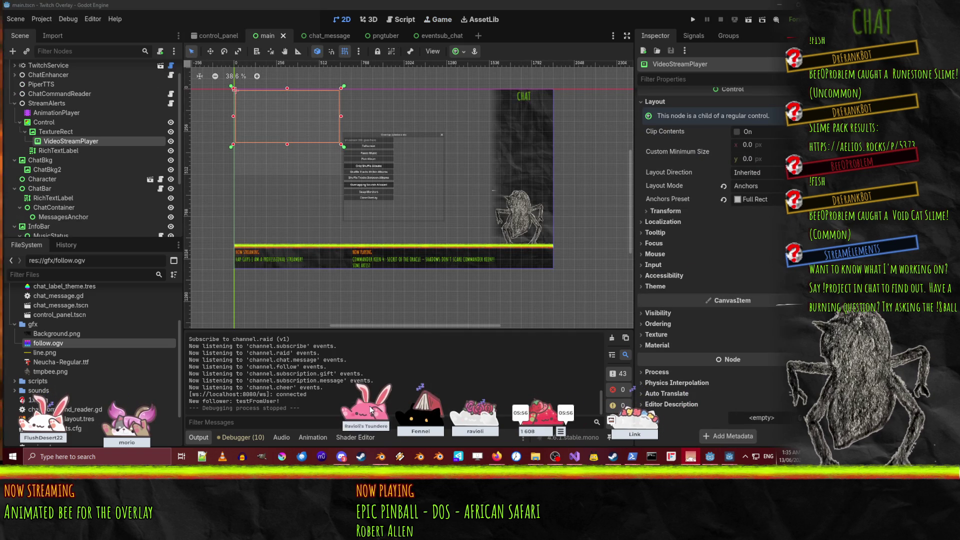
left_click(656, 313)
scroll(713, 319, "down", 3)
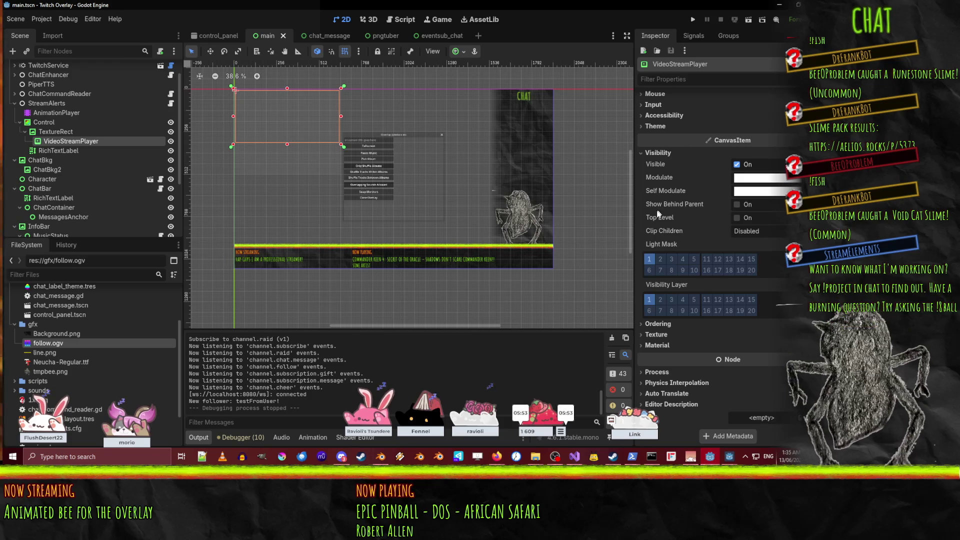
left_click(660, 336)
left_click(659, 336)
left_click(665, 346)
scroll(712, 333, "down", 2)
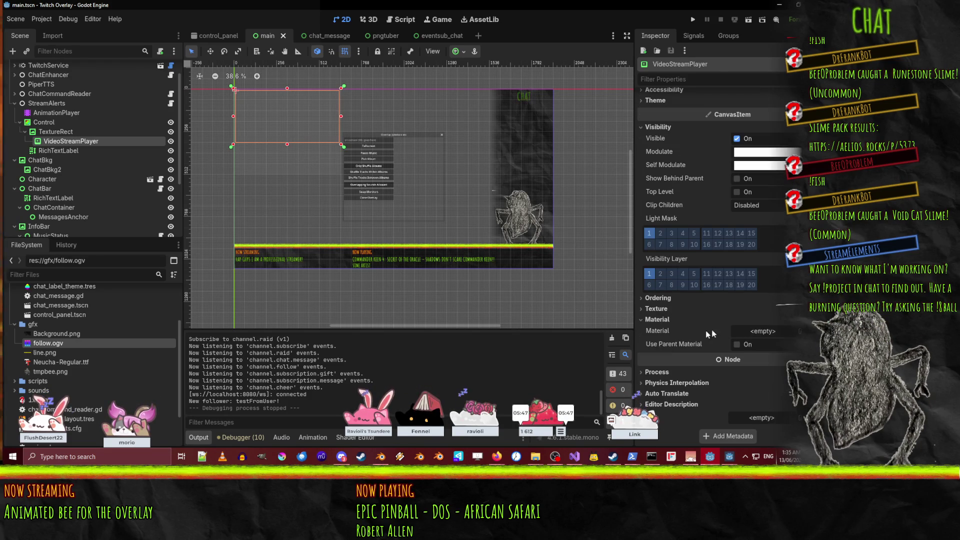
left_click(793, 332)
left_click(781, 362)
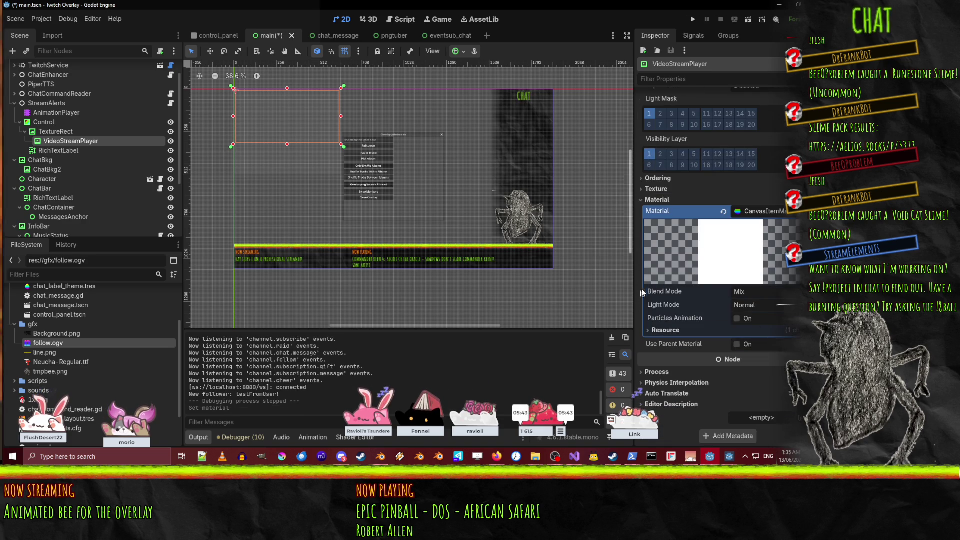
- Review the CanvasItemMaterial's blend and light modes, keeping Mix and Normal
left_click(769, 295)
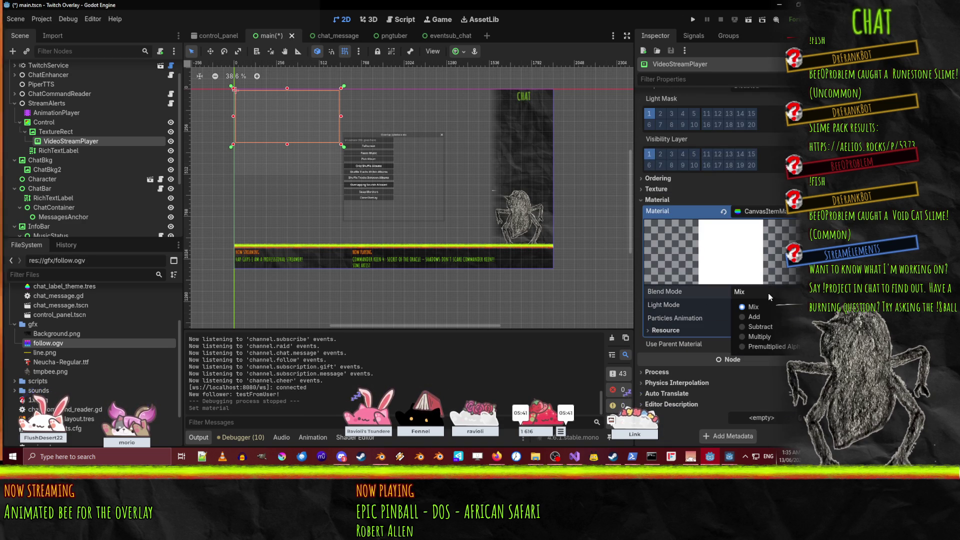
left_click(704, 334)
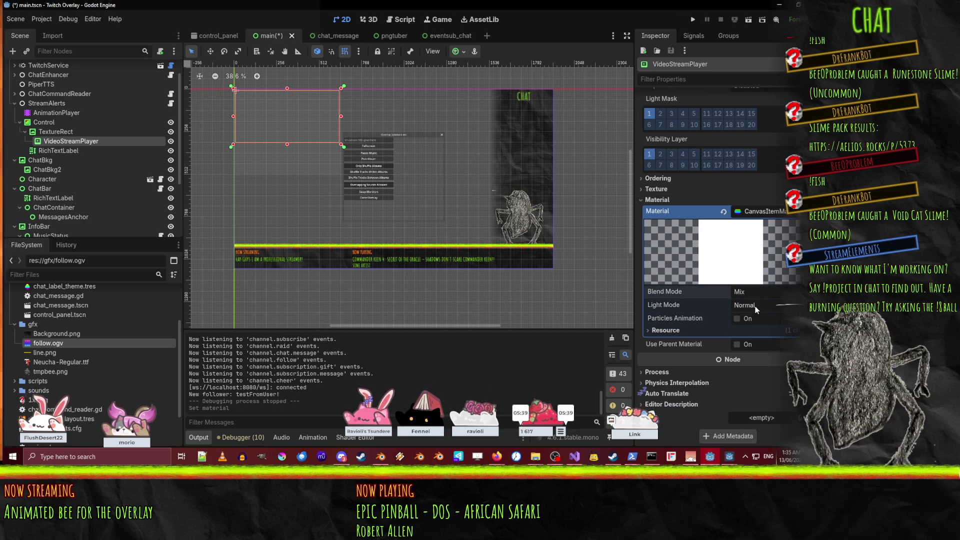
left_click(756, 306)
left_click(663, 331)
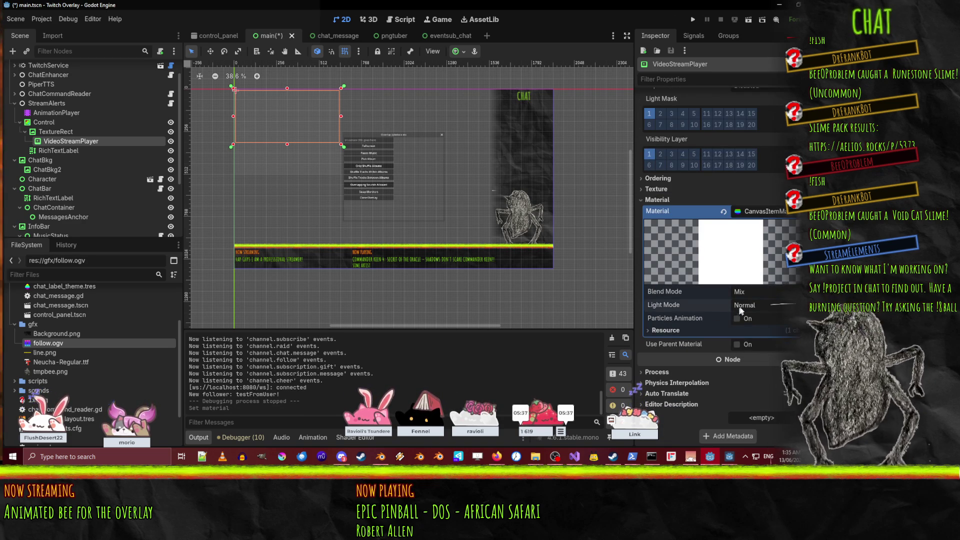
left_click(772, 294)
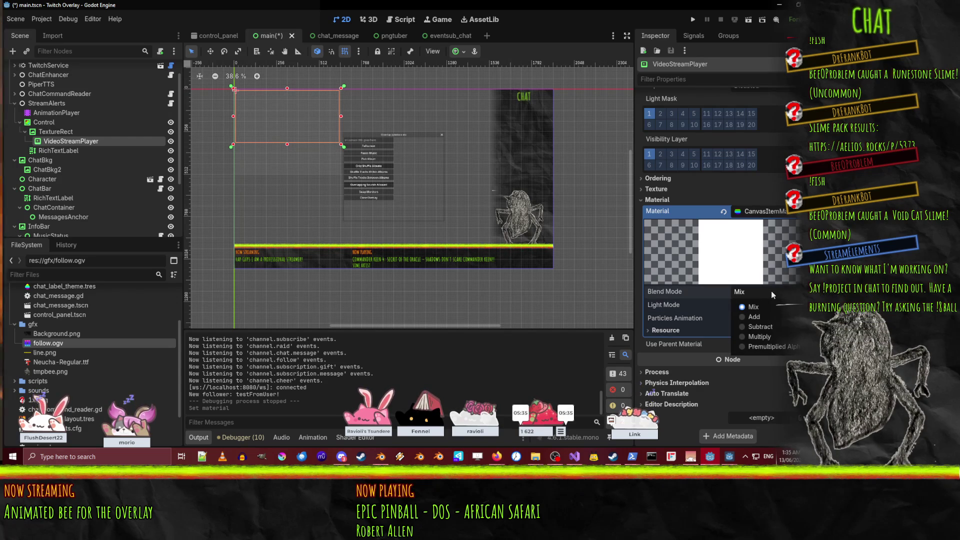
left_click(771, 293)
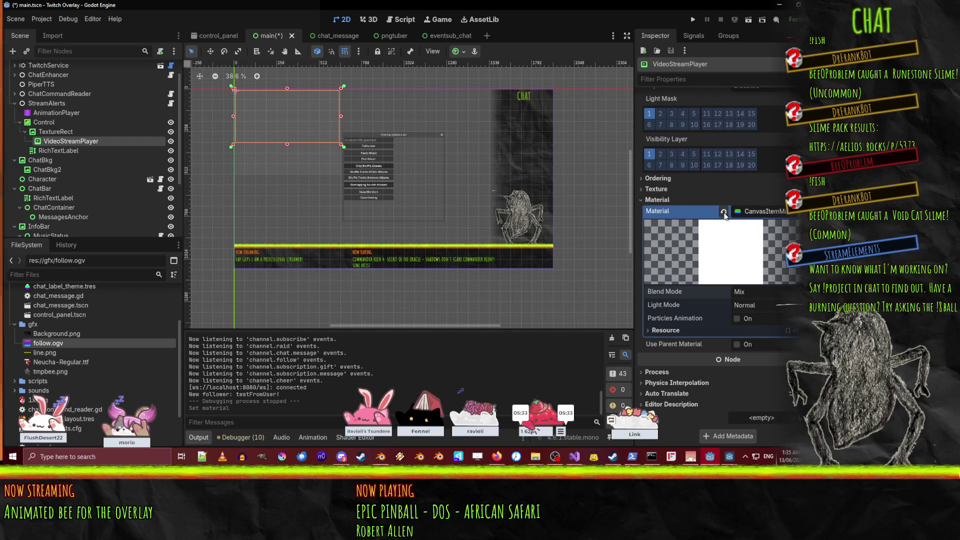
- Clear the material and replace it with a new ShaderMaterial
left_click(723, 211)
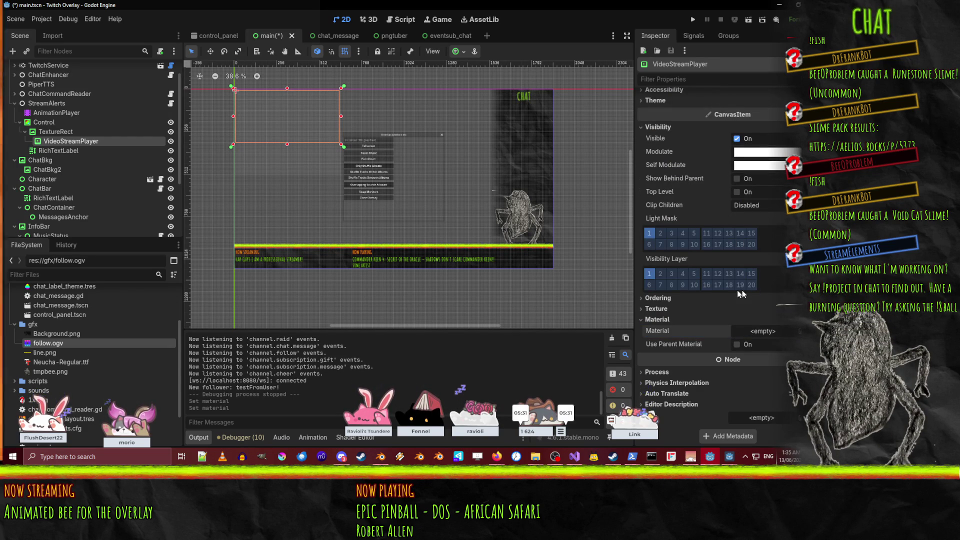
left_click(764, 332)
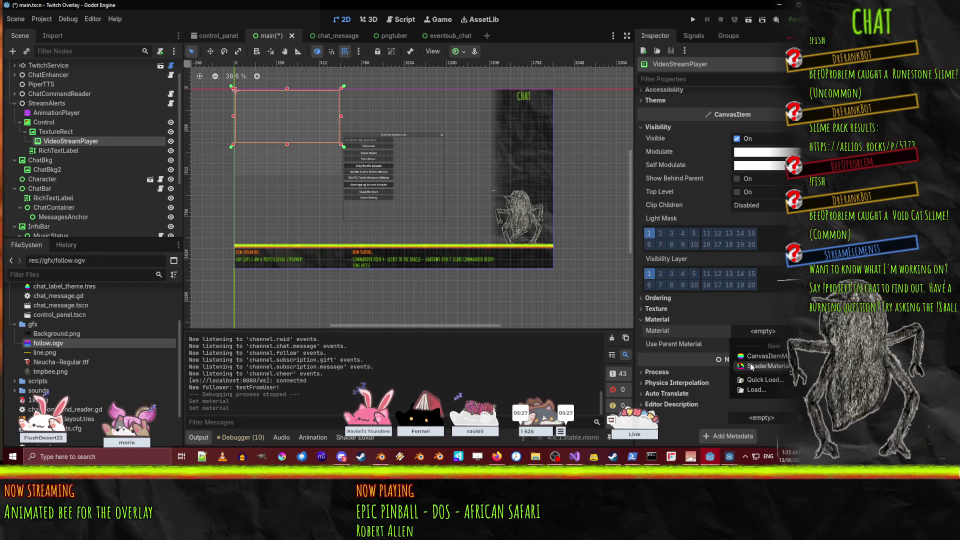
left_click(770, 366)
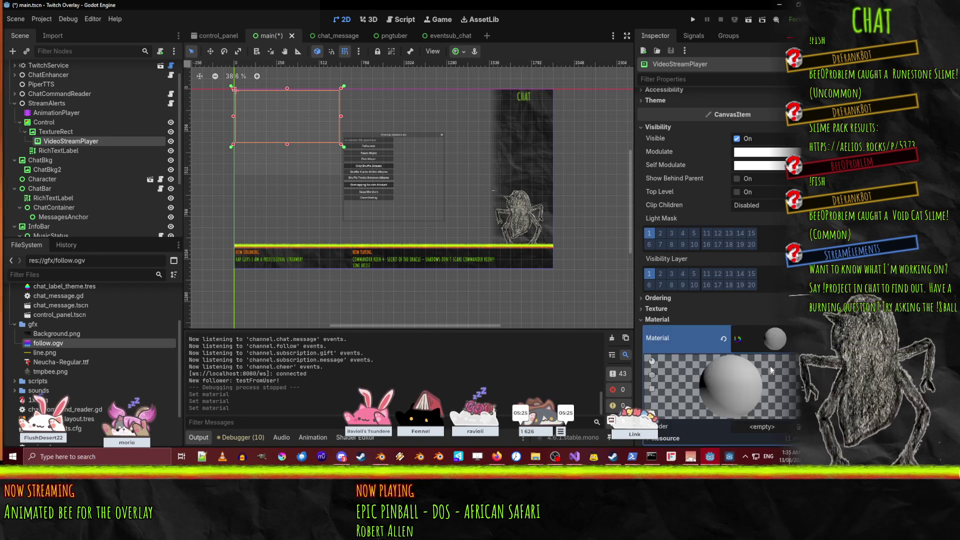
scroll(758, 344, "down", 3)
left_click(761, 319)
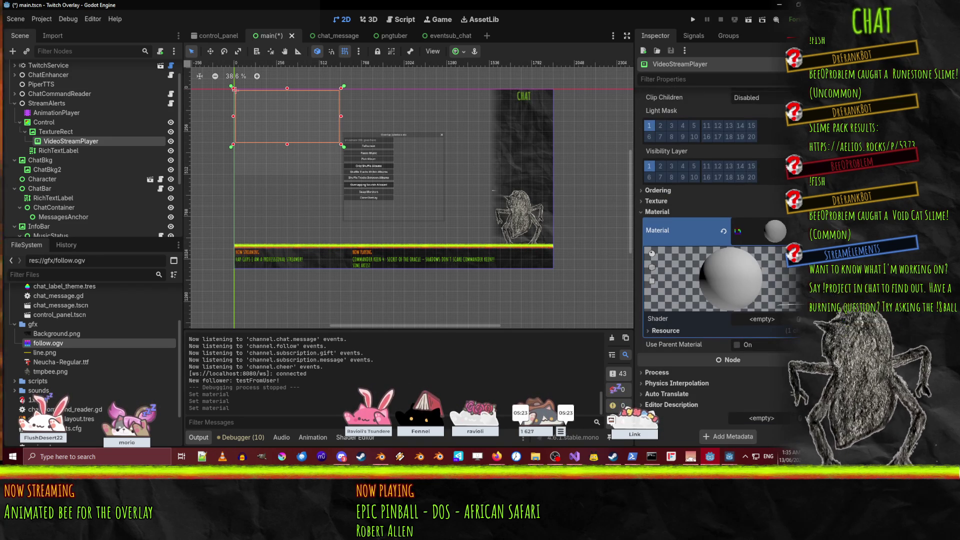
- Create a new shader named chroma.gdshader on the video material's Shader slot
left_click(772, 334)
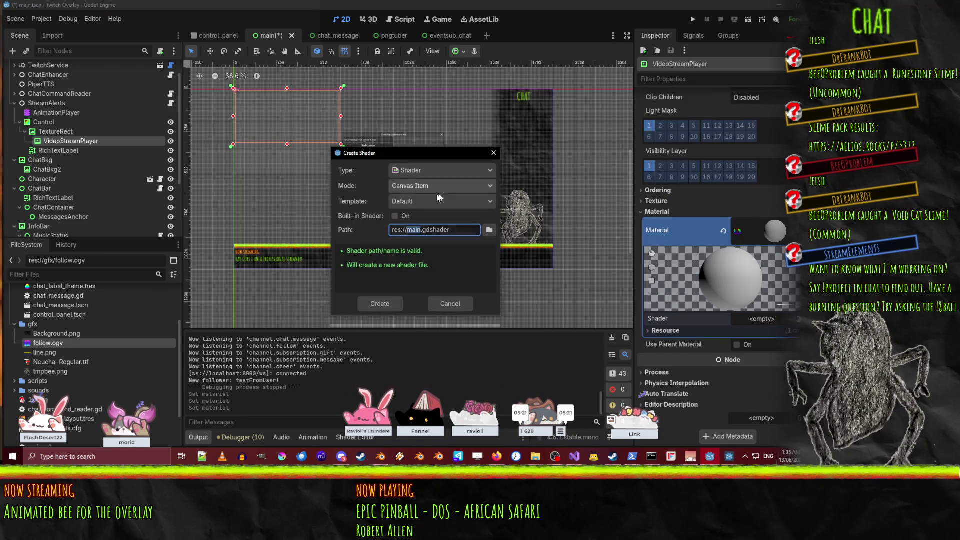
type("chroma")
left_click(380, 300)
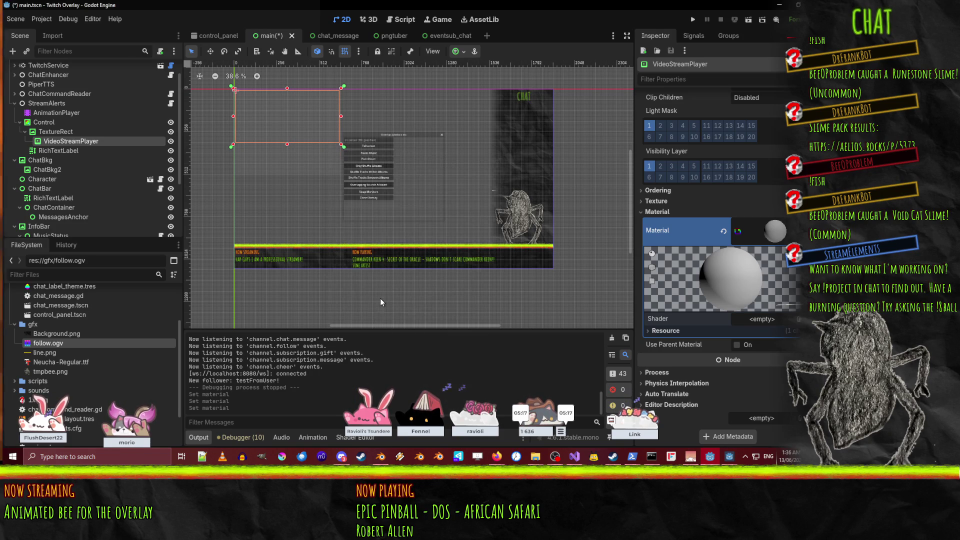
- Open chroma.gdshader and replace the fragment() placeholder comment with ALBEDO
left_click(774, 320)
scroll(333, 334, "down", 2)
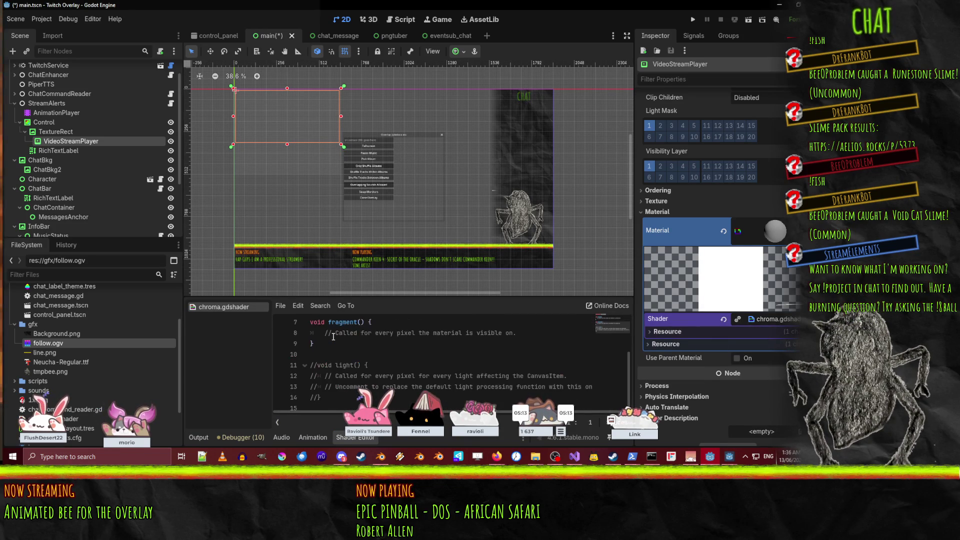
left_click(528, 336)
scroll(520, 334, "up", 1)
key("shift+Home")
key("BackSpace")
type("ALBEDO")
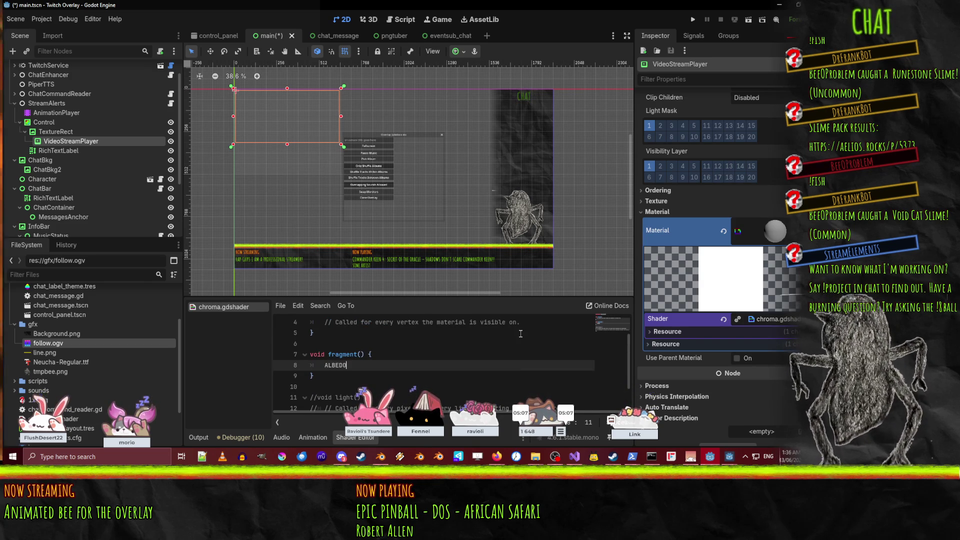
mouse_move(497, 456)
left_click(400, 410)
- Search the web for 'godot canvas shader' and read the CanvasItem shaders documentation
key("ctrl+t")
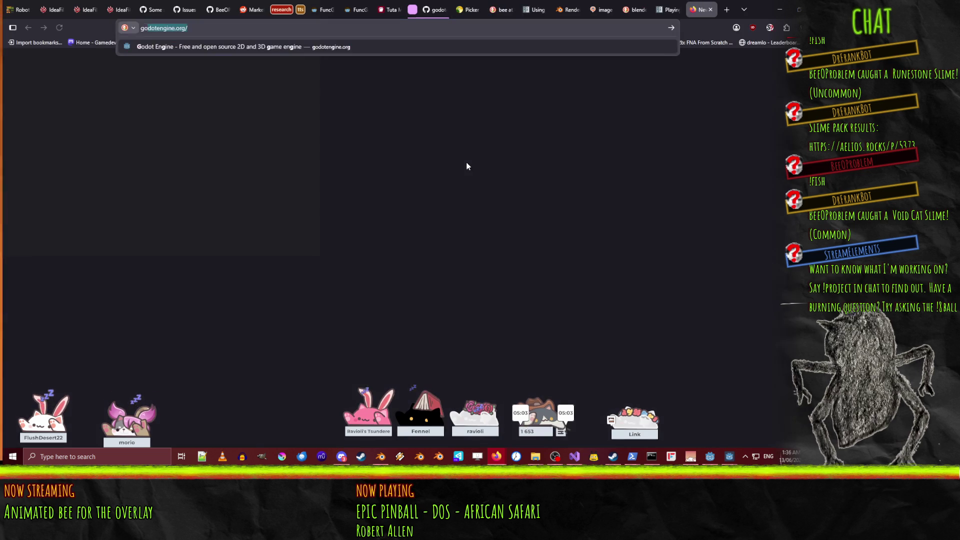
type("godot canvas shader")
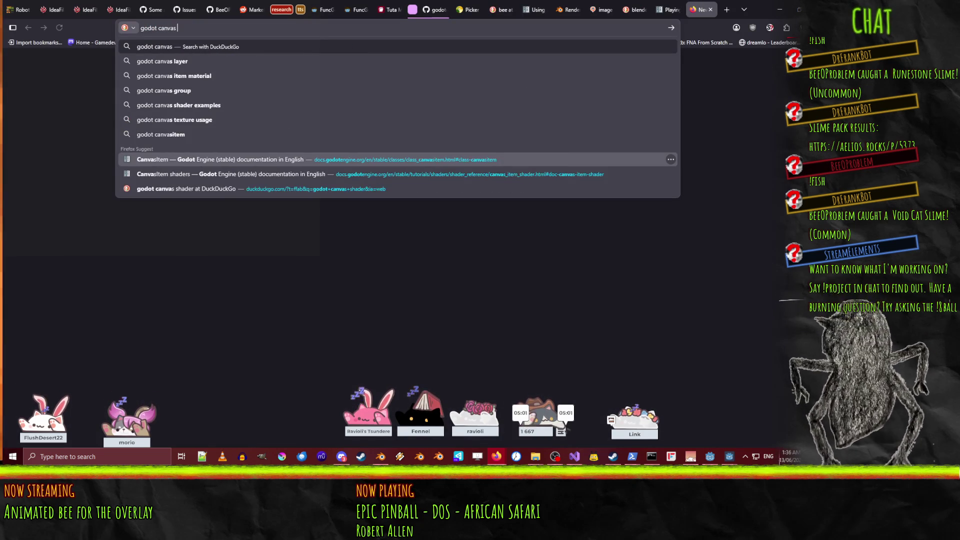
key("Return")
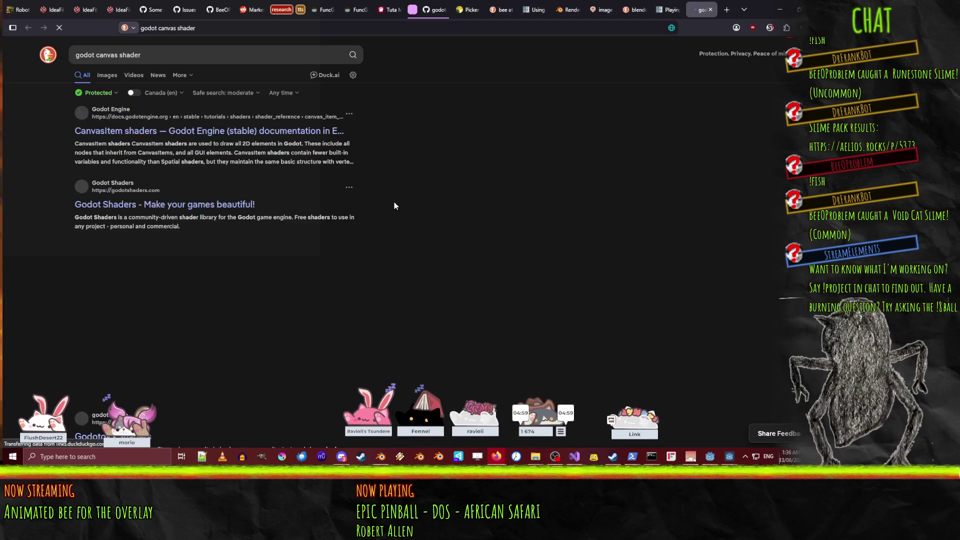
left_click(166, 137)
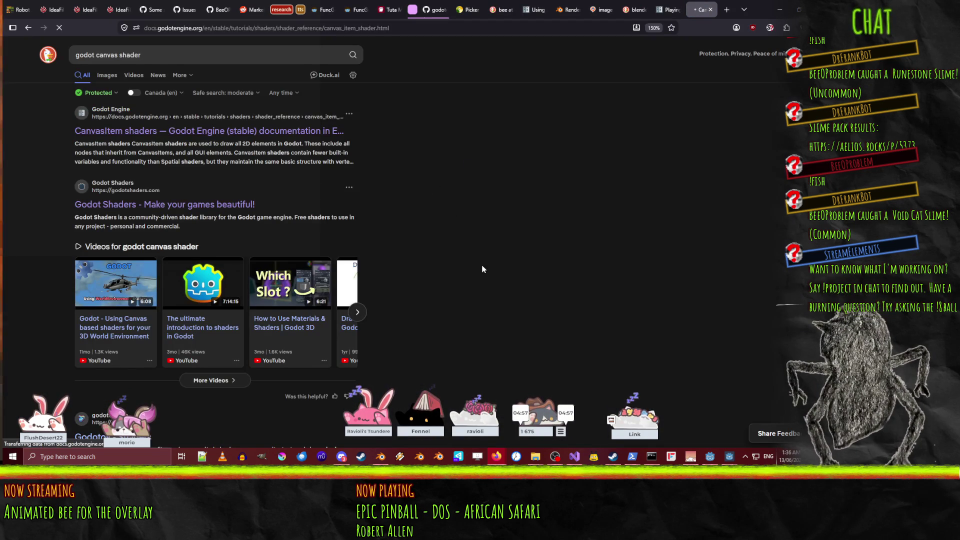
scroll(489, 228, "down", 3)
scroll(485, 234, "down", 4)
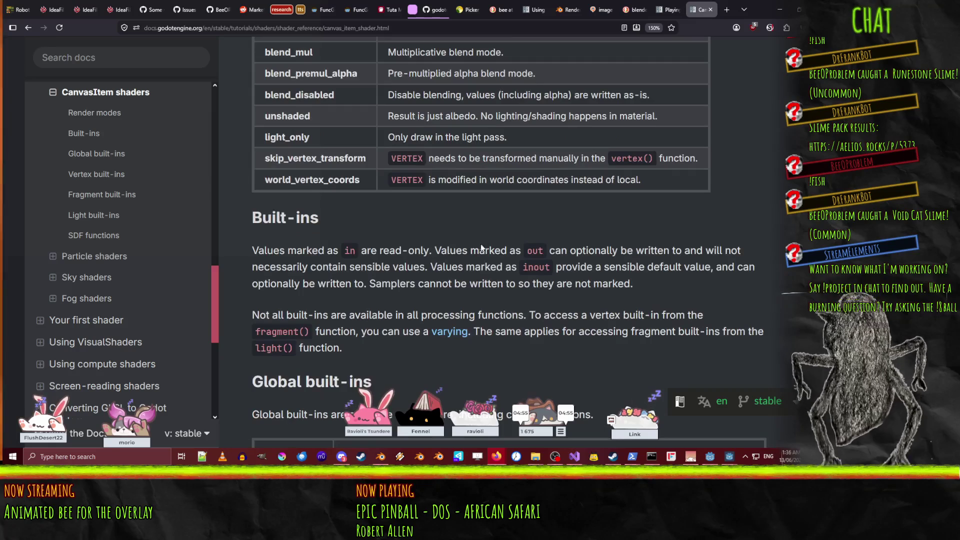
scroll(391, 220, "down", 5)
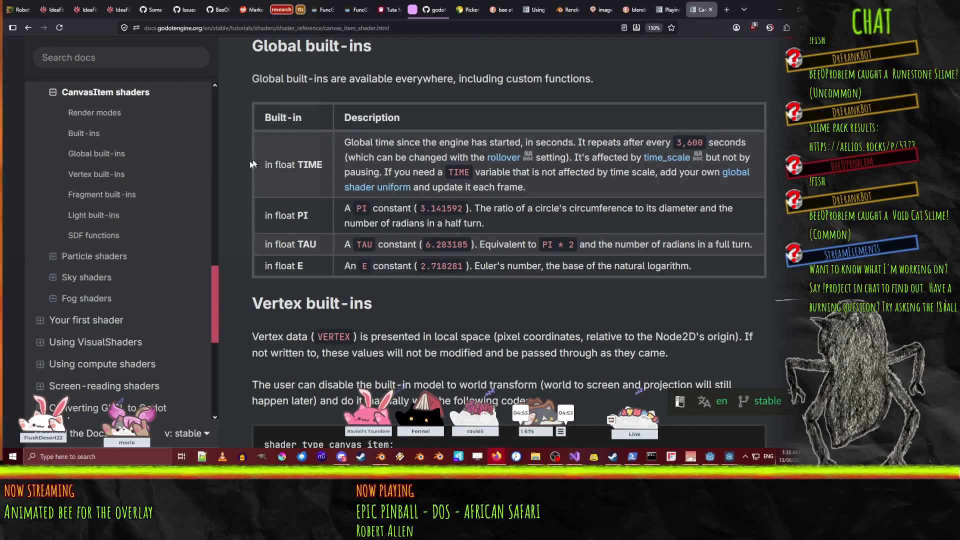
scroll(280, 205, "down", 5)
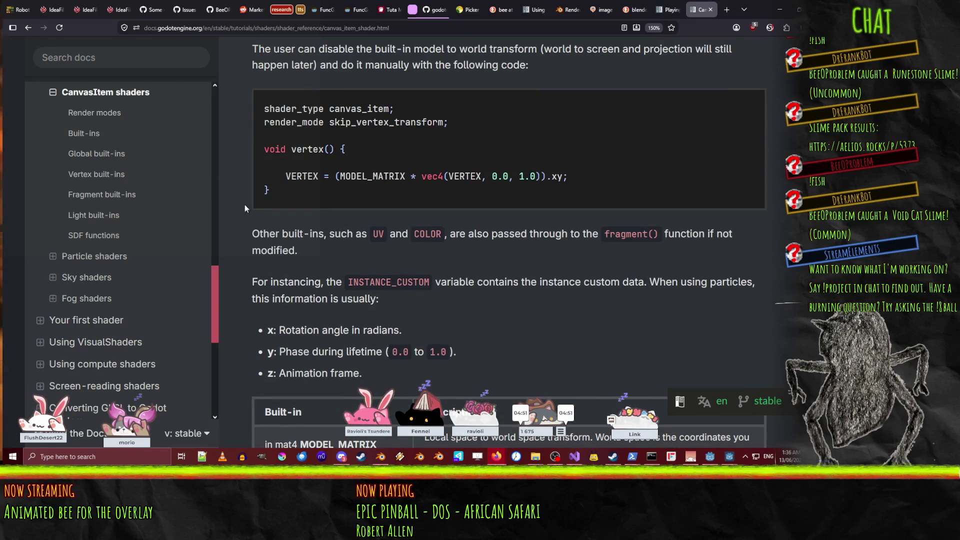
scroll(245, 204, "down", 5)
scroll(280, 190, "up", 5)
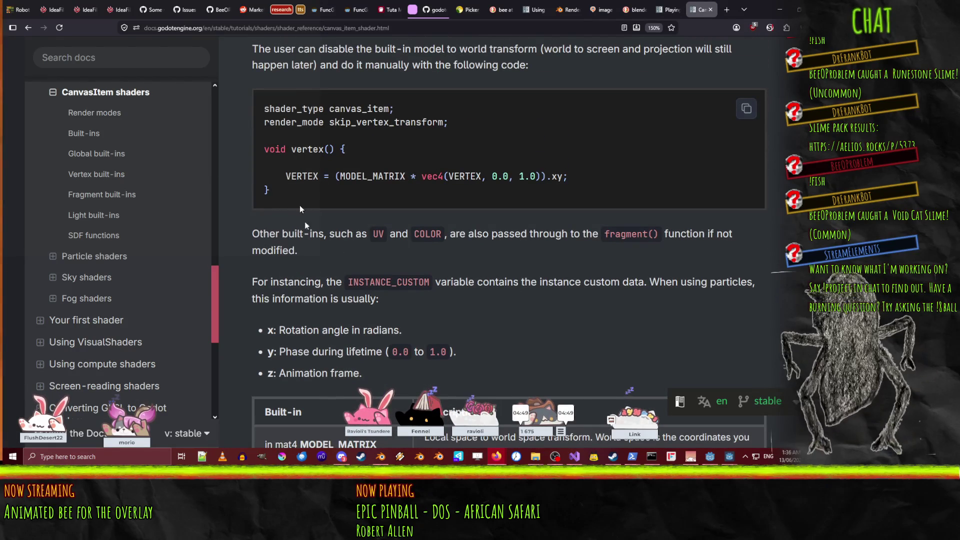
- Delete the unused vertex() function from chroma.gdshader
left_click(710, 457)
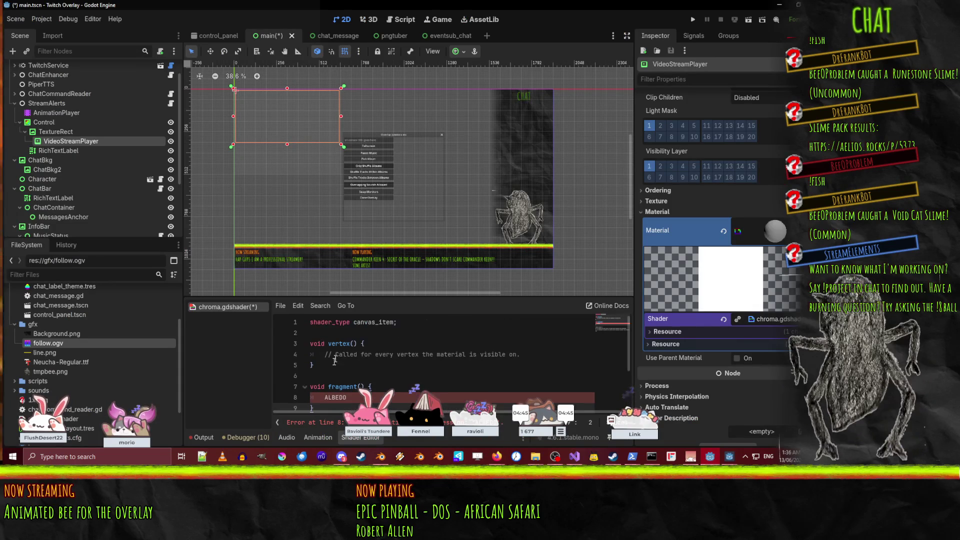
left_click_drag(316, 366, 275, 332)
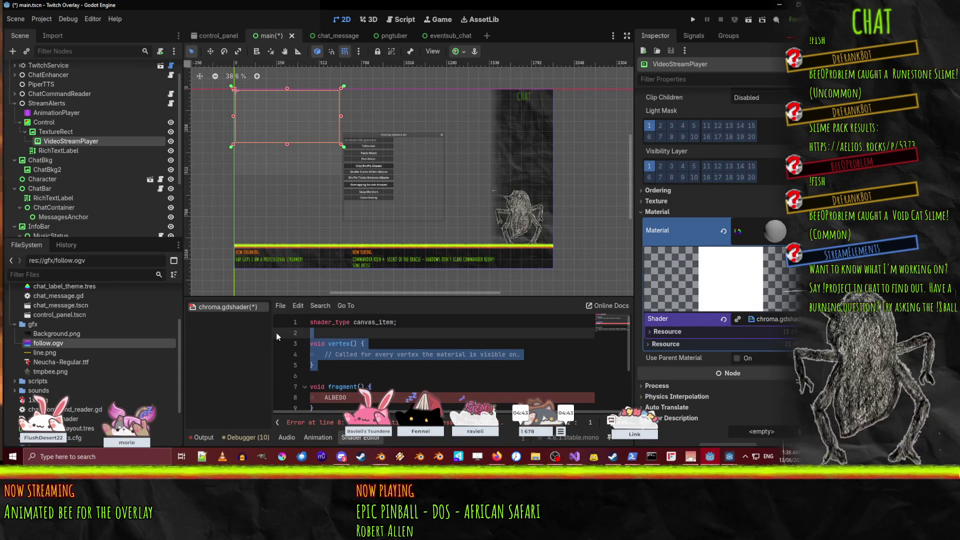
key("Delete")
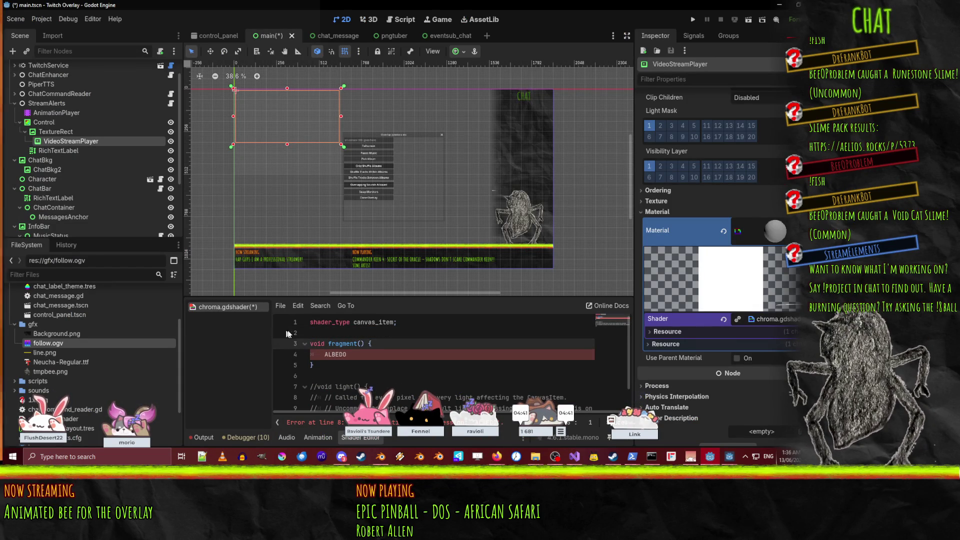
scroll(280, 350, "down", 1)
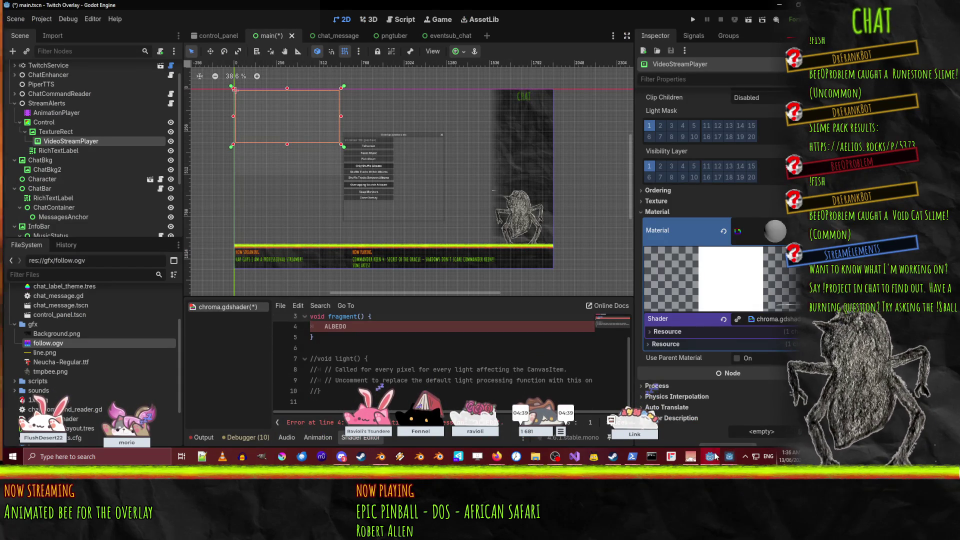
- Copy the COLOR = texture(TEXTURE, UV) sample line from the docs
left_click(717, 454)
scroll(332, 266, "down", 8)
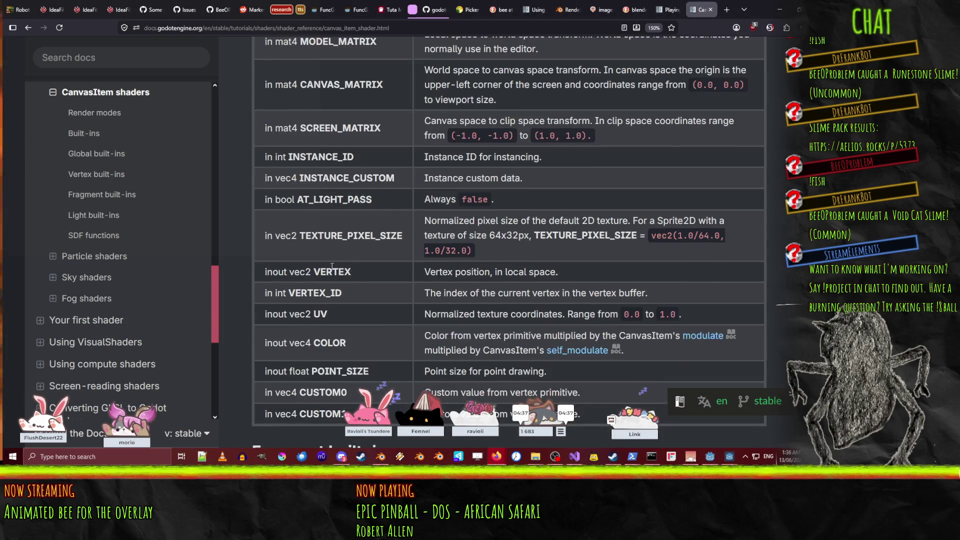
scroll(332, 266, "down", 10)
scroll(359, 278, "up", 1)
left_click_drag(276, 299, 433, 293)
scroll(487, 297, "down", 3)
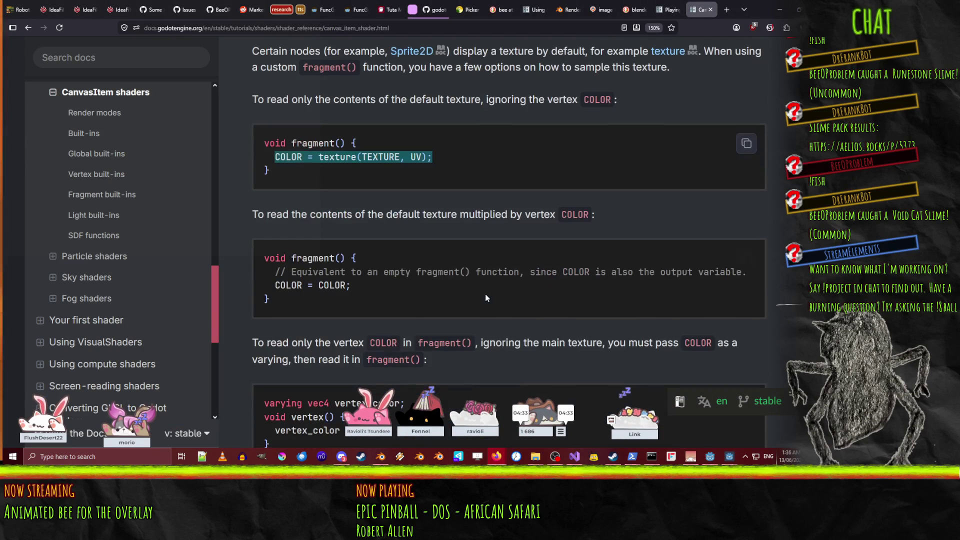
mouse_move(711, 458)
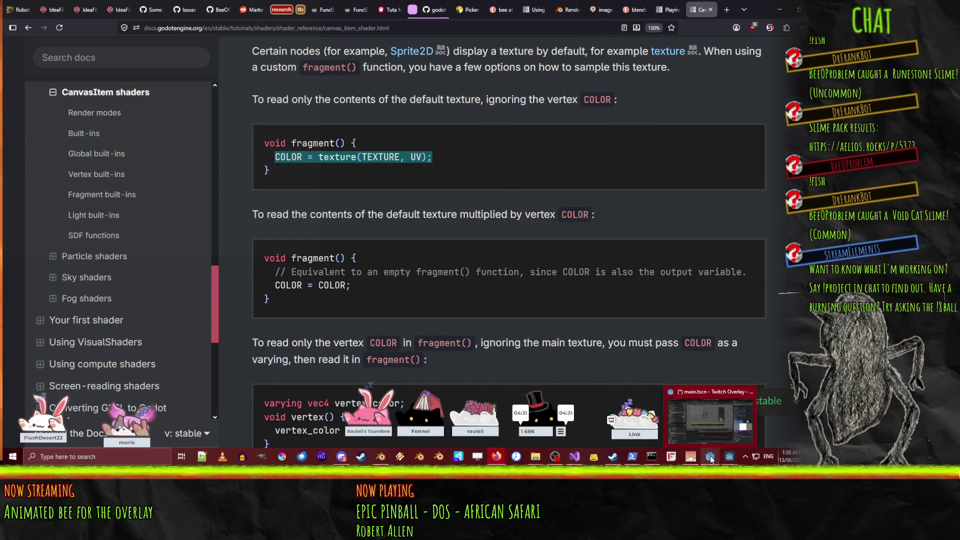
left_click(728, 427)
left_click(325, 326)
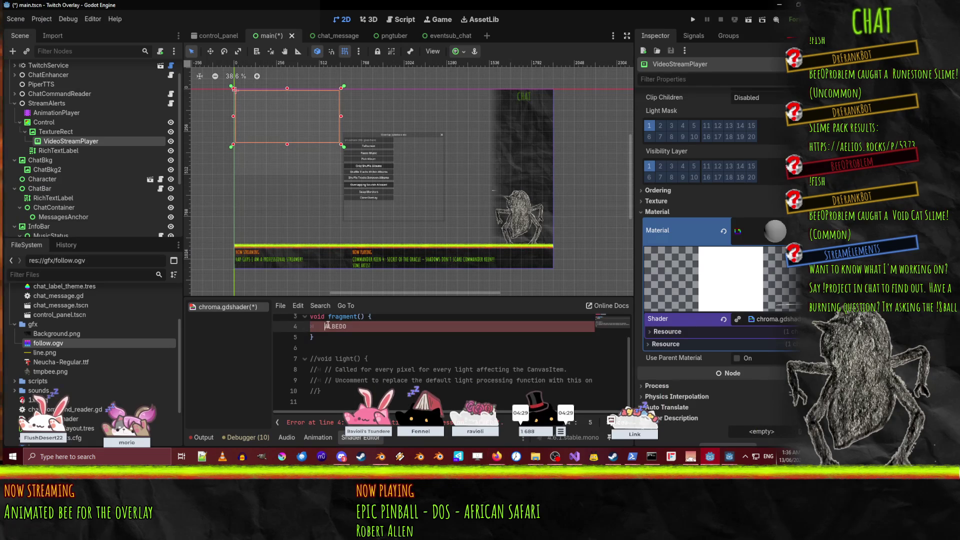
- Put COLOR = texture(TEXTURE, UV); in fragment() in place of ALBEDO
scroll(431, 345, "up", 1)
key("ctrl+z")
key("ctrl+z")
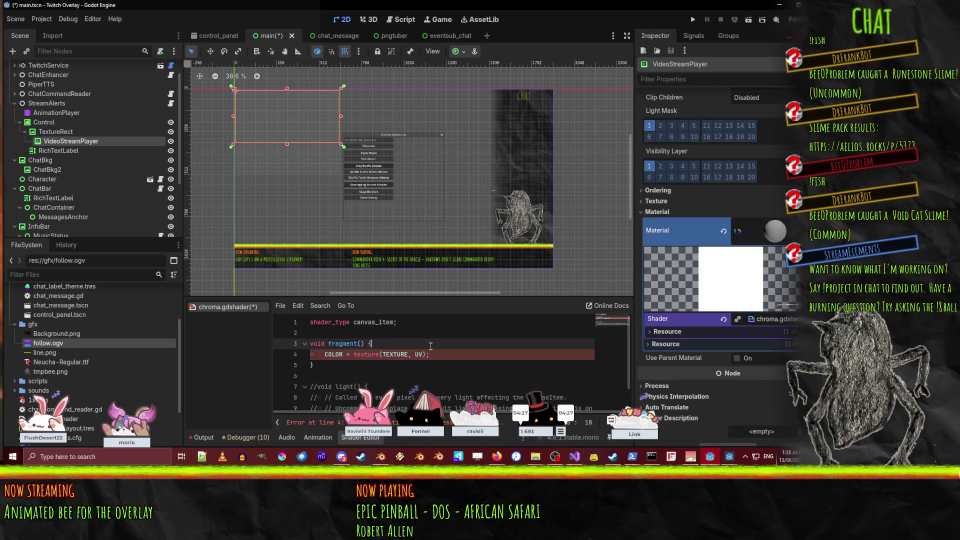
type("if")
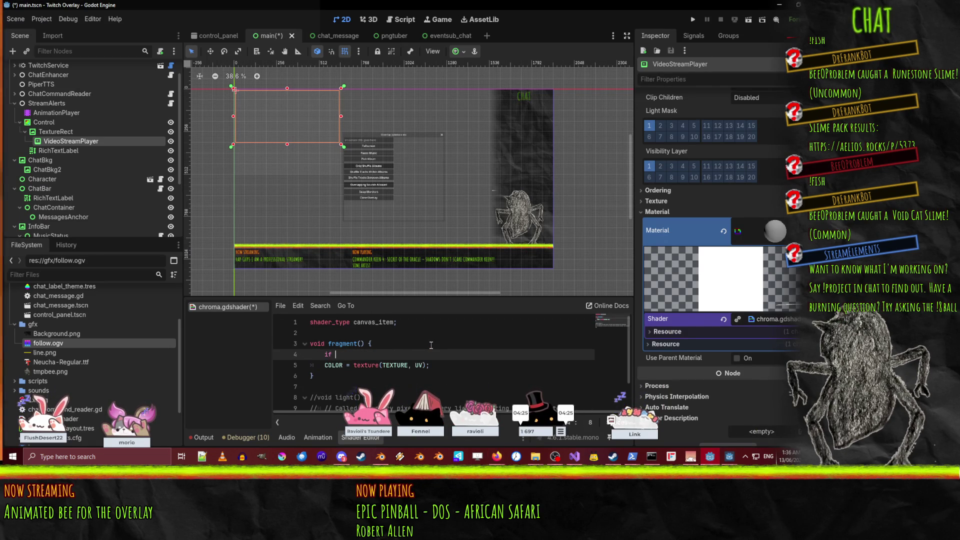
key("BackSpace")
key("BackSpace")
key("BackSpace")
key("Down")
key("End")
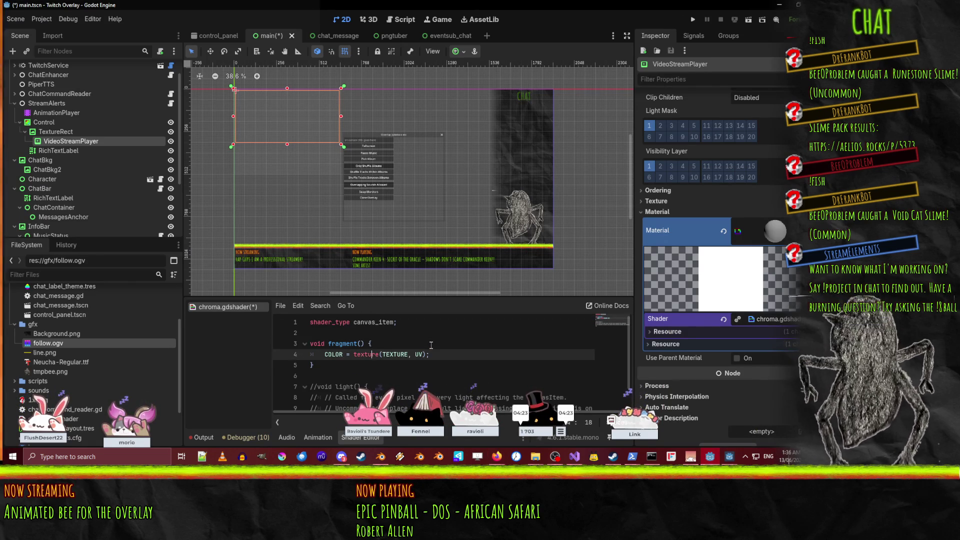
key("Return")
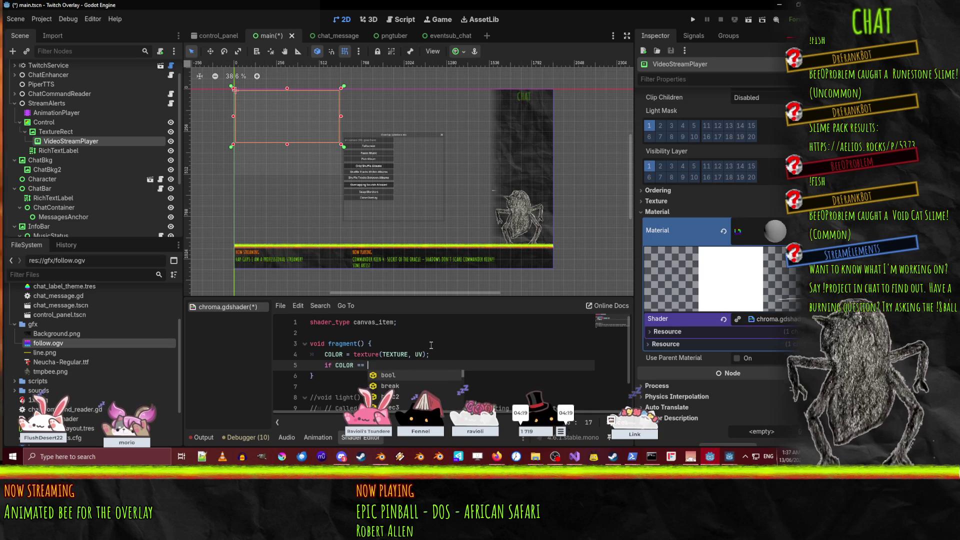
type("if COLOR == ve")
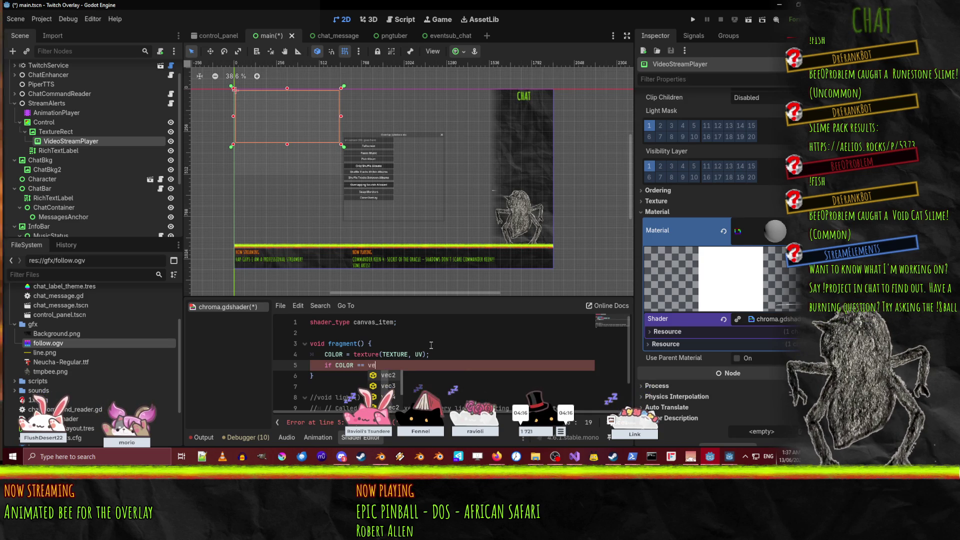
- Add an if (COLOR.rgb == vec3(0,1,0)) block that sets color.a = 0
type("c3(0,1,0) {")
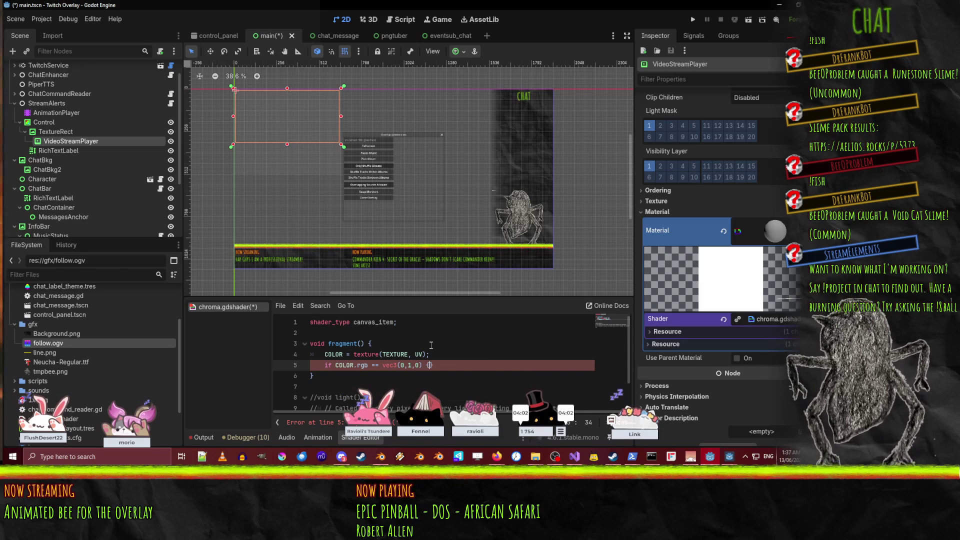
key("Return")
type("color.a = 0")
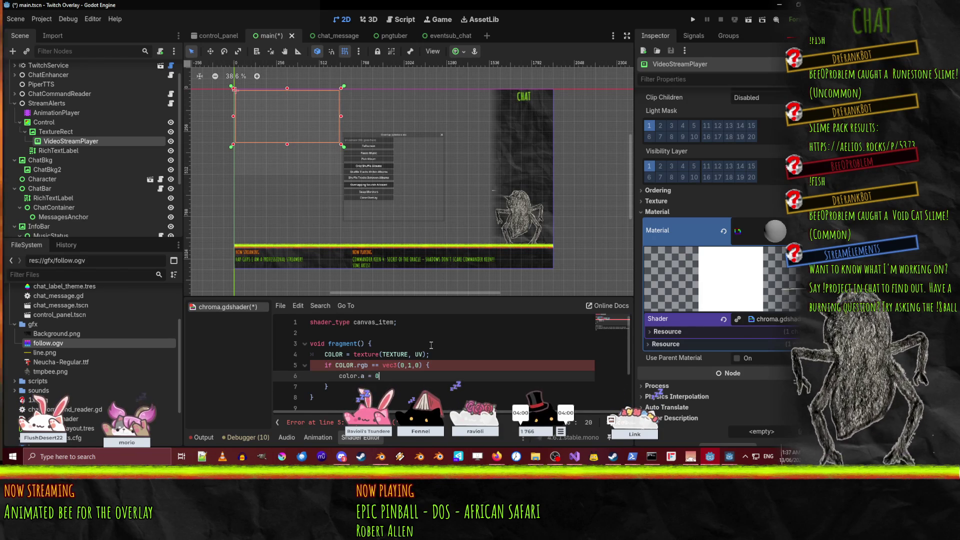
key("Return")
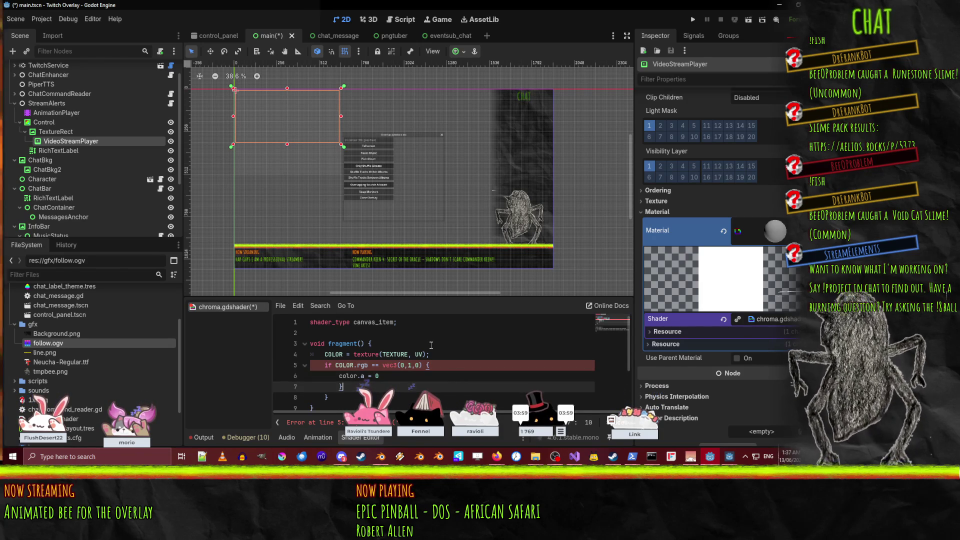
key("BackSpace")
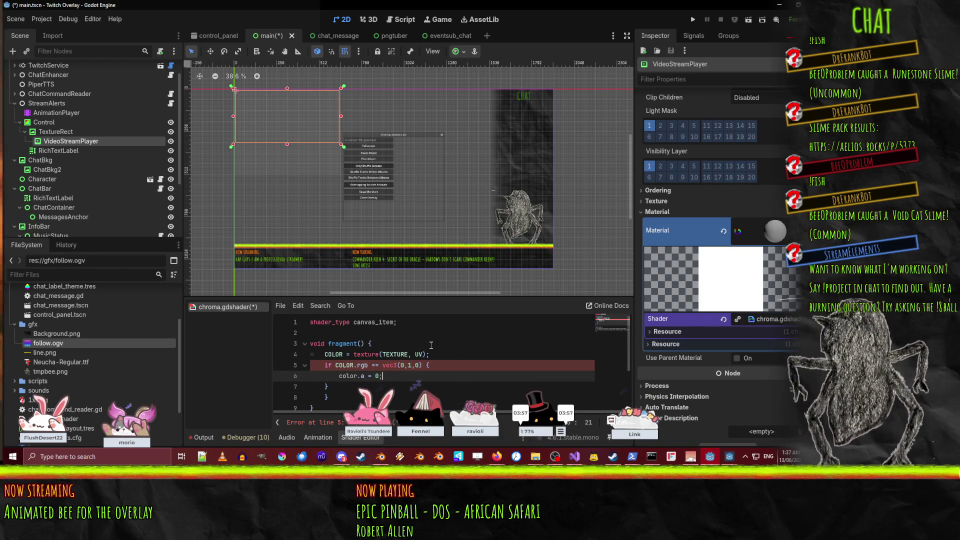
key("Down")
key("Up")
key("Up")
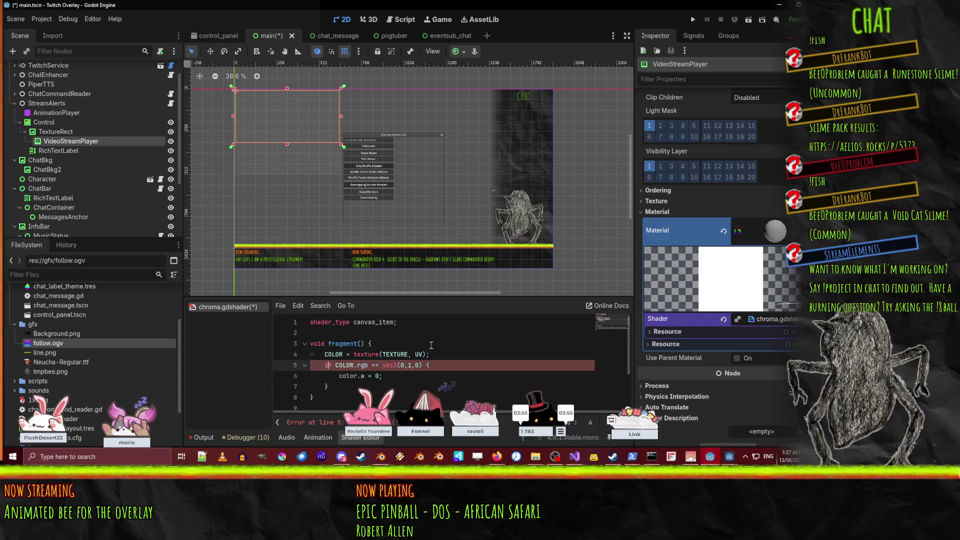
type("(")
key("End")
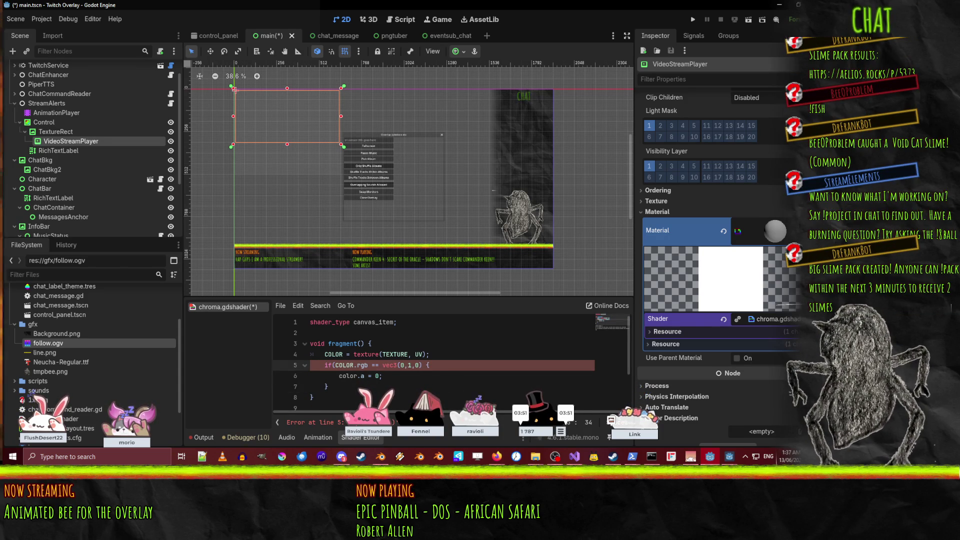
key("alt+Tab")
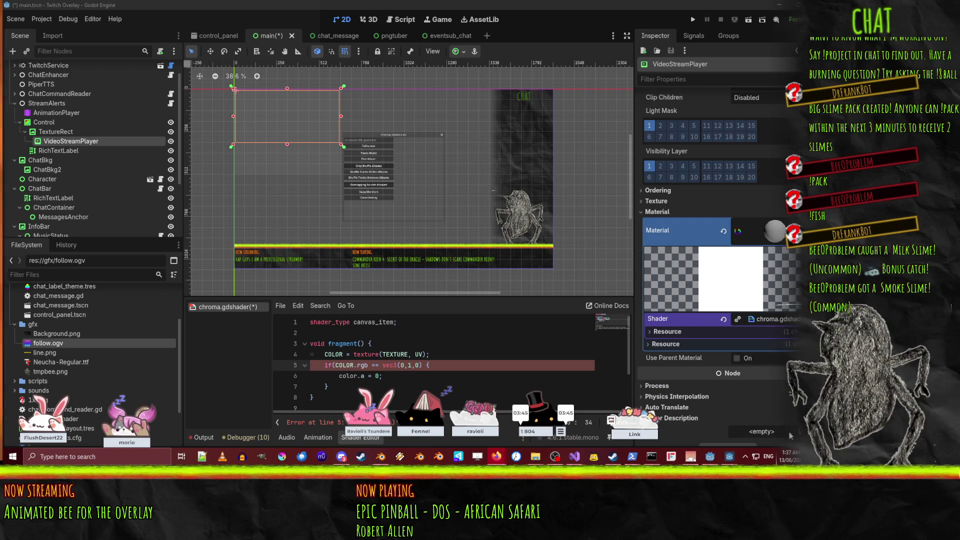
- Add the closing parenthesis to the if condition in fragment()
left_click(424, 366)
type(")")
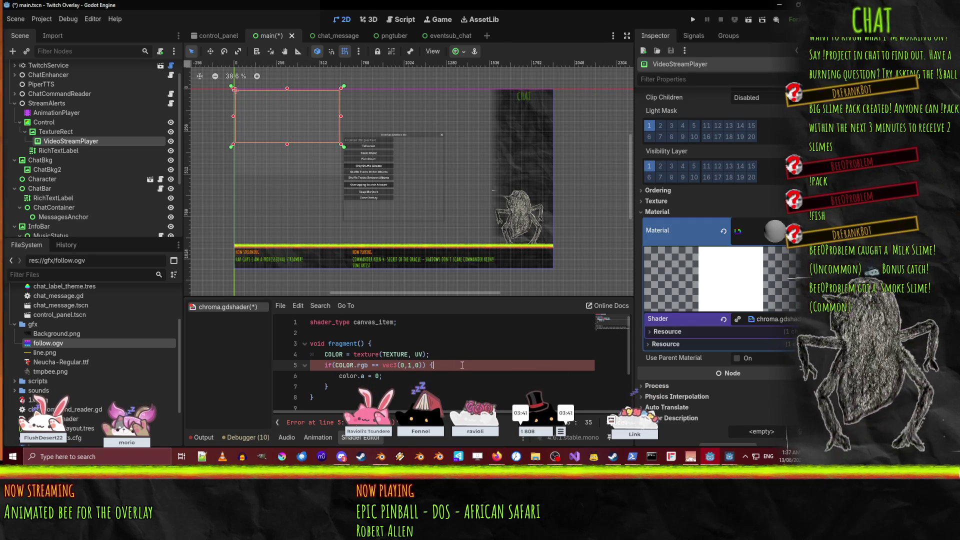
scroll(462, 366, "down", 2)
left_click(368, 337)
scroll(368, 335, "up", 2)
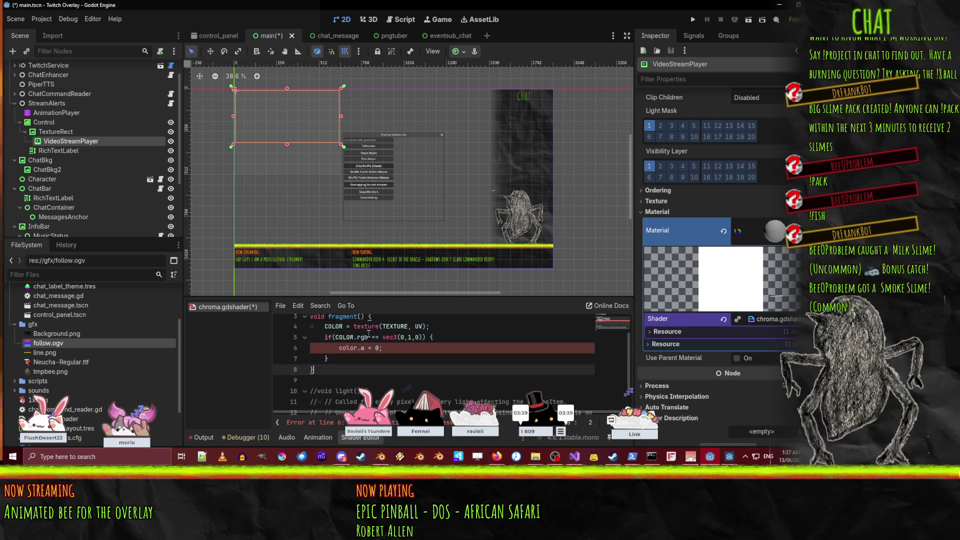
left_click_drag(351, 425, 245, 427)
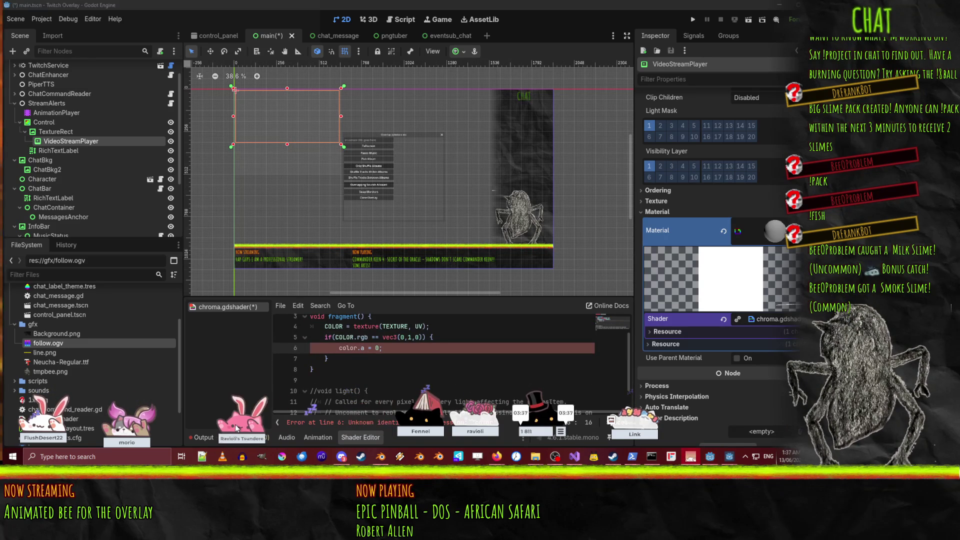
left_click(361, 348)
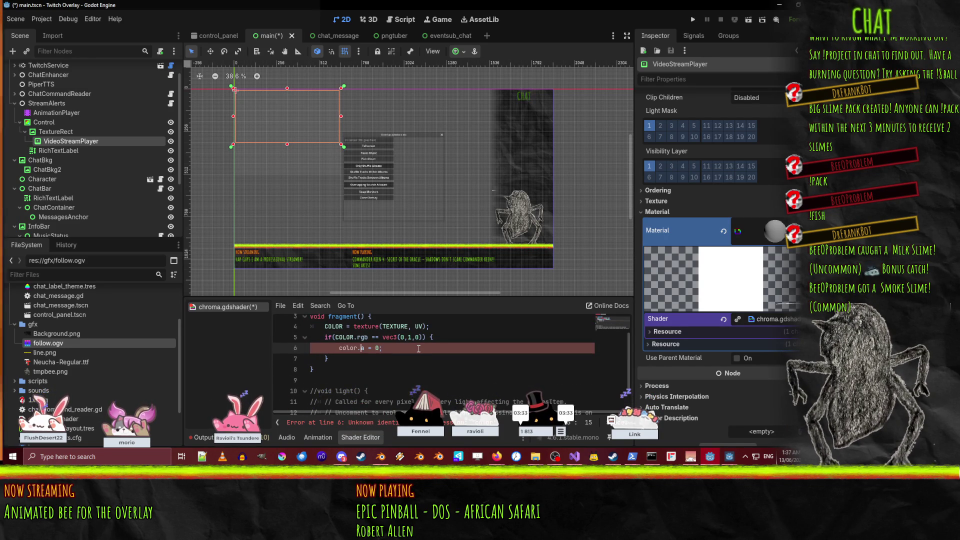
left_click(652, 436)
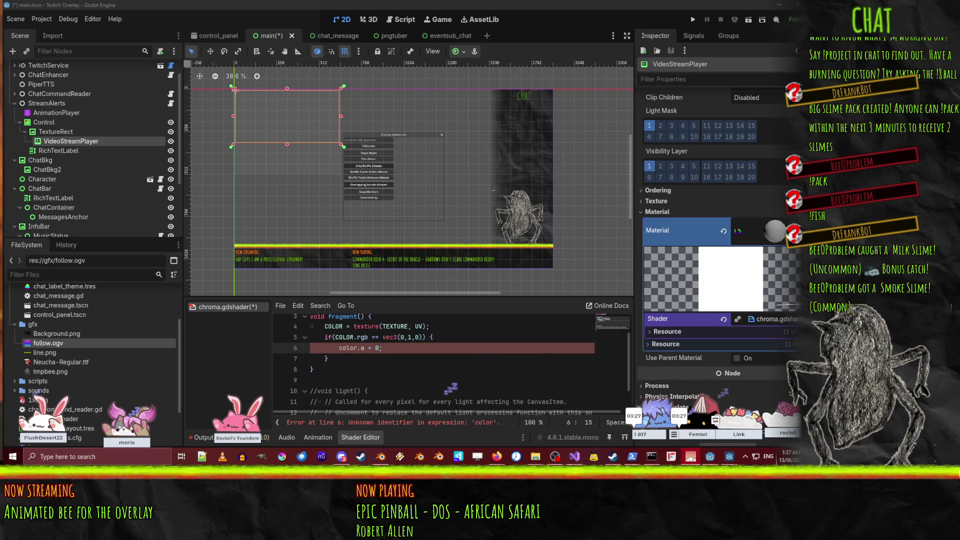
- Change line 6 to COLOR.a = 0. and save the shader
left_click(342, 342)
double_click(345, 347)
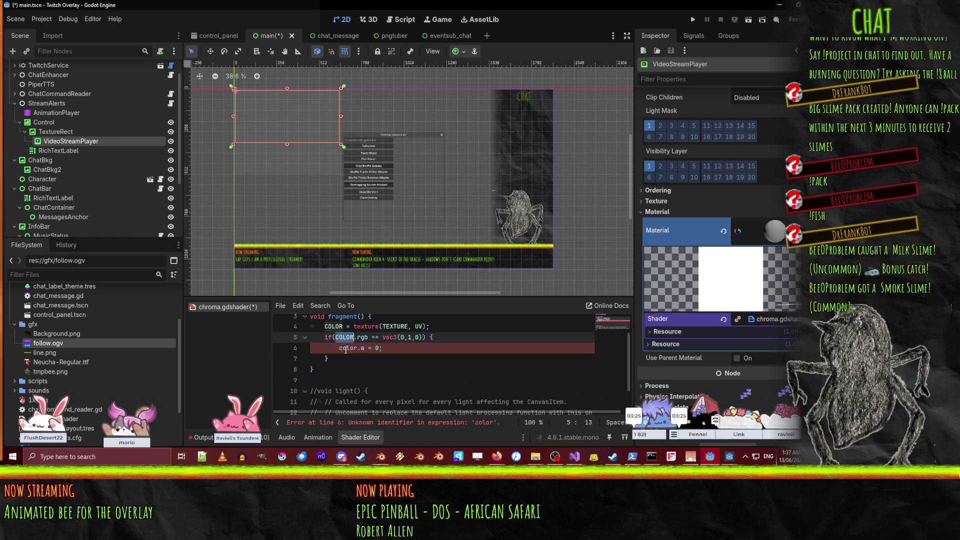
type("COLOR")
left_click(411, 360)
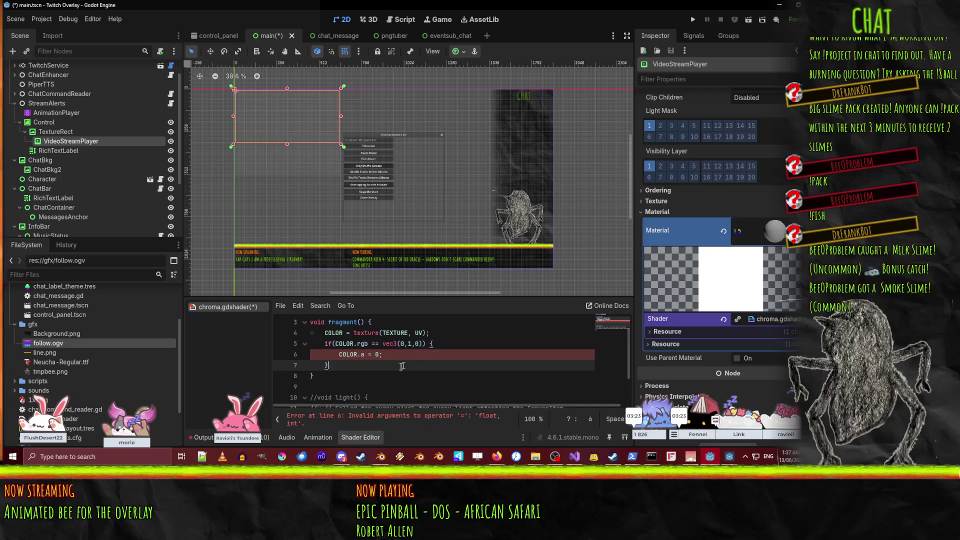
left_click(378, 355)
type(".")
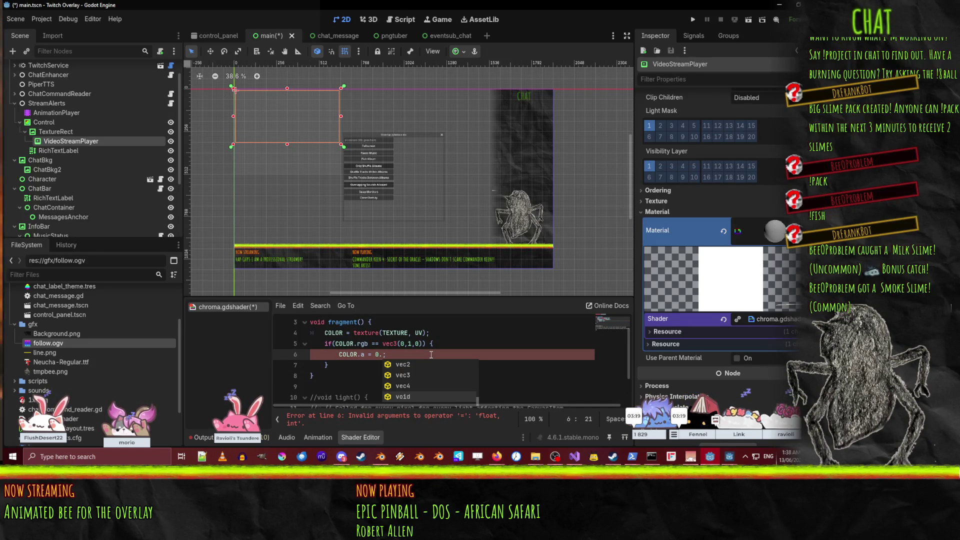
key("Escape")
key("Up")
key("Up")
key("Up")
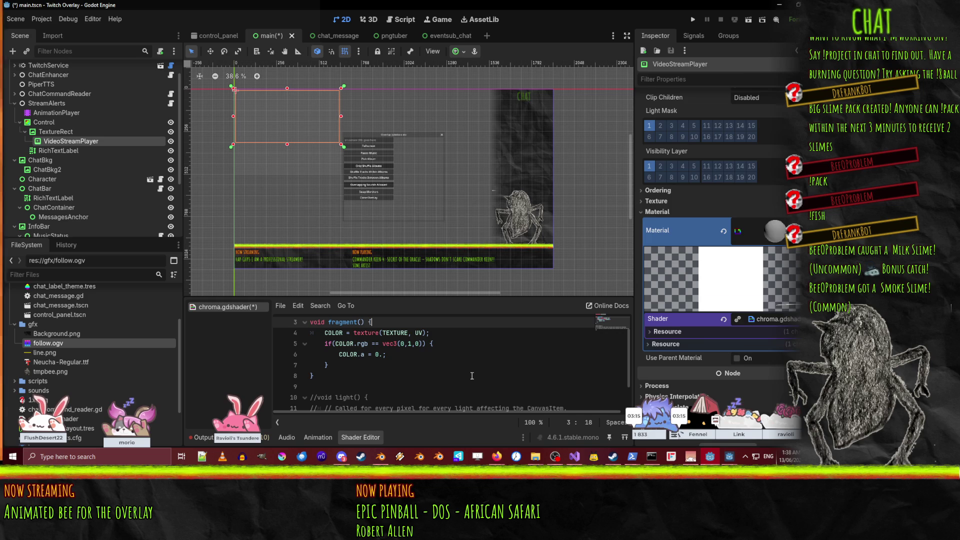
key("ctrl+s")
- Run the overlay, watch the green-backed follow alert, and scroll the debugger's 10 warnings
key("F5")
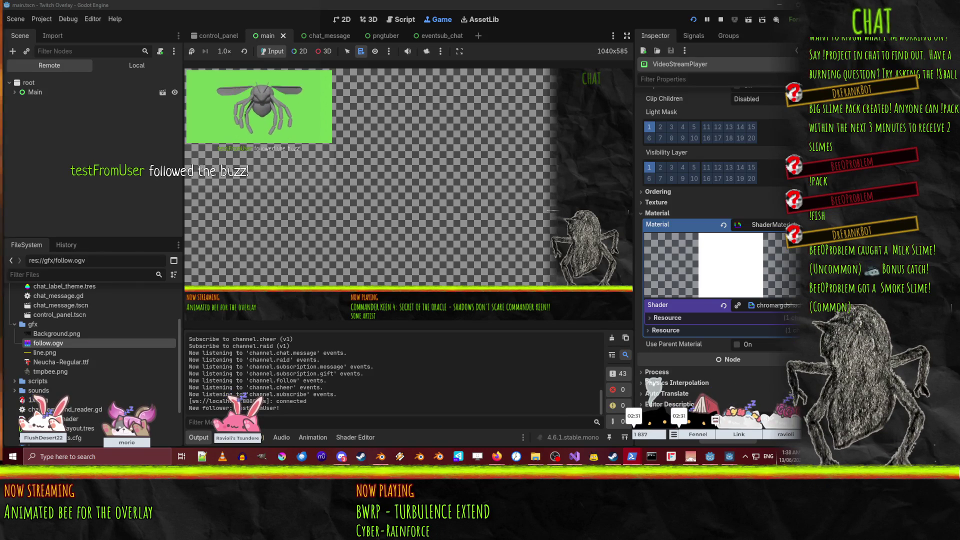
left_click(707, 19)
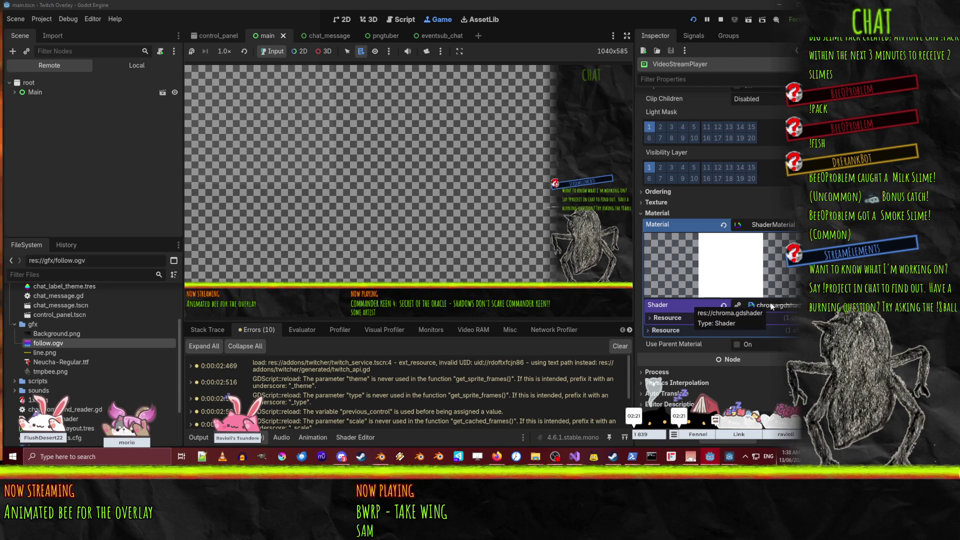
scroll(760, 285, "up", 10)
scroll(753, 268, "down", 10)
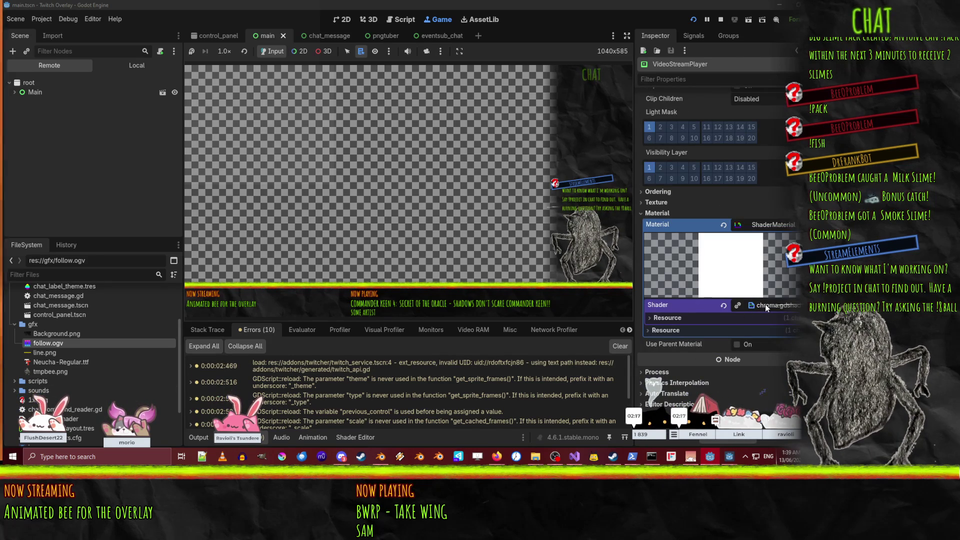
scroll(349, 374, "down", 5)
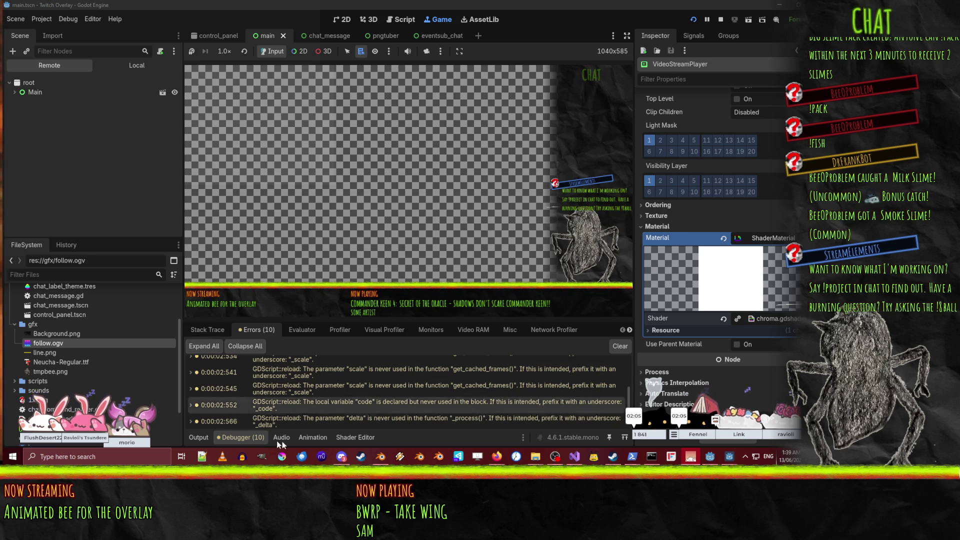
- Rewrite line 5's condition to red < 0.1, green >= 0.9 and blue < 0.1
left_click(345, 437)
scroll(435, 378, "up", 1)
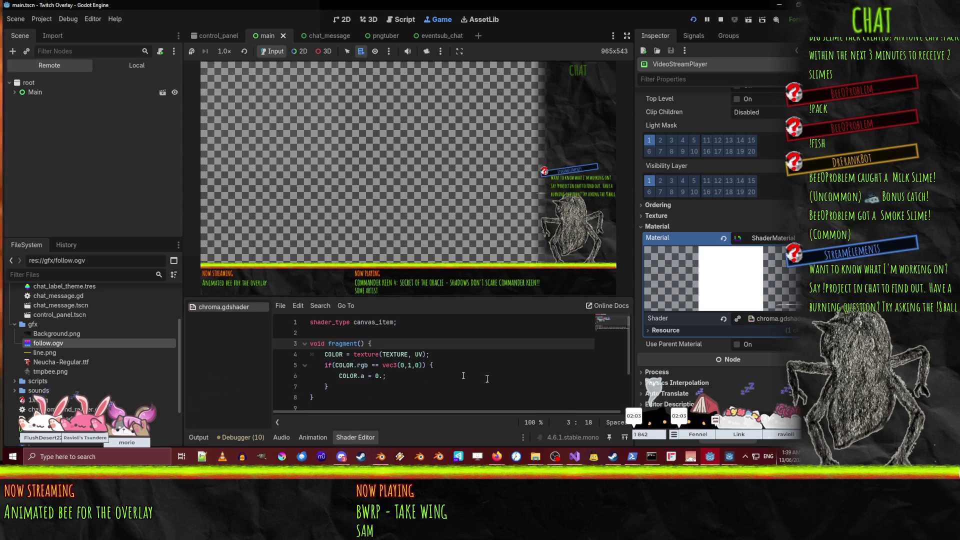
left_click(382, 379)
type(".")
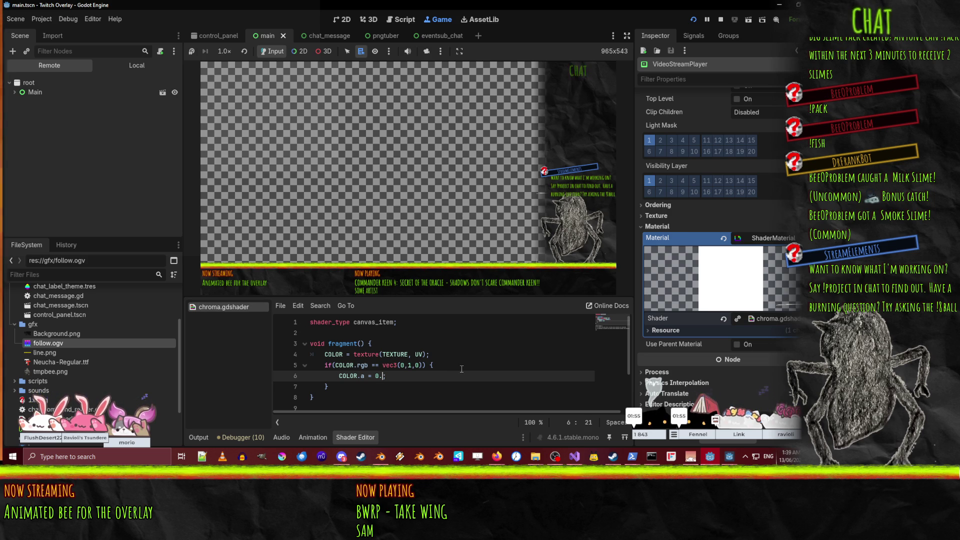
left_click(369, 365)
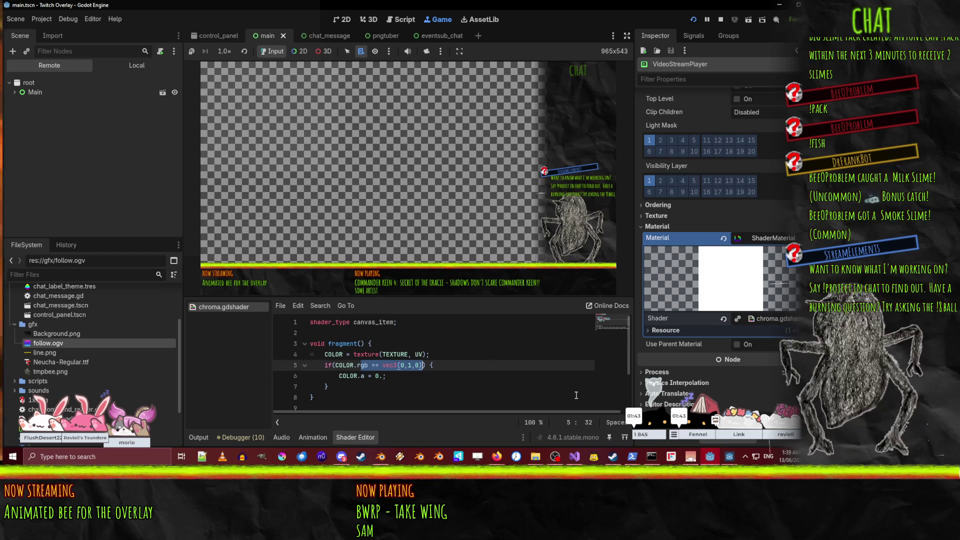
key("Left")
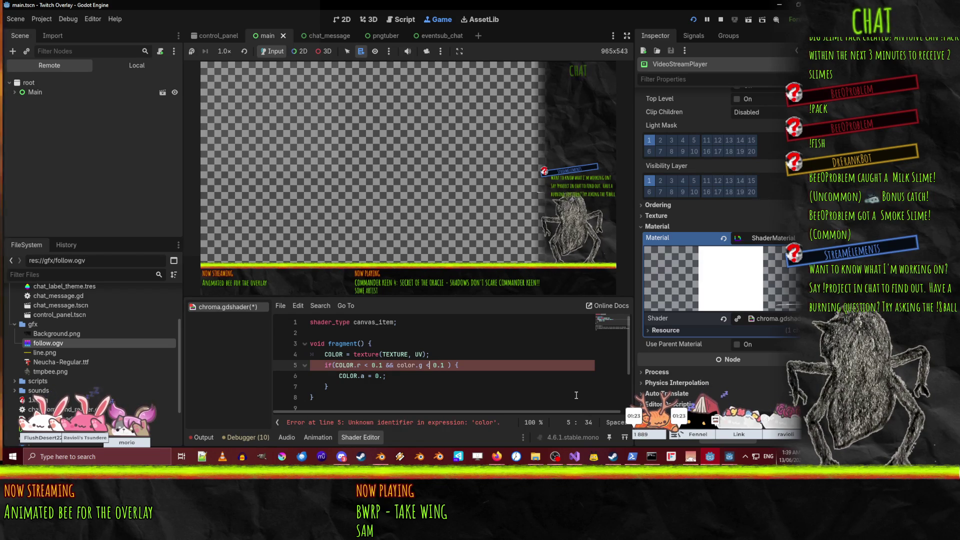
key("Right")
key("Right")
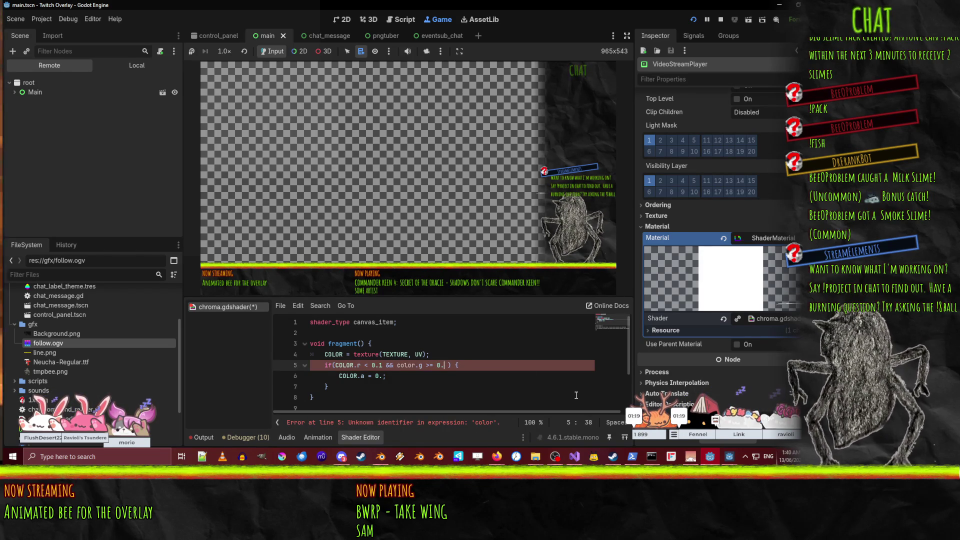
type("9 && colo")
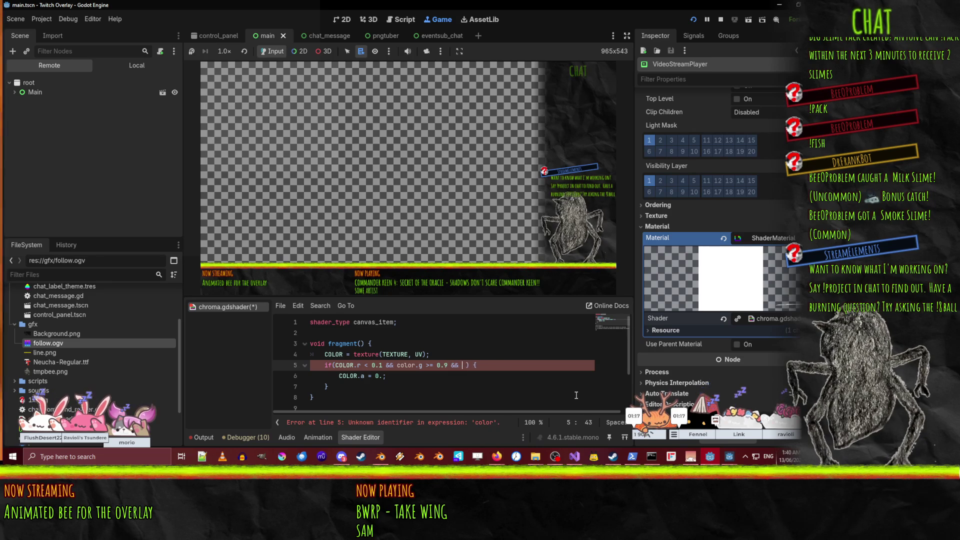
type("r.b < 0.1")
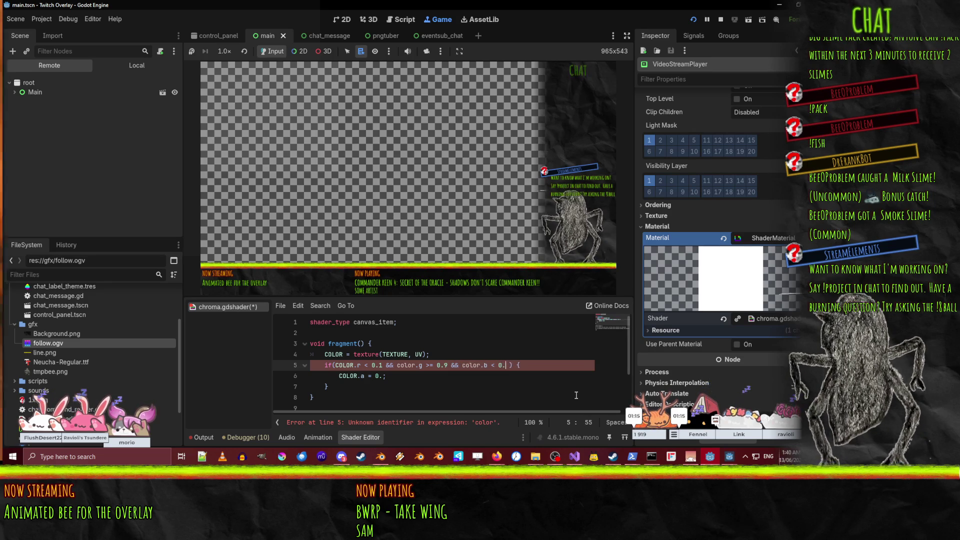
key("Delete")
key("Down")
key("Down")
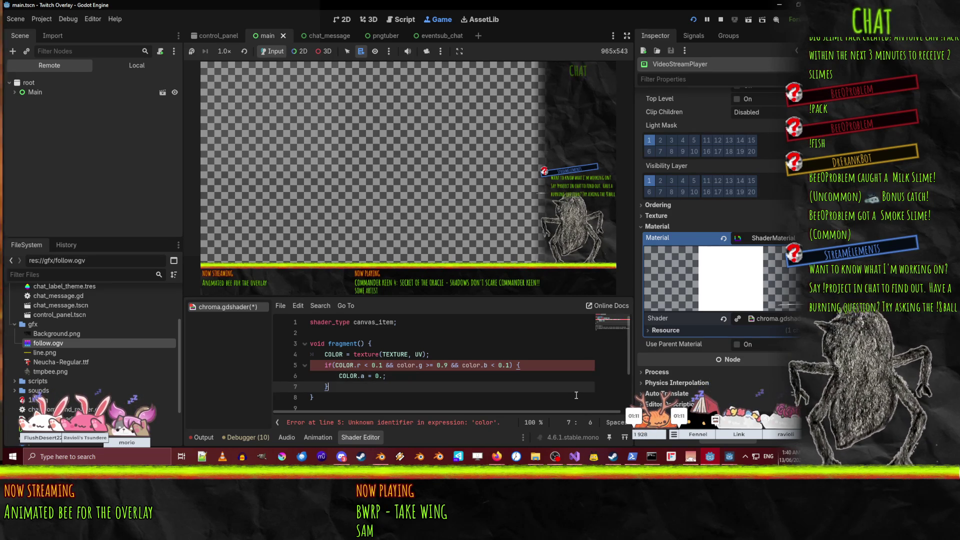
- Change the lowercase color references in the condition to COLOR and save the shader
left_click(410, 366)
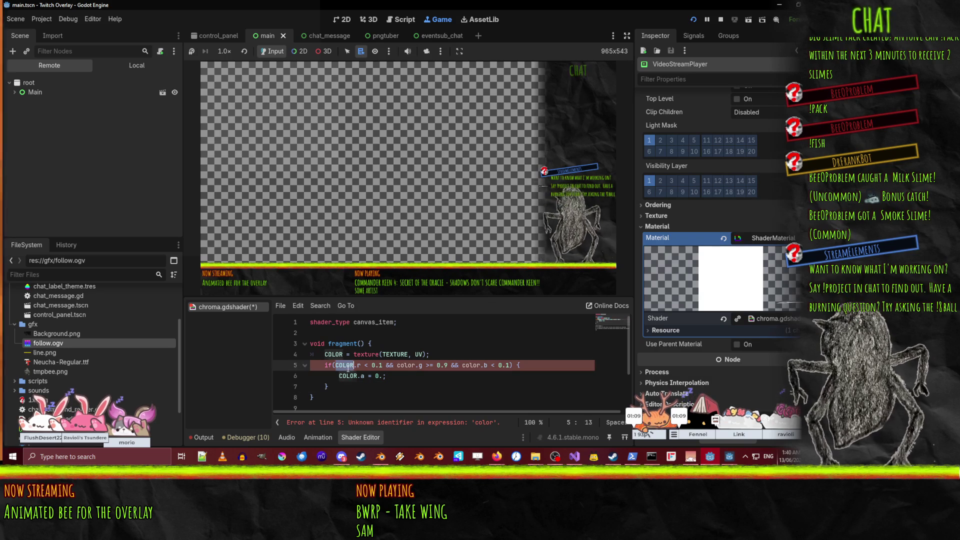
double_click(410, 366)
type("COLOR")
double_click(470, 365)
type("COLOR")
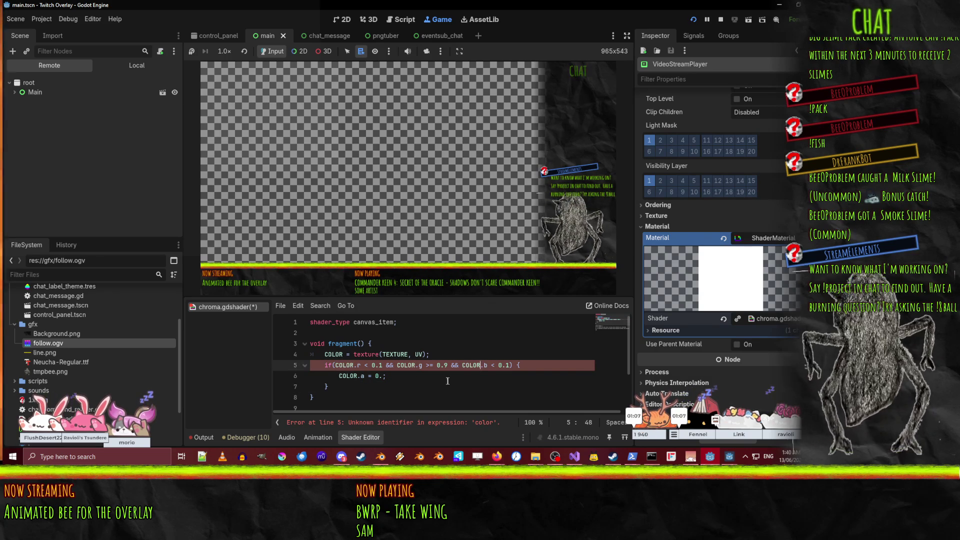
left_click(454, 382)
key("ctrl+s")
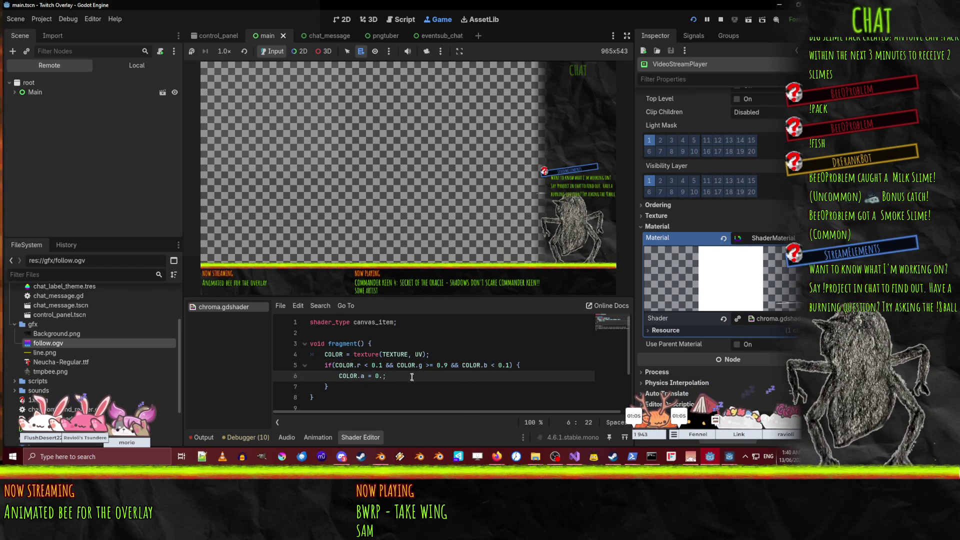
- Restart the overlay, test a follow that still shows green, pause, expand Main, then stop
left_click(691, 20)
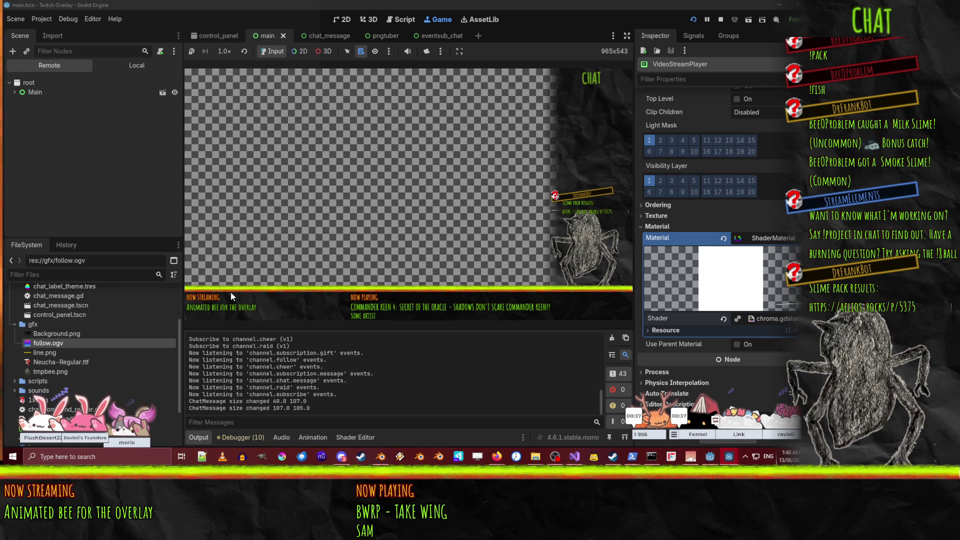
left_click(556, 456)
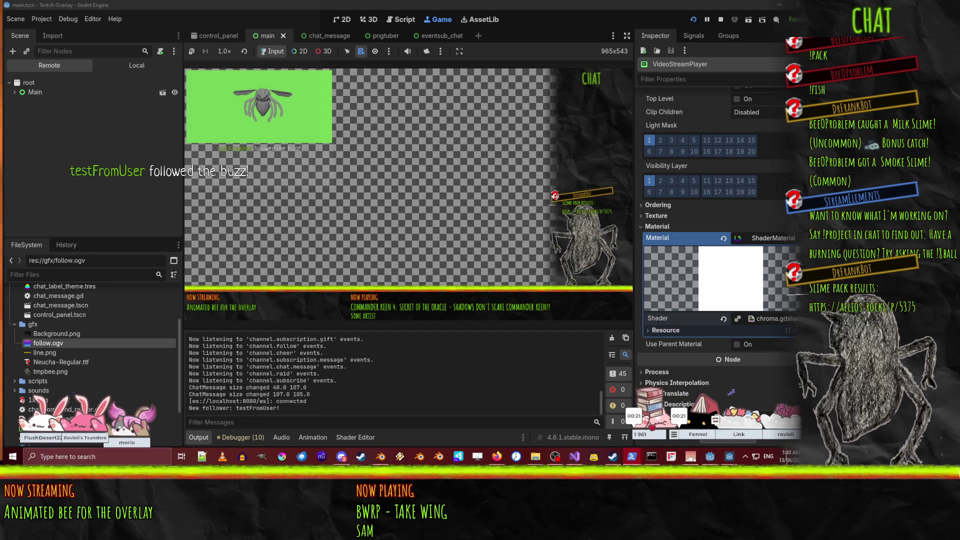
left_click(708, 22)
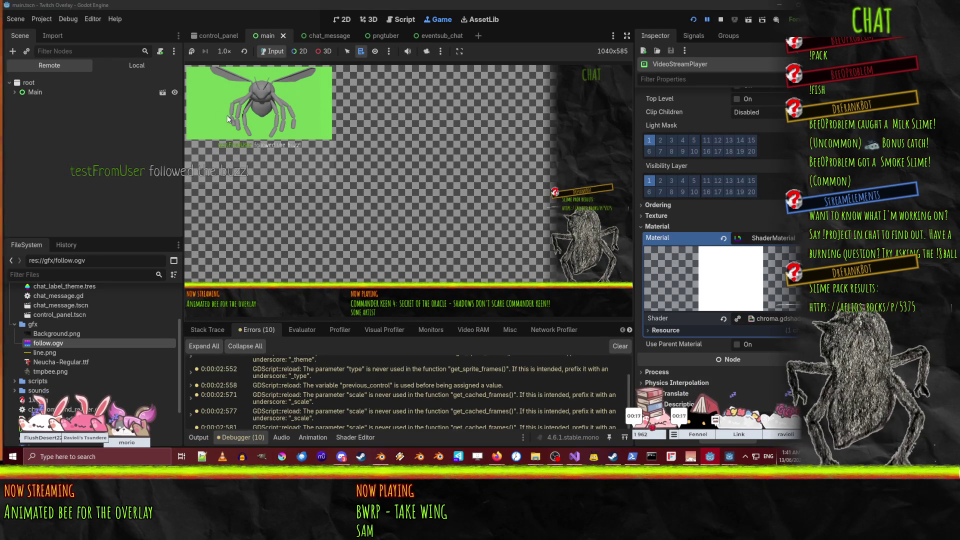
left_click(14, 92)
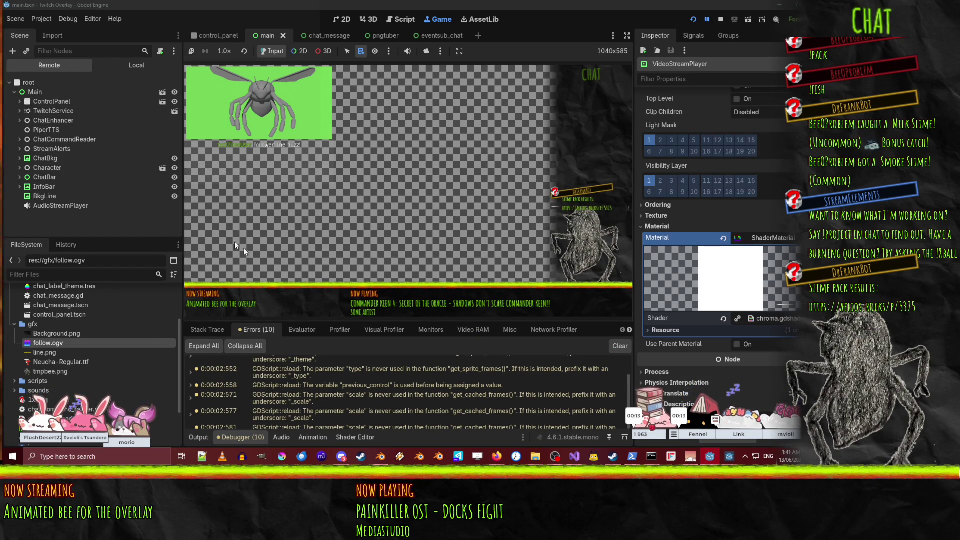
left_click(721, 19)
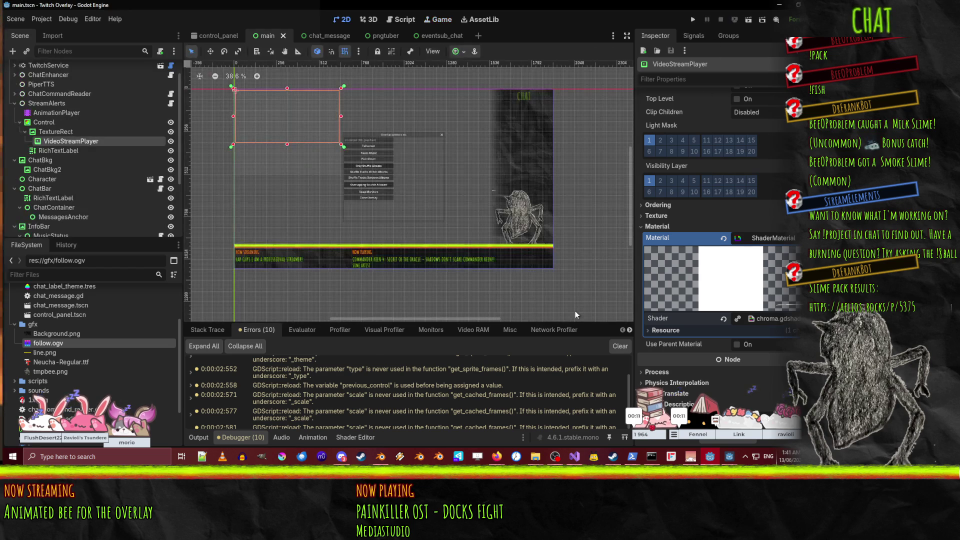
- Comment out the if line and its closing brace with //, then run the overlay
left_click(358, 437)
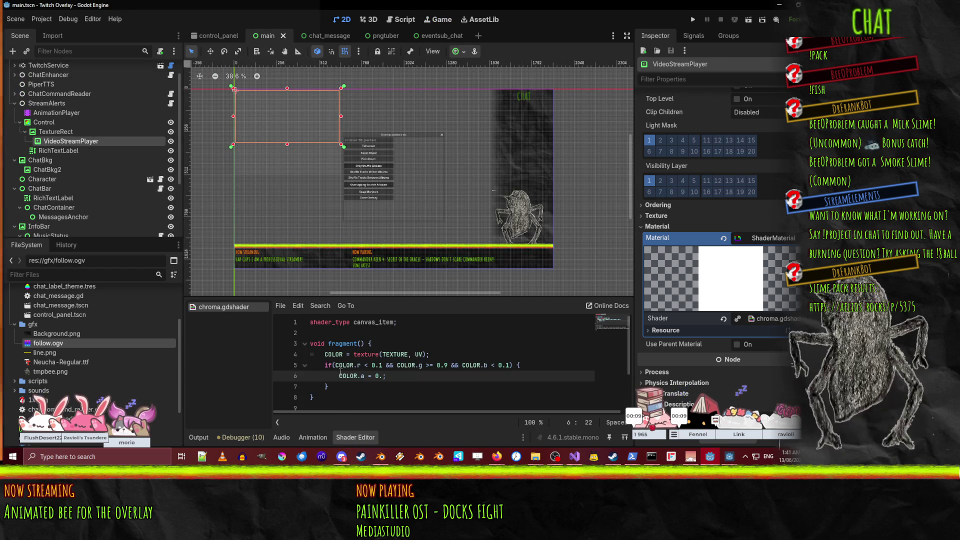
left_click(325, 365)
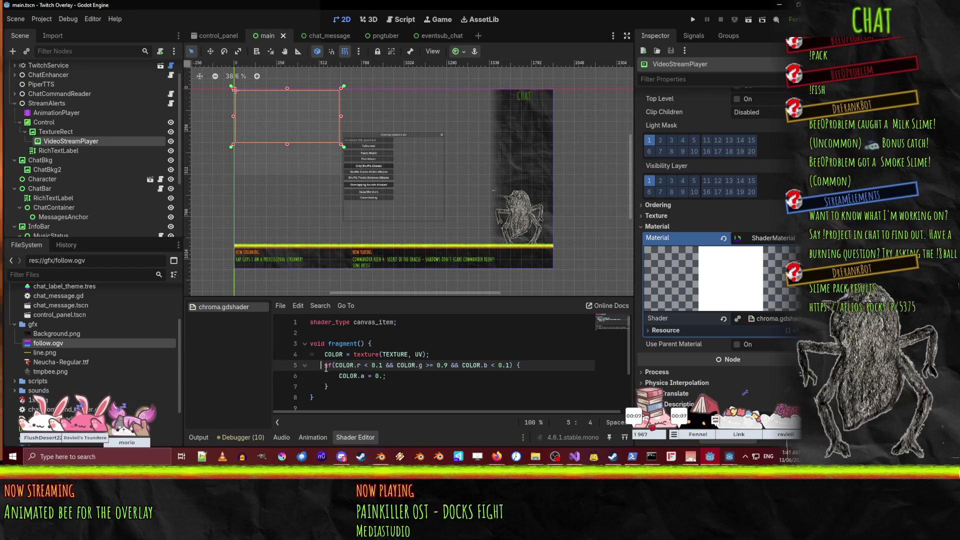
type("//")
left_click(325, 386)
type("//")
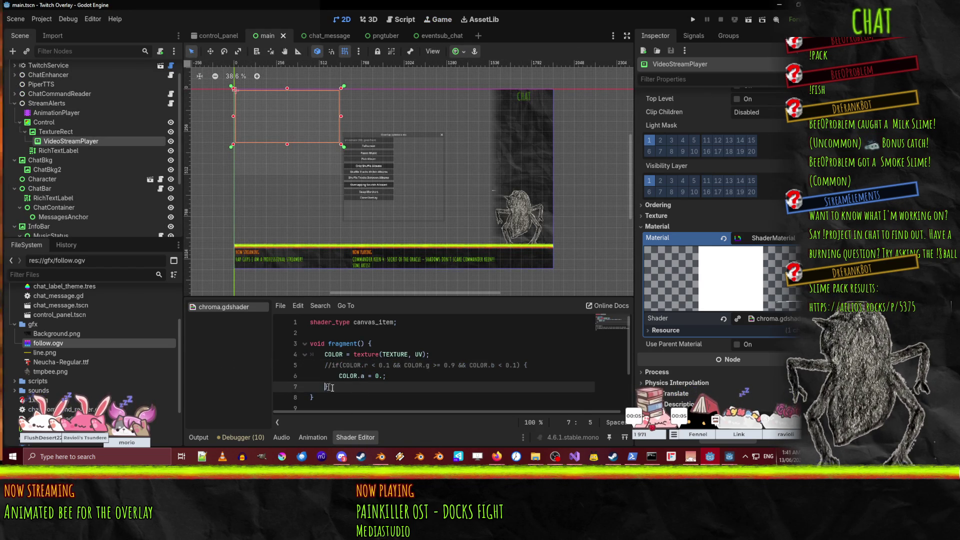
left_click(559, 356)
left_click(693, 20)
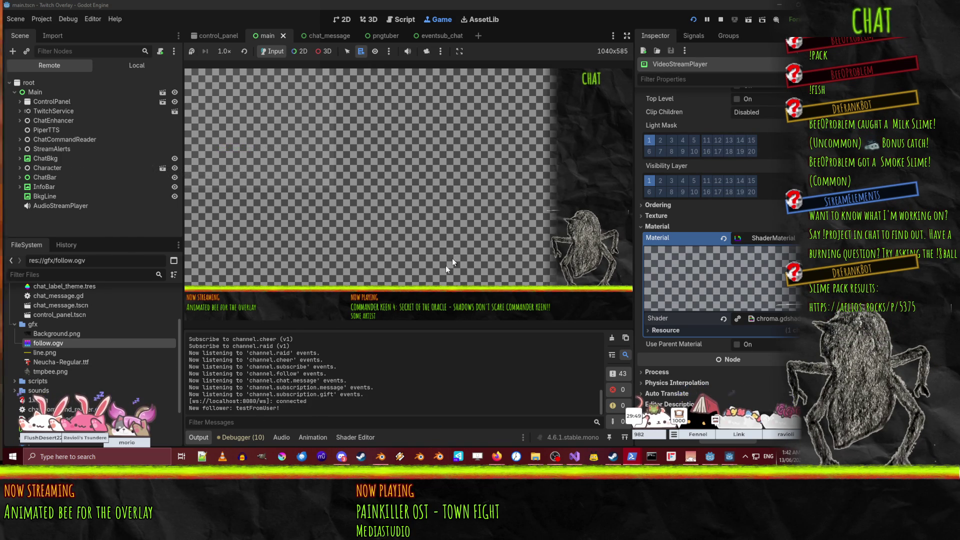
- Add 'vec4 co = texture(TEXTURE, UV);' above the COLOR assignment in fragment()
left_click(361, 437)
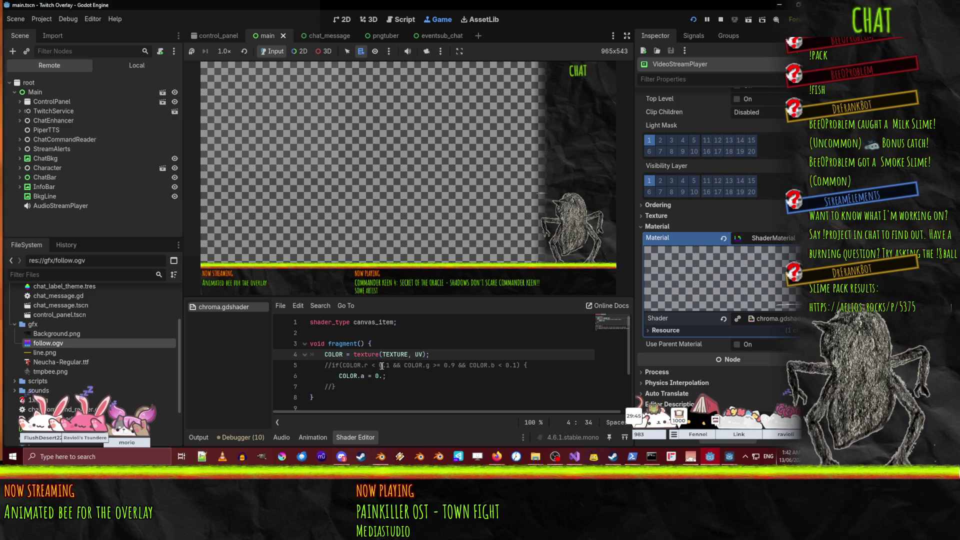
left_click(326, 366)
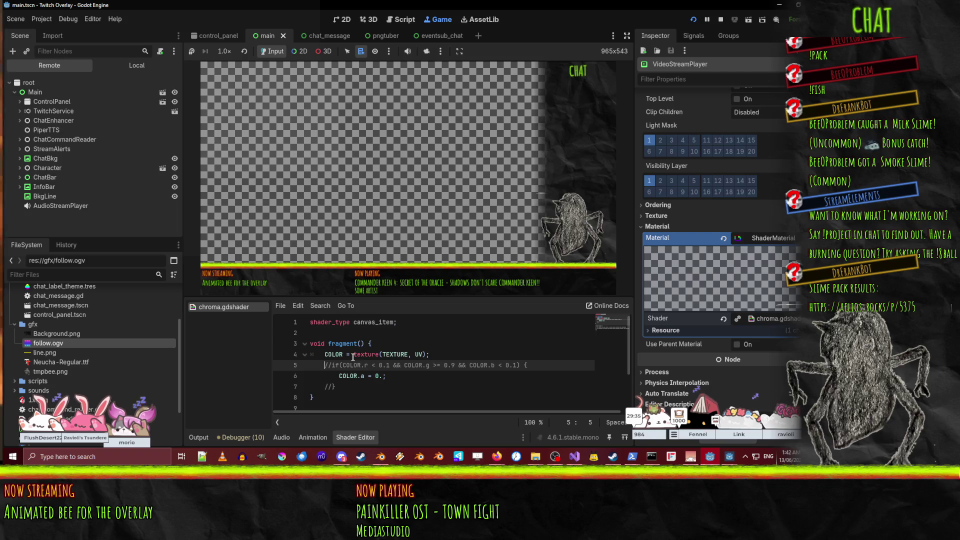
left_click_drag(354, 354, 429, 355)
key("BackSpace")
key("Up")
key("End")
key("Return")
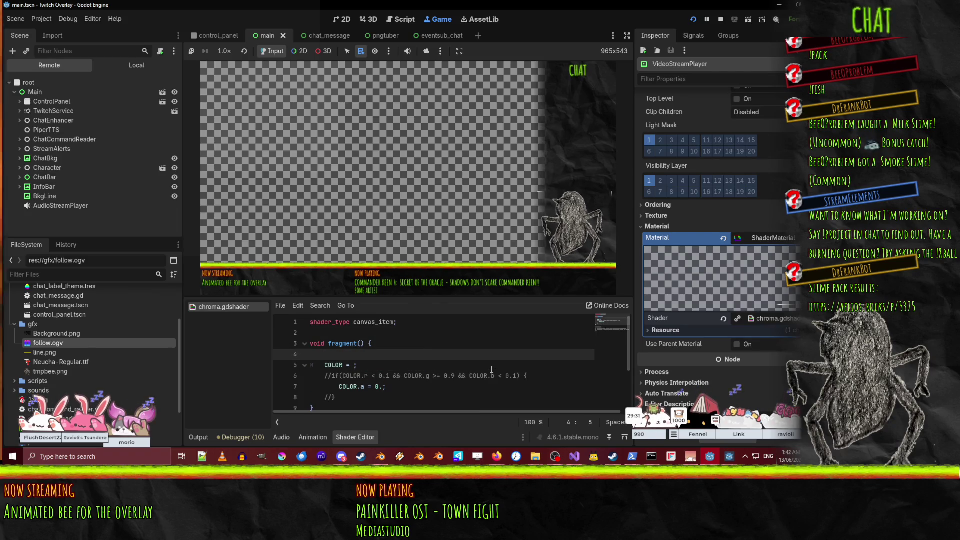
type("vec3")
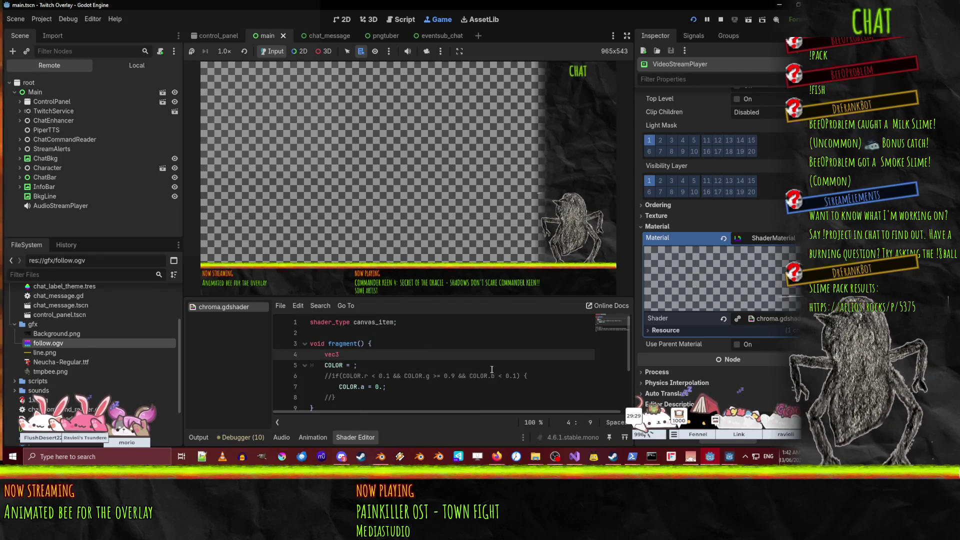
type(" = texture(TEXTURE, UV)")
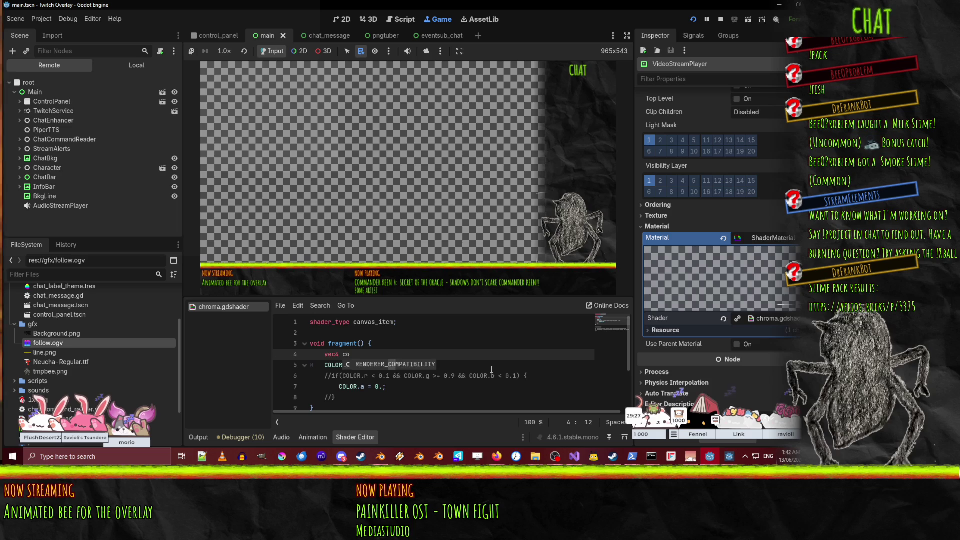
type(";")
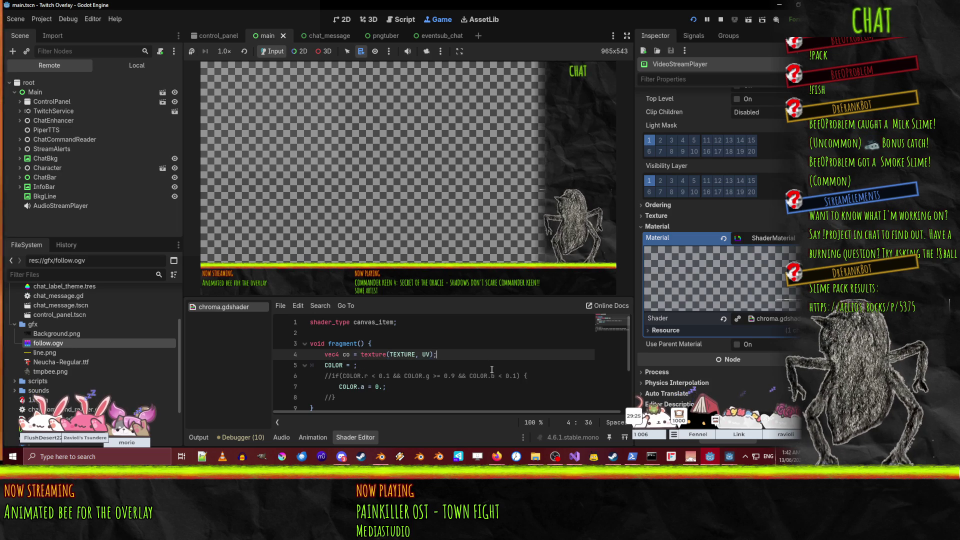
key("Down")
key("Down")
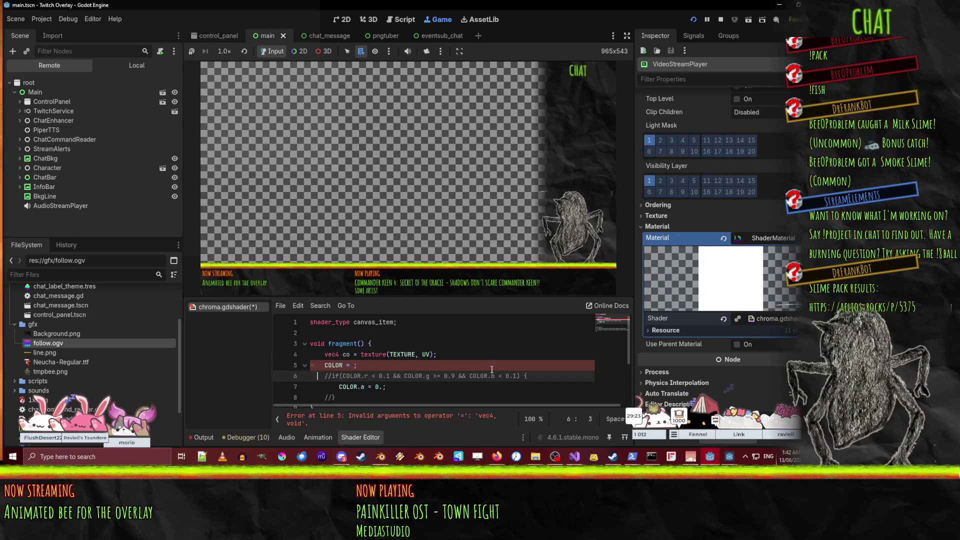
- Uncomment the if statement and make its red, green and blue checks use co
key("ctrl+k")
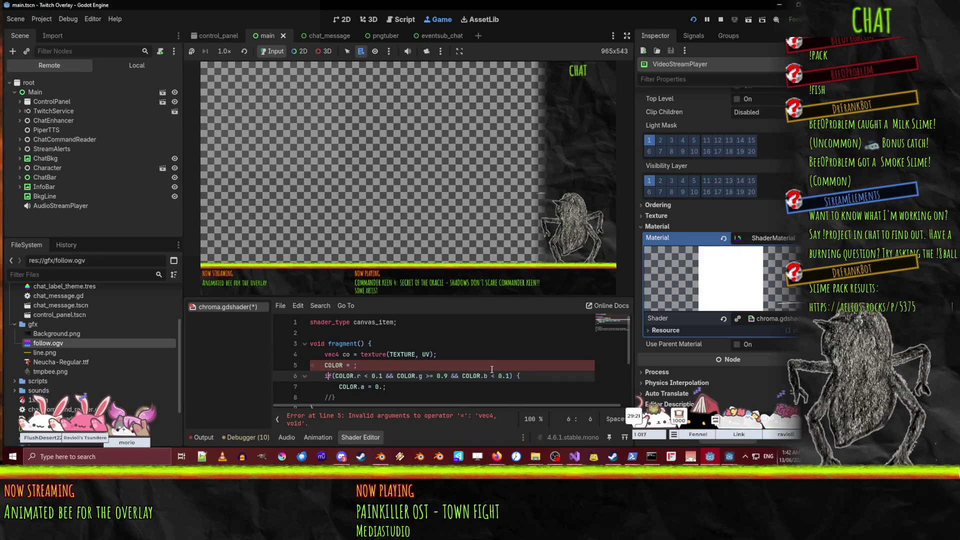
key("Delete")
key("Delete")
key("Delete")
key("BackSpace")
key("BackSpace")
type("co")
key("Right")
key("Right")
key("Right")
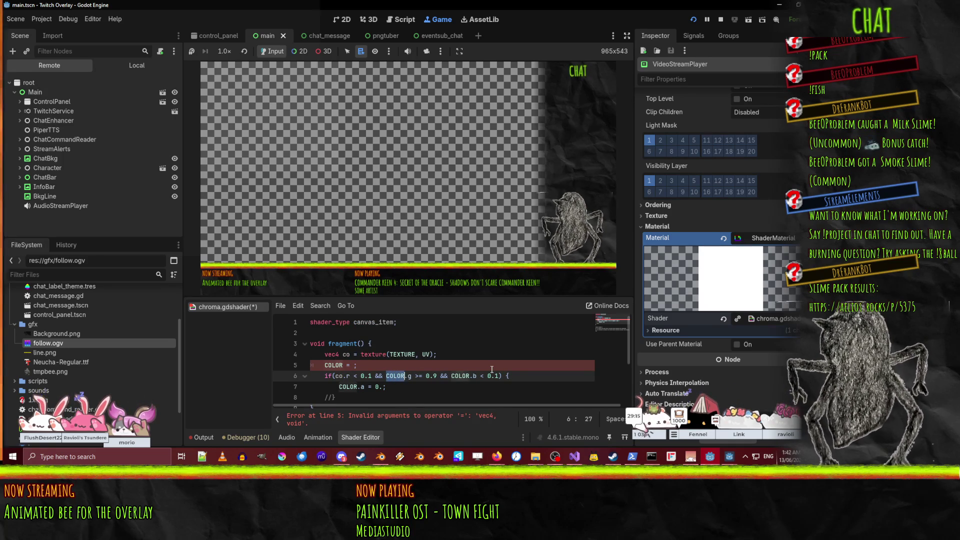
type("co")
key("Right")
key("Right")
key("Right")
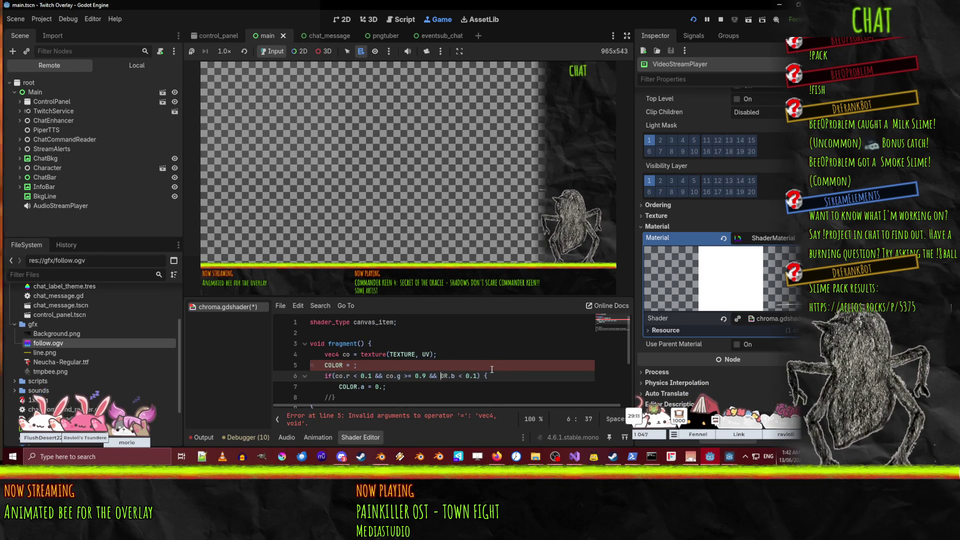
type("o")
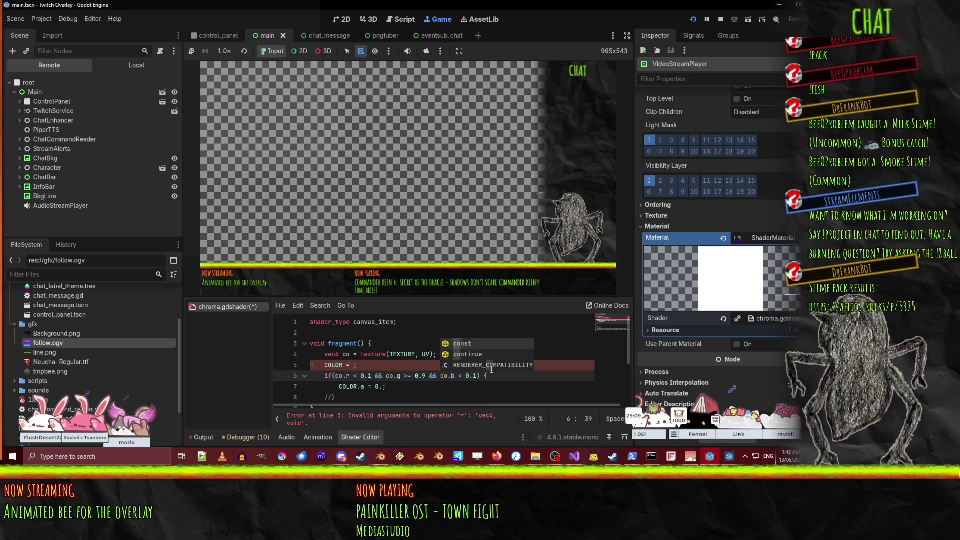
key("Left")
key("Left")
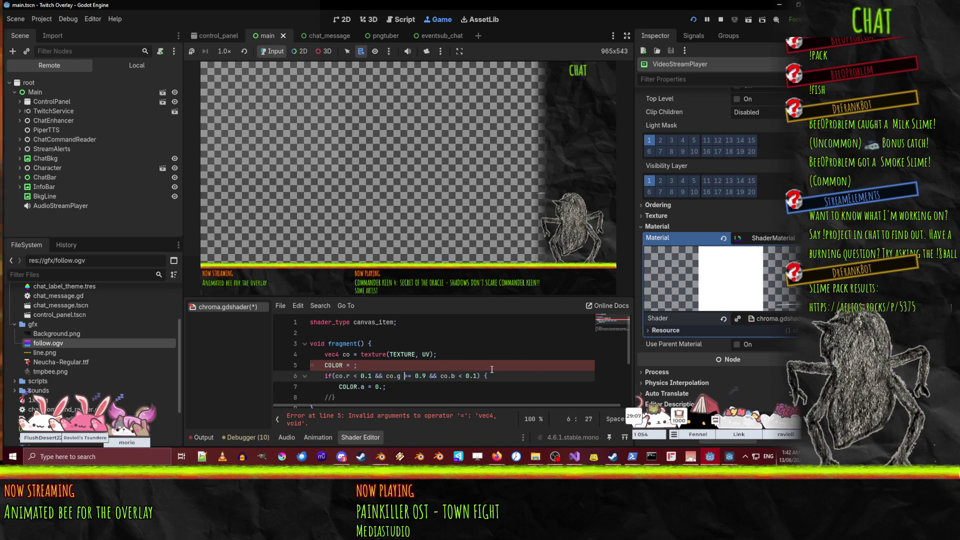
- Uncomment the closing brace and delete the unfinished COLOR line
key("Down")
key("Down")
key("BackSpace")
key("Up")
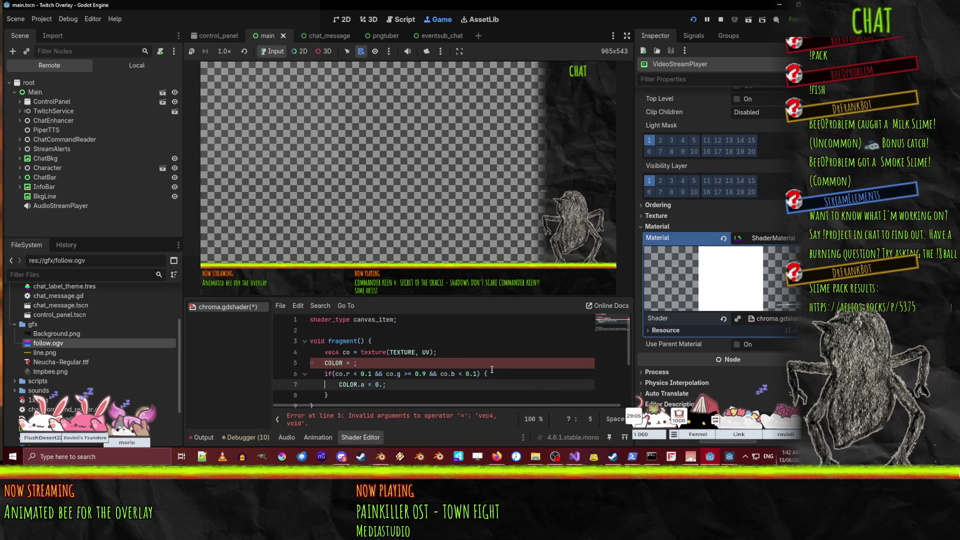
key("Up")
key("Up")
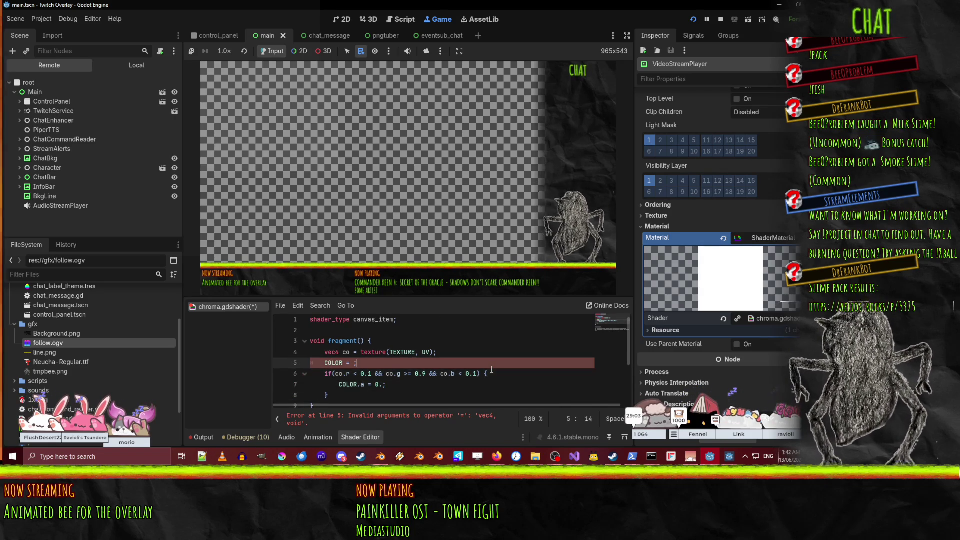
key("shift+Down")
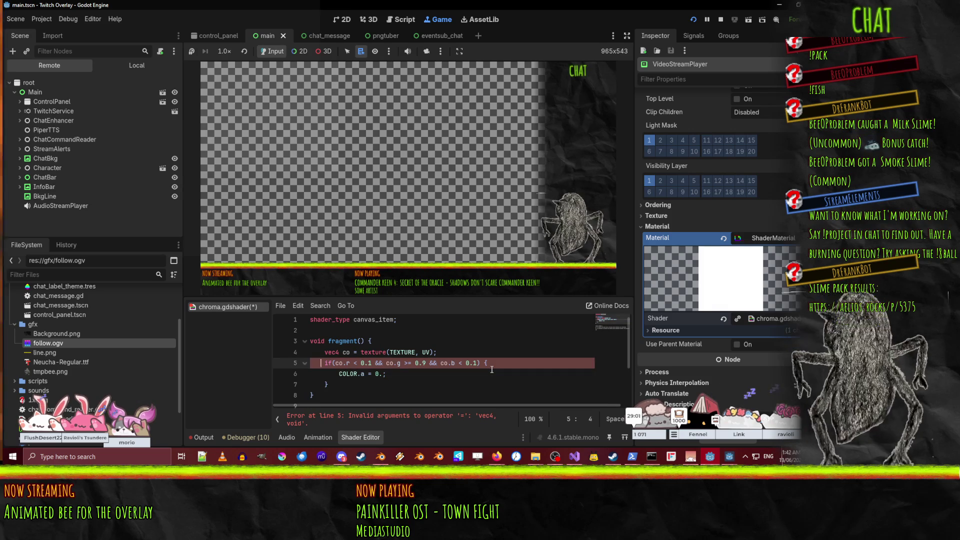
key("Right")
key("Right")
key("Right")
key("Right")
key("Right")
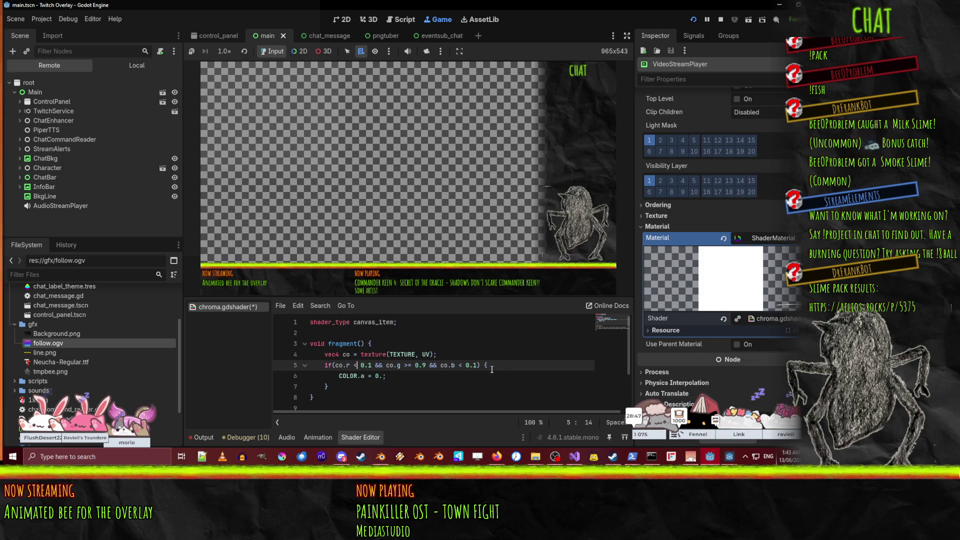
- Lower the green threshold from 0.9 to 0.5 and make the if branch output COLOR = vec4(0)
key("Right")
key("Right")
key("Right")
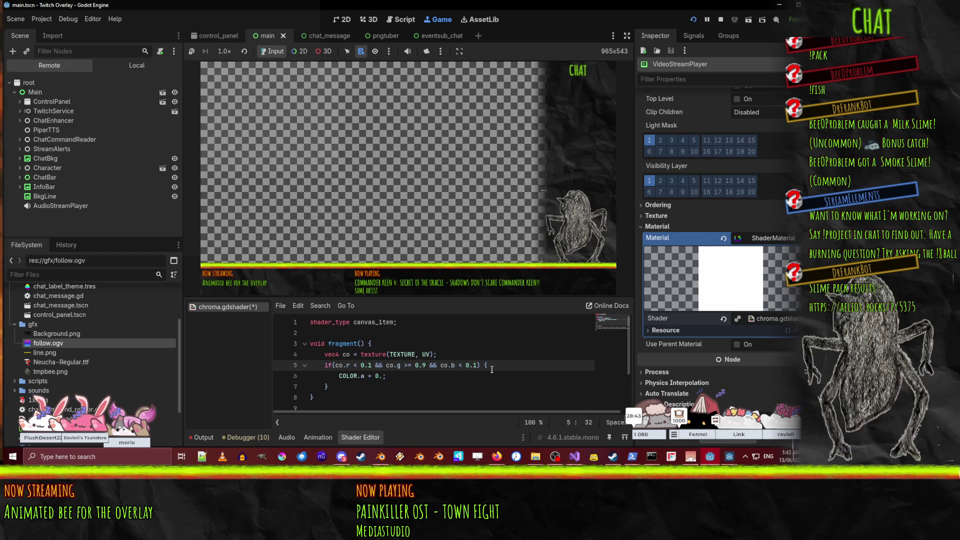
key("Delete")
type("5")
key("Down")
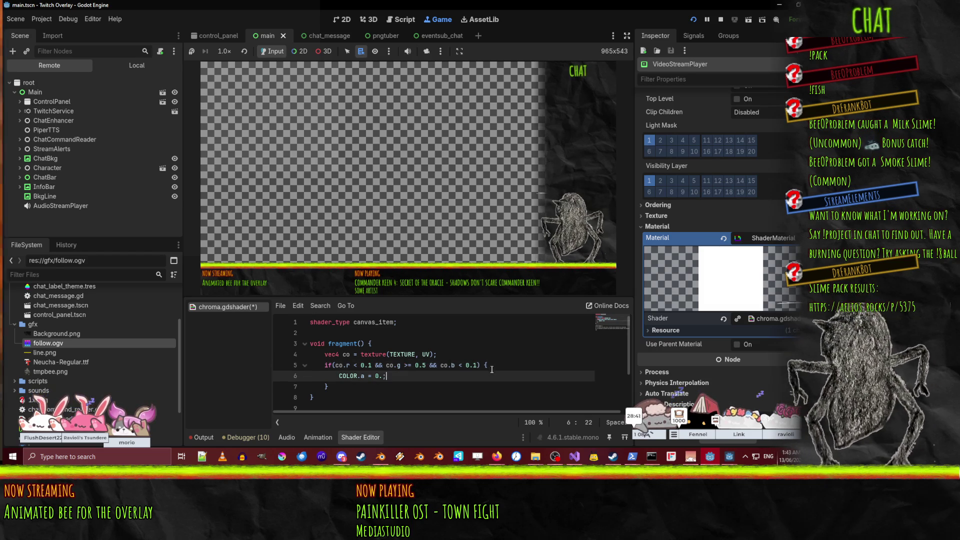
key("Left")
key("Left")
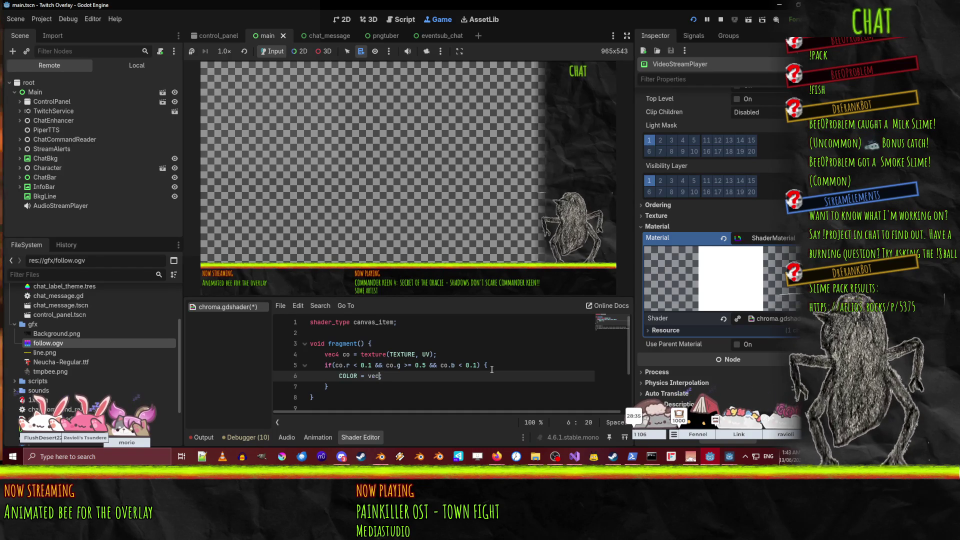
type("4(0);")
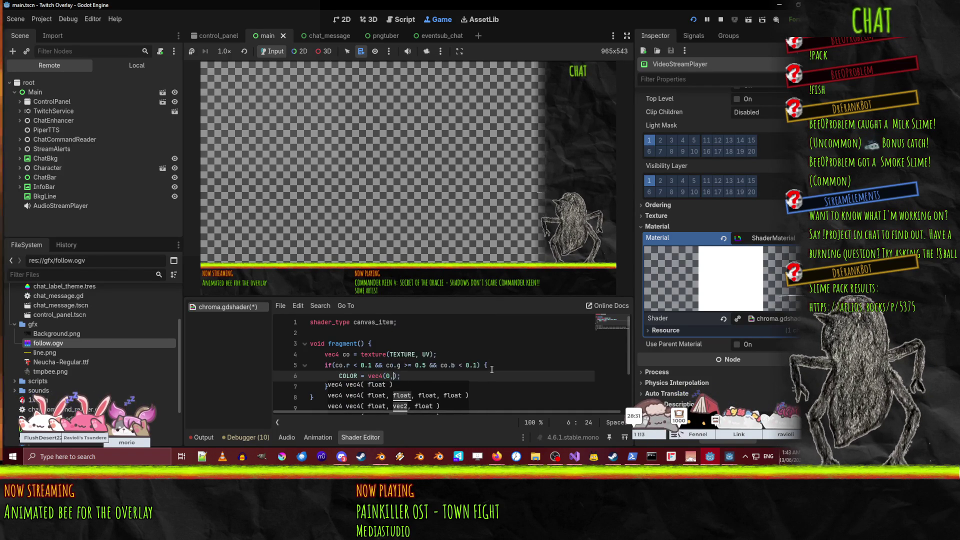
- Add an else branch setting COLOR = co; and save chroma.gdshader
key("Down")
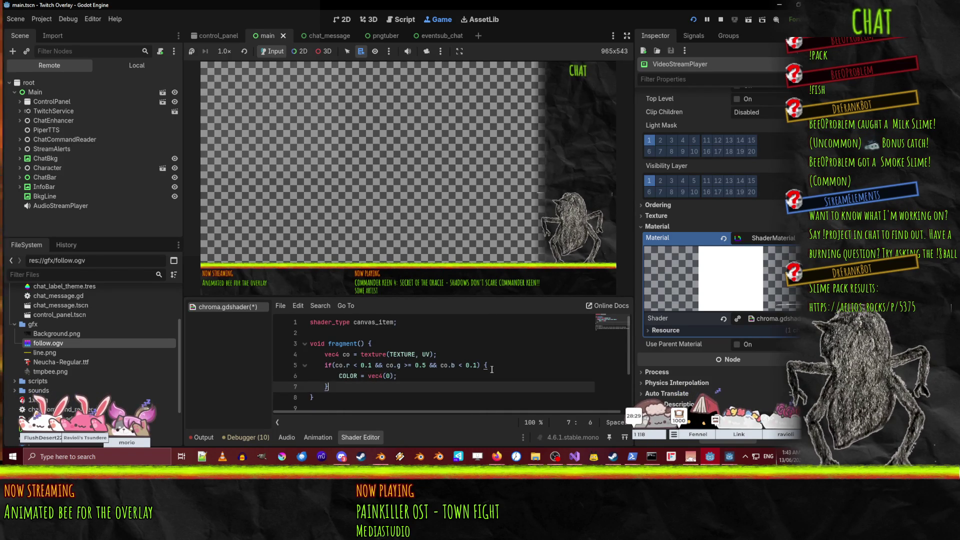
type("else {")
key("Return")
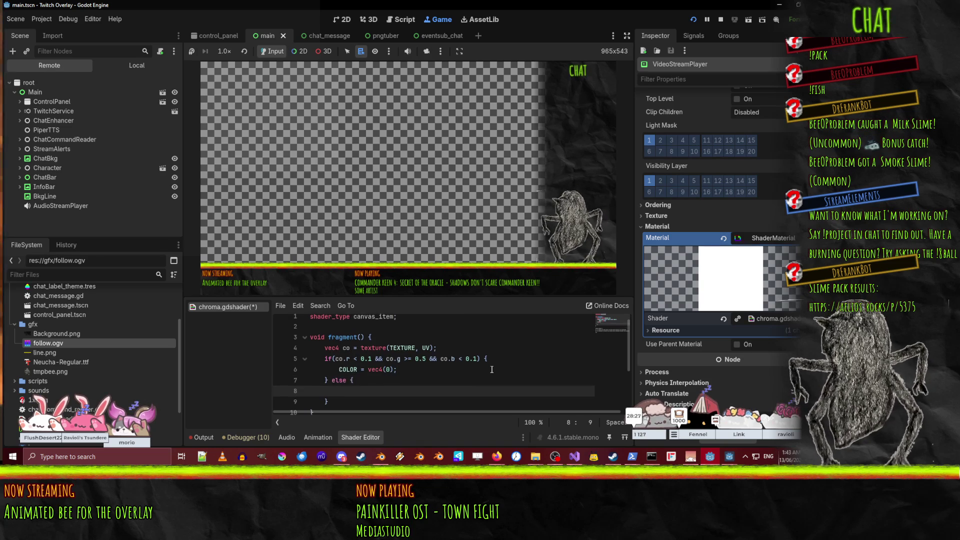
key("Up")
type("texture(TEXTURE, UV)COLOR = co")
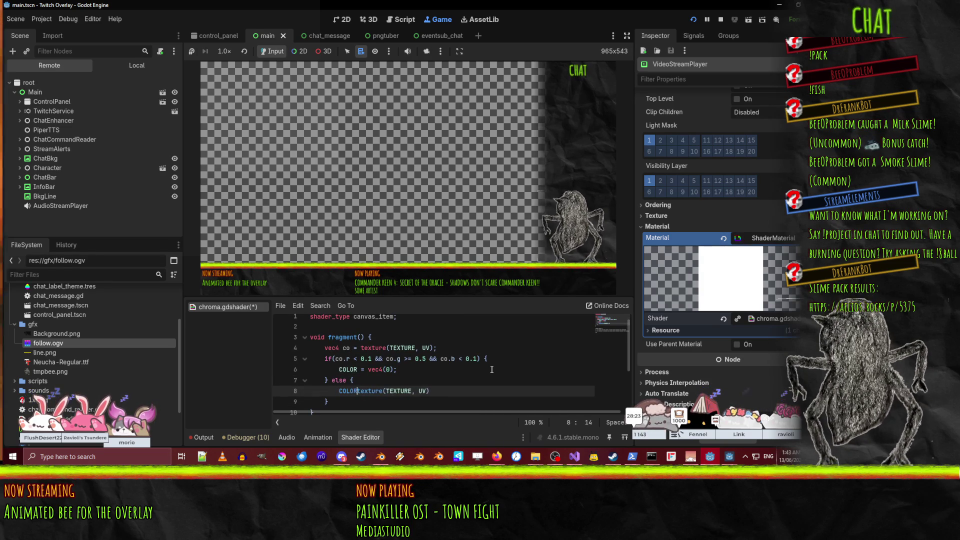
key("shift+End")
type(";")
key("Up")
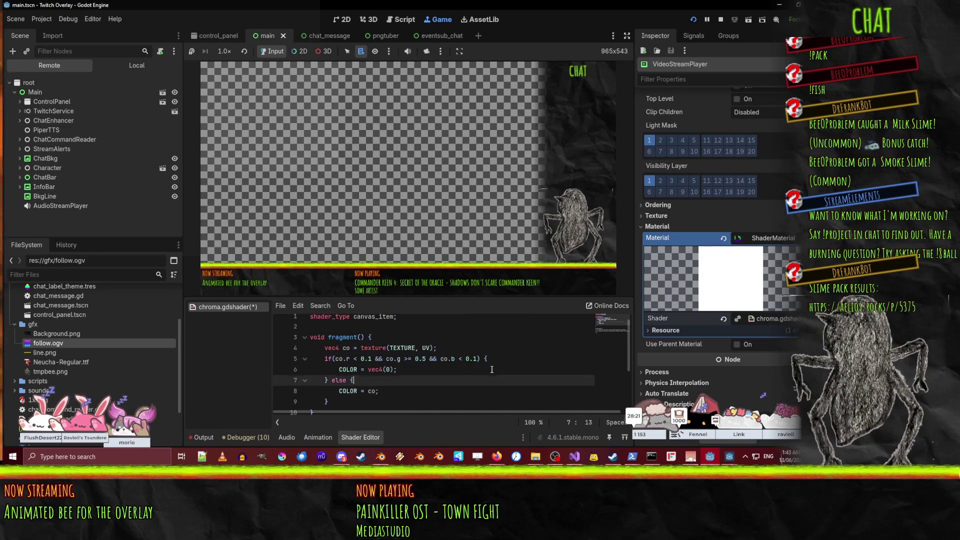
key("ctrl+s")
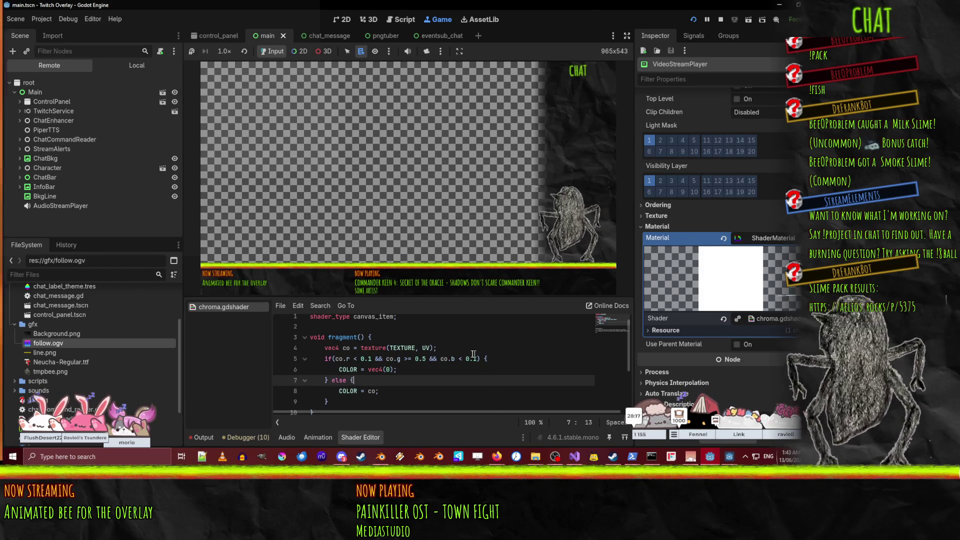
- Rerun the overlay to test the follow video, pause it, and return to chroma.gdshader
key("F5")
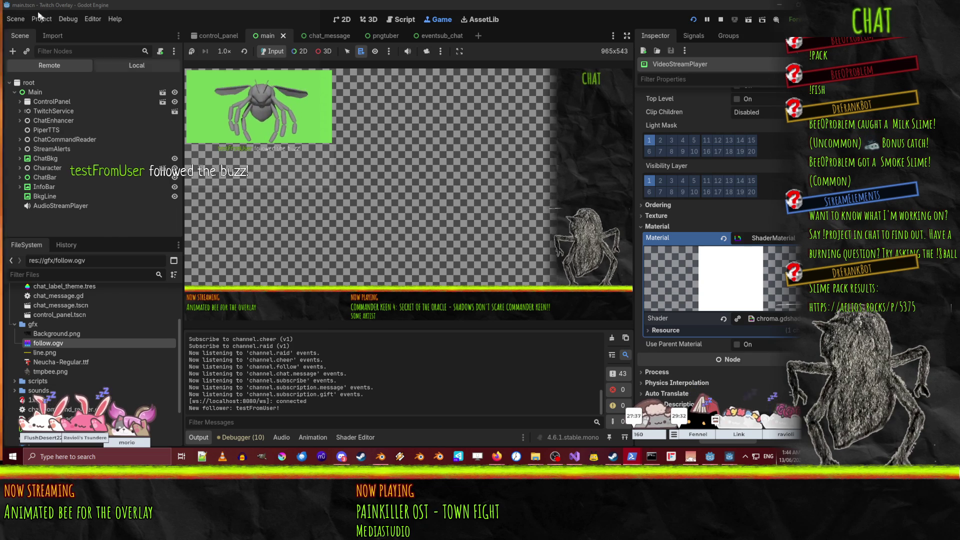
left_click(708, 19)
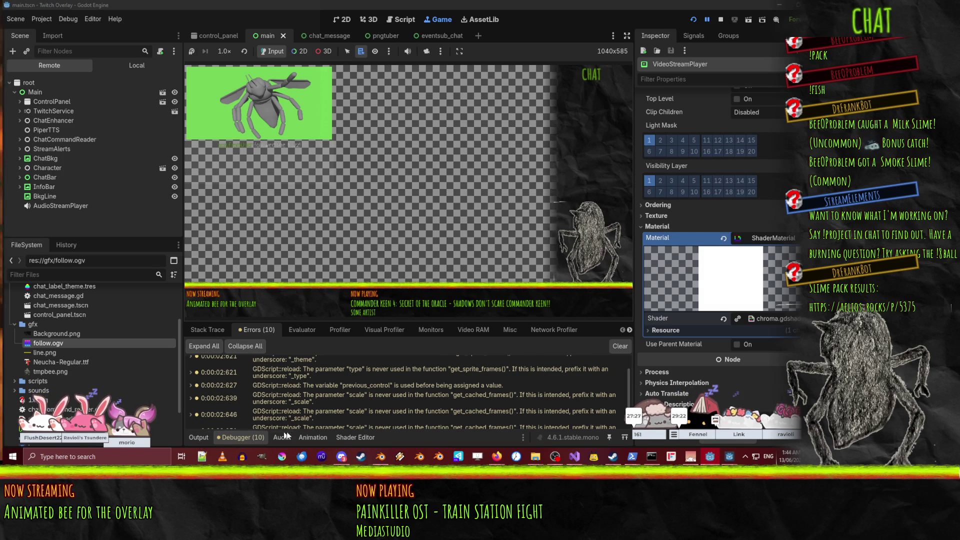
left_click(353, 438)
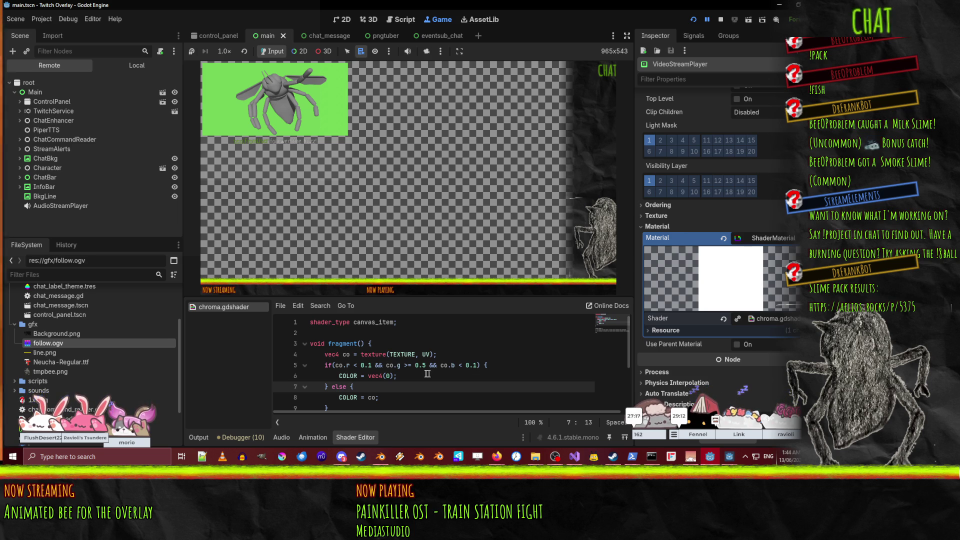
- Remove the red and blue checks so the condition reads if(co.g >= 0.5), then restart the overlay
left_click_drag(337, 366, 372, 365)
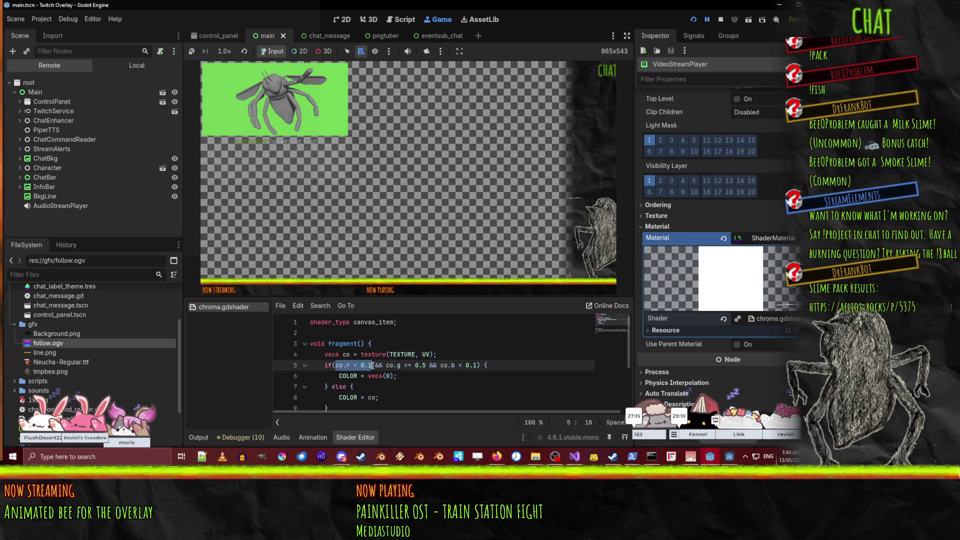
key("BackSpace")
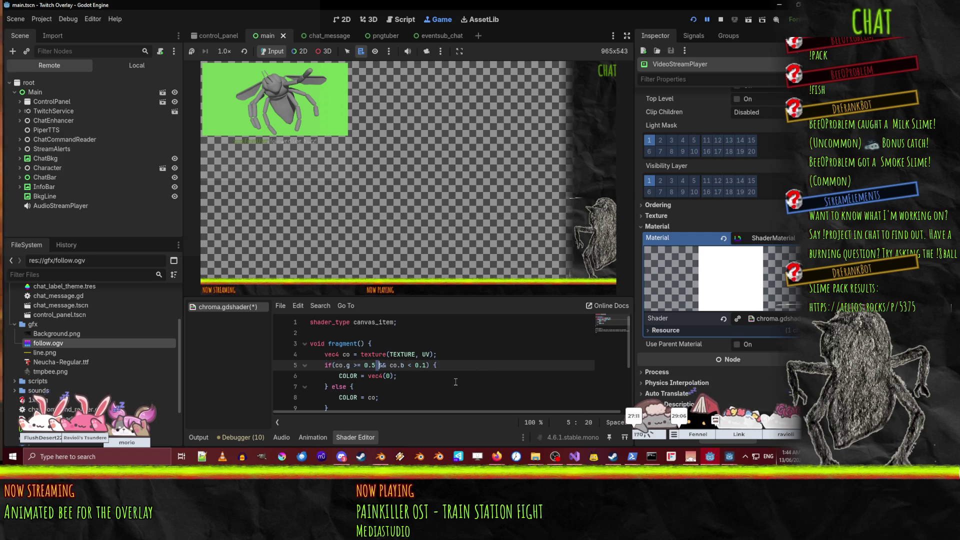
key("ctrl+shift+Right")
key("ctrl+shift+Right")
key("ctrl+shift+Right")
key("BackSpace")
key("BackSpace")
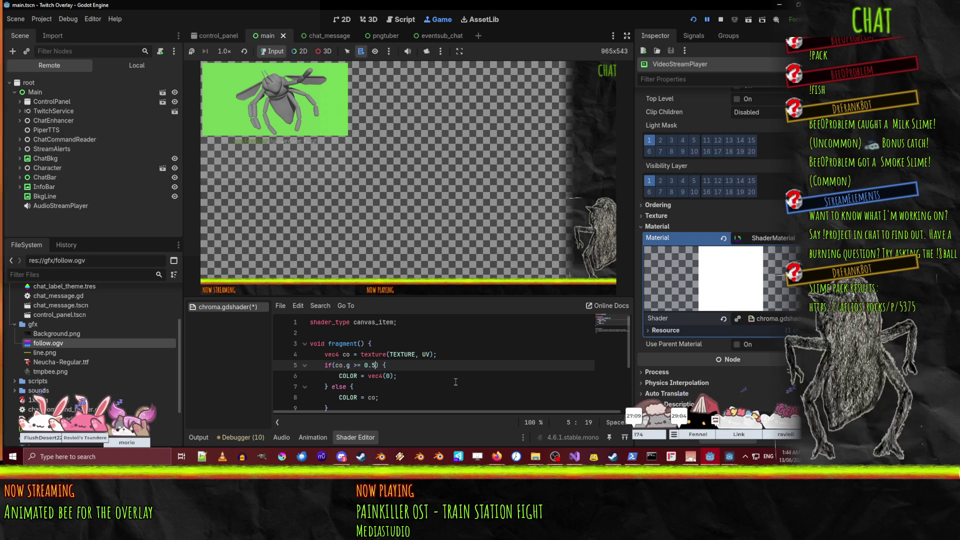
left_click(694, 19)
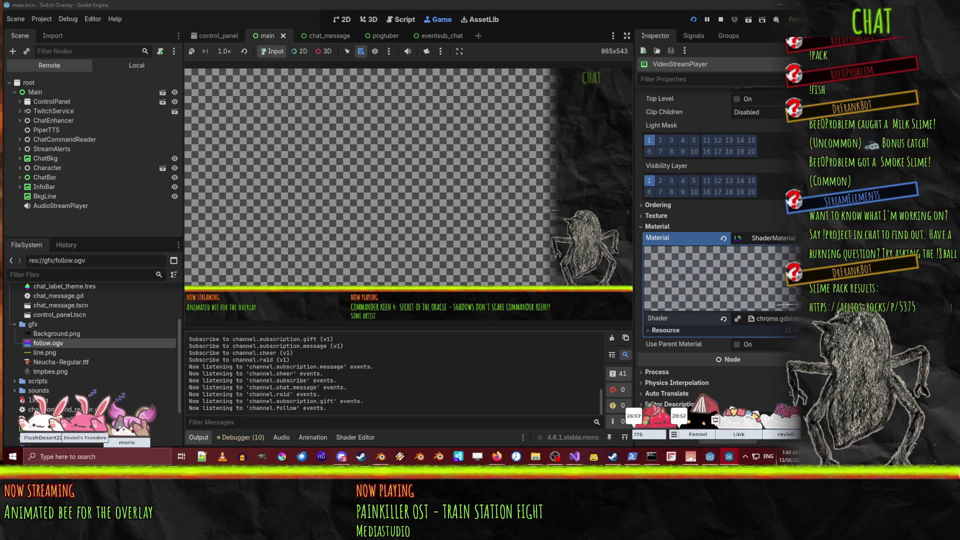
- Send a test follow event from the terminal, then stop the running overlay
key("alt+Tab")
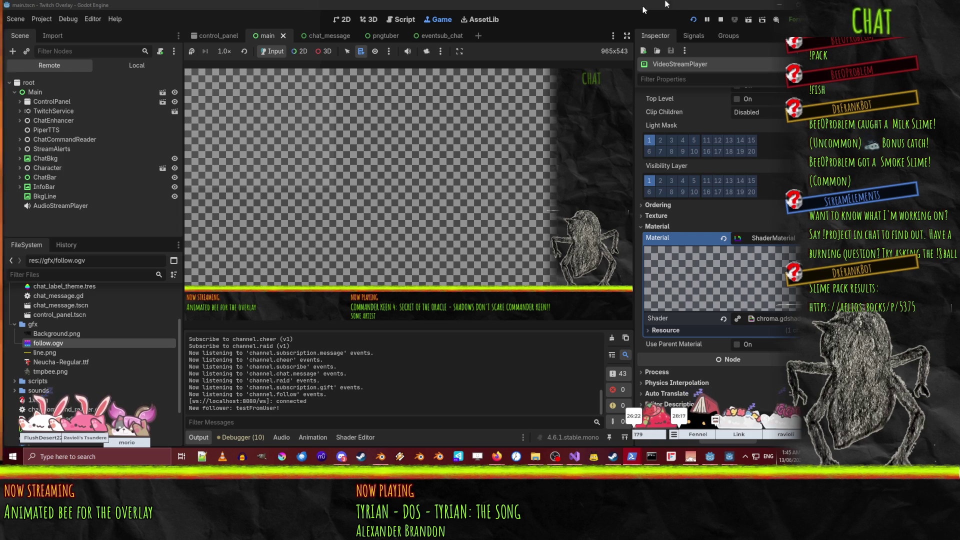
left_click(725, 18)
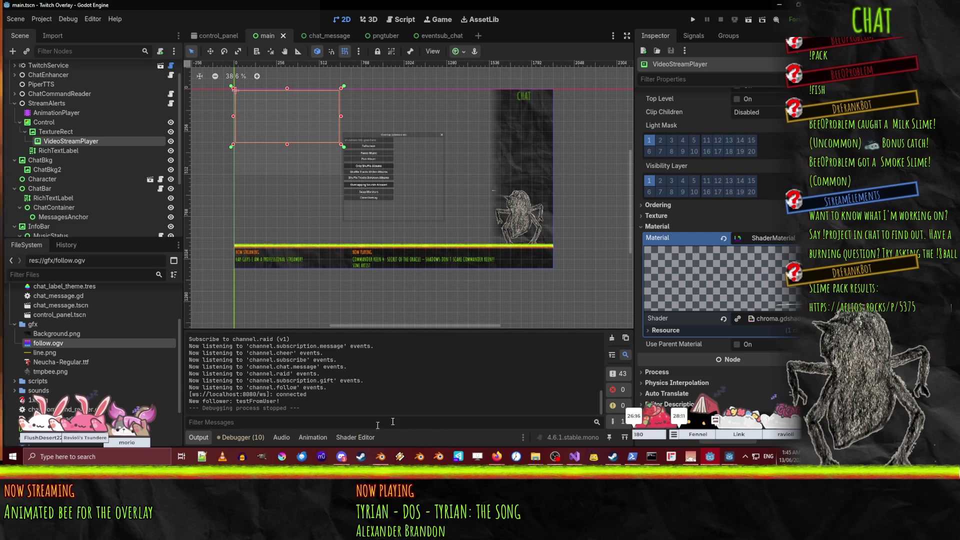
- Rewrite line 5 as if(co.g - co.r > 0.2 && co.g - co.b > 0.2 && co.g >= 0.8) and save
left_click(356, 439)
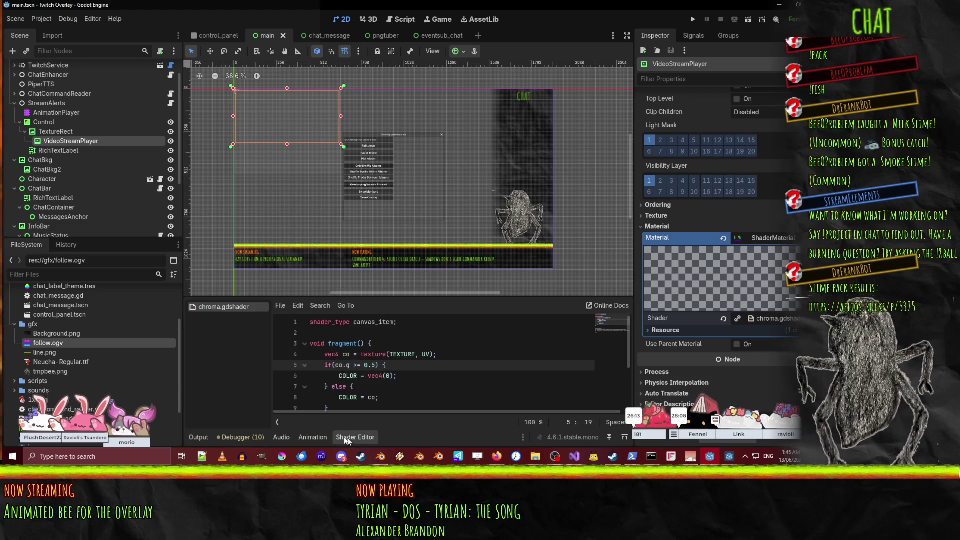
left_click(363, 368)
key("Right")
key("Right")
key("Right")
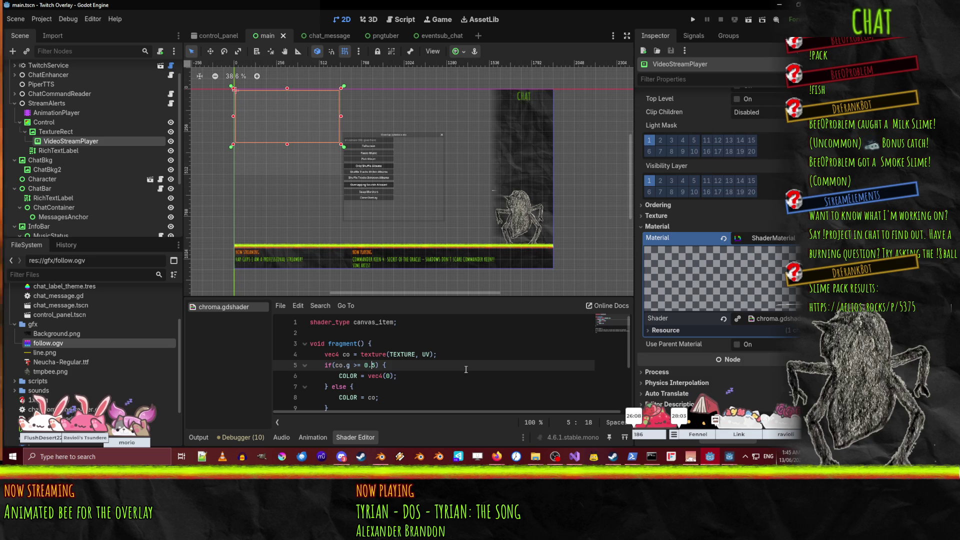
key("Delete")
type("8")
key("Left")
key("Left")
key("Left")
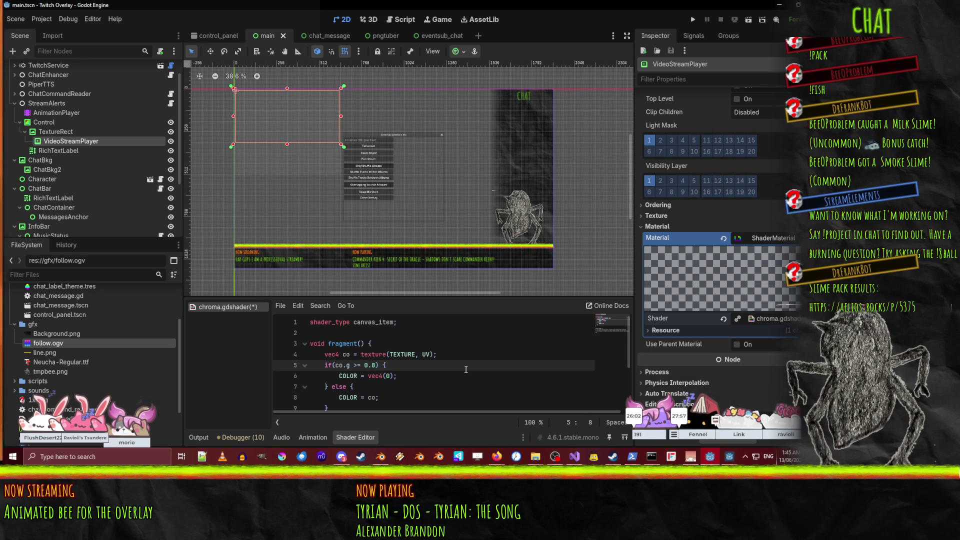
type("co.g >")
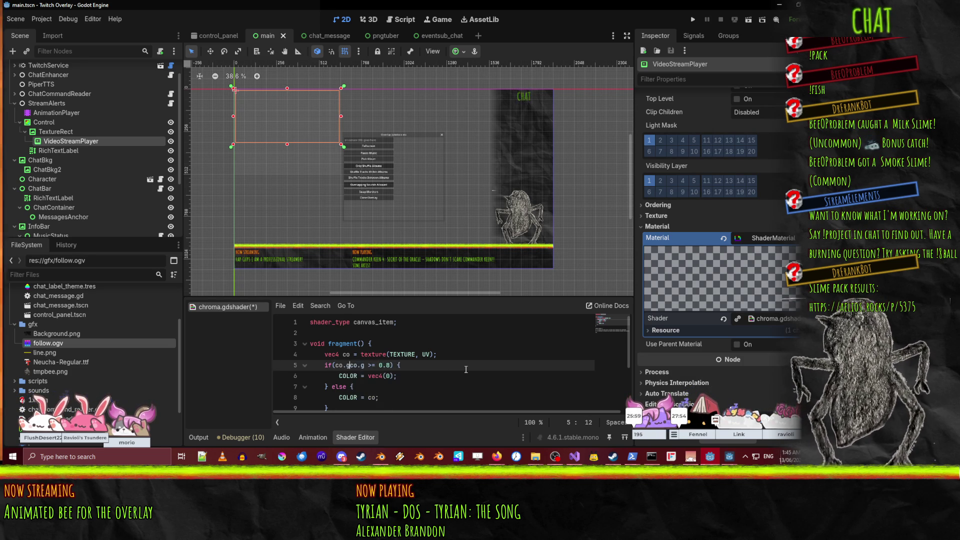
key("BackSpace")
type("- co.")
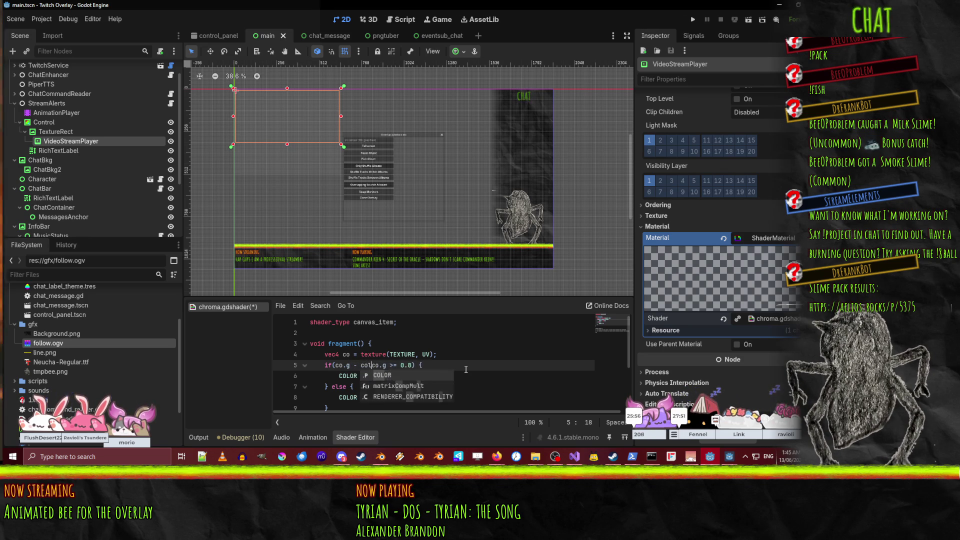
type("r ")
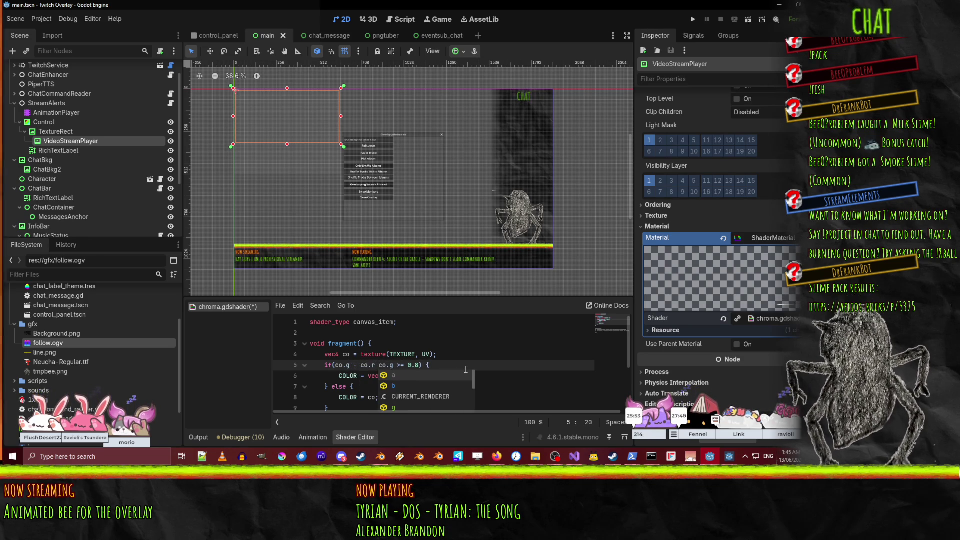
type("> 0.")
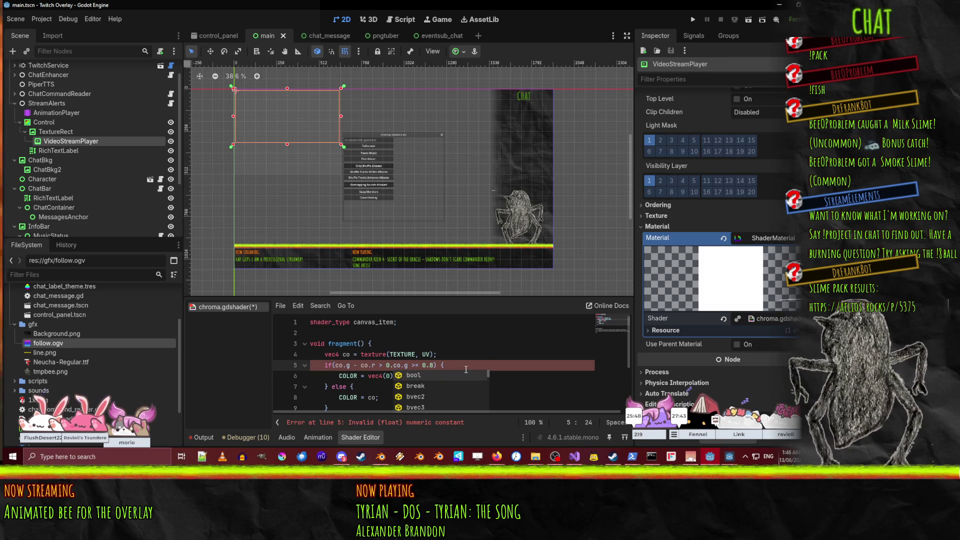
type("2 and ")
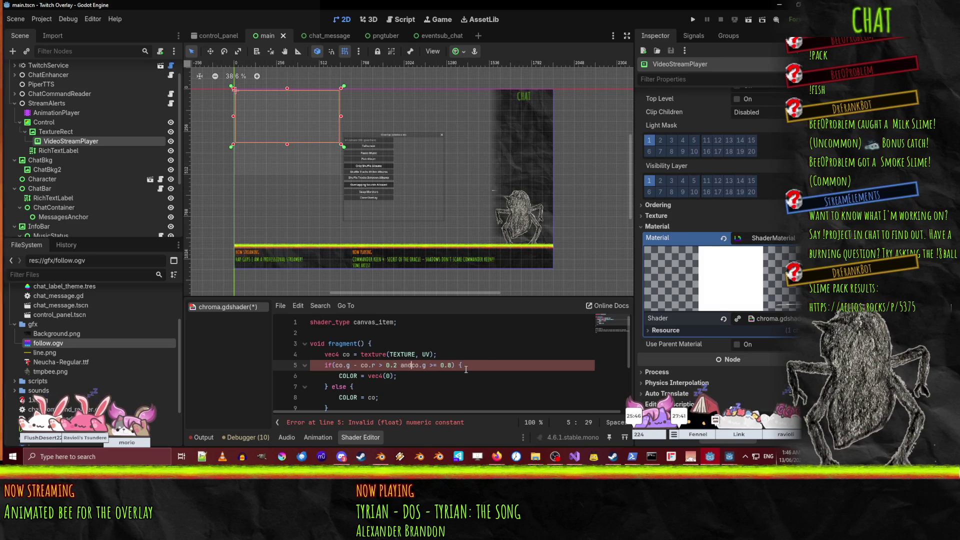
type("&&")
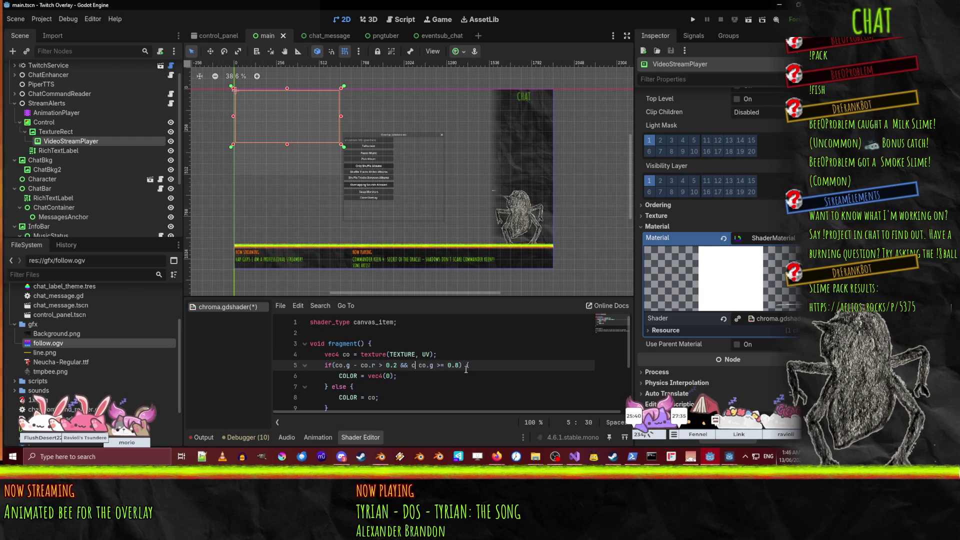
type("co.g - co")
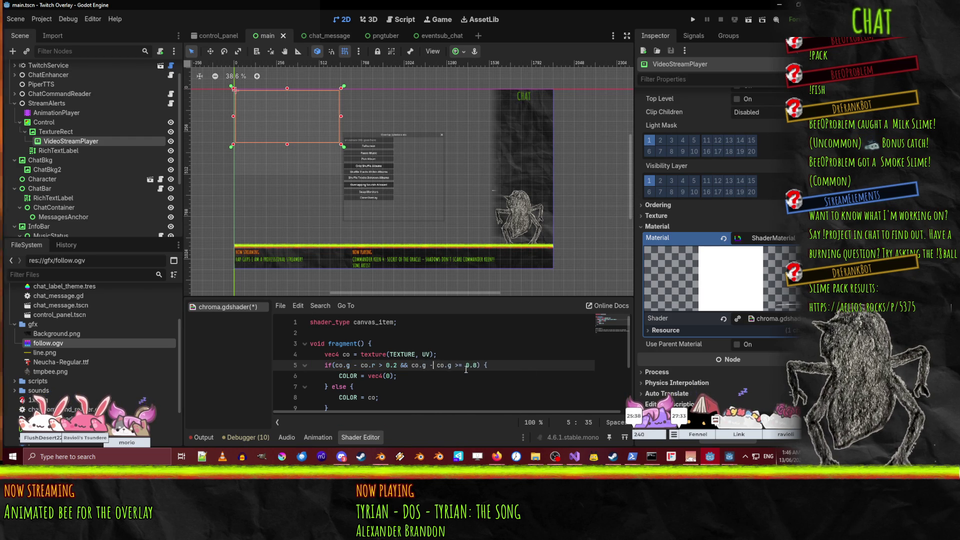
type(".b ")
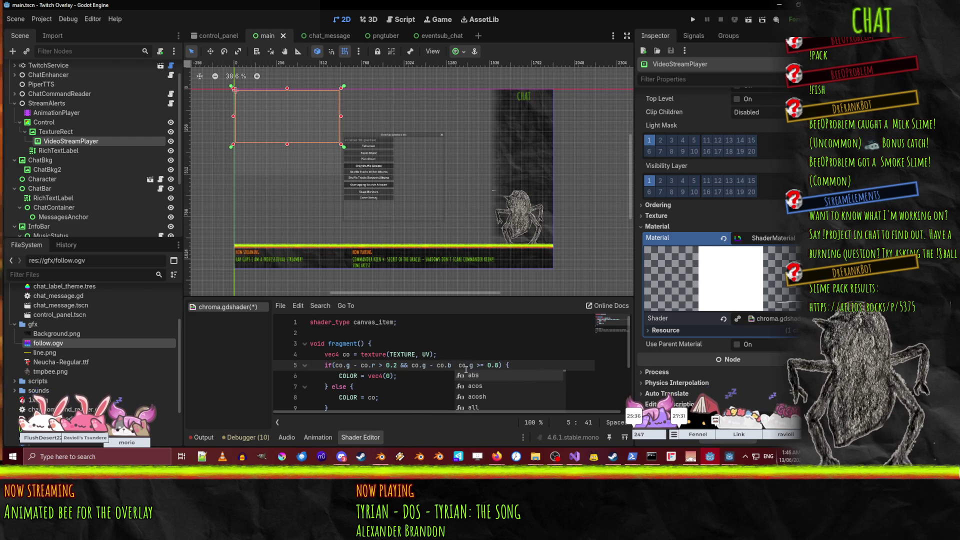
type("> 0.2 &&")
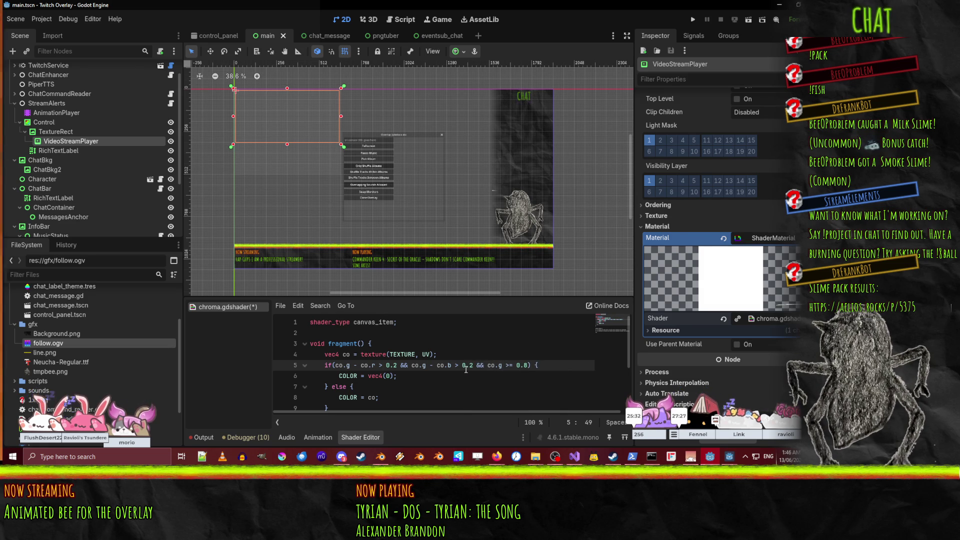
key("ctrl+s")
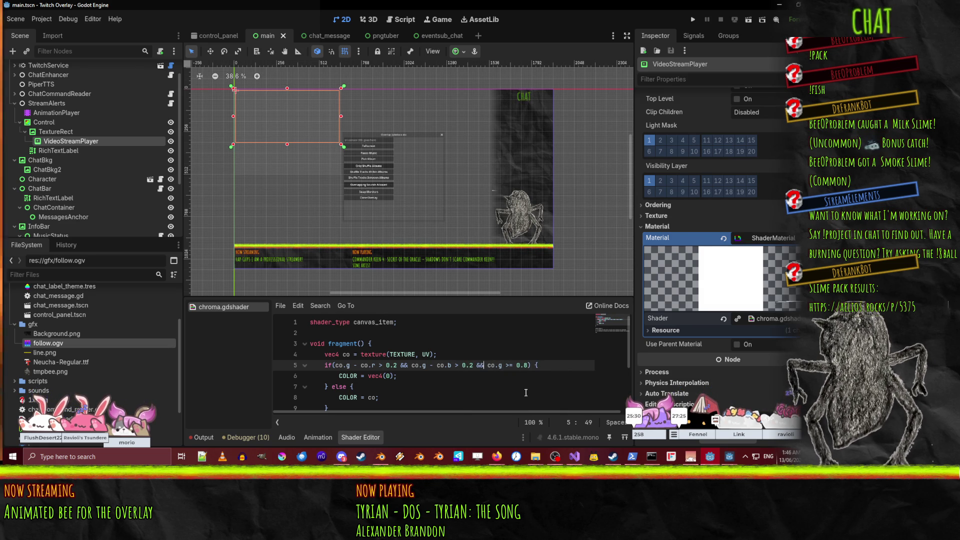
- Run the overlay, send test follow events to watch the bee alert, then stop the project
left_click(692, 20)
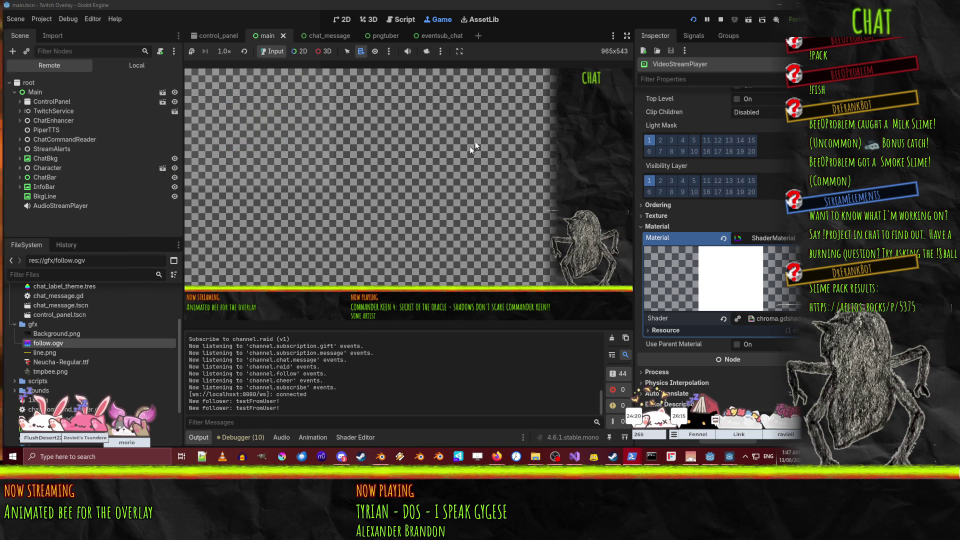
left_click(721, 22)
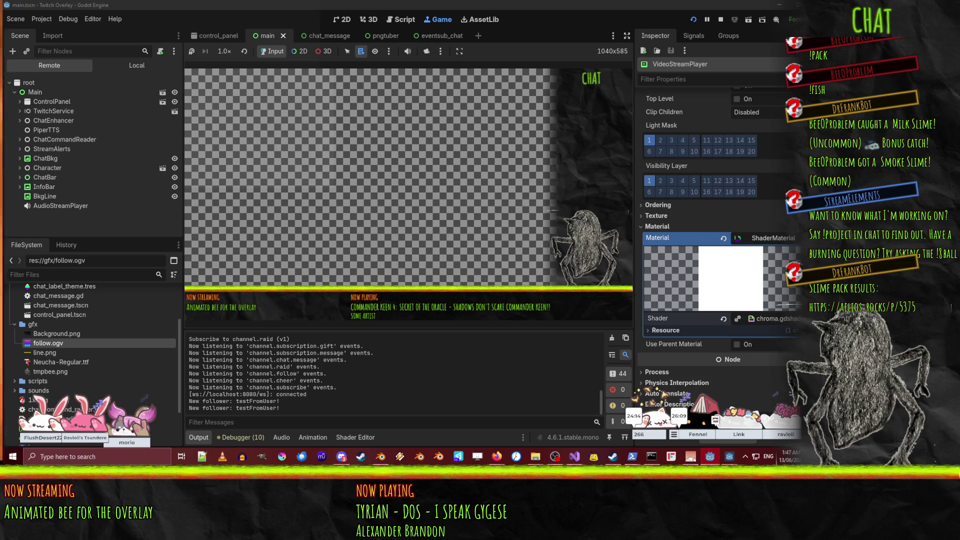
key("Up")
key("Return")
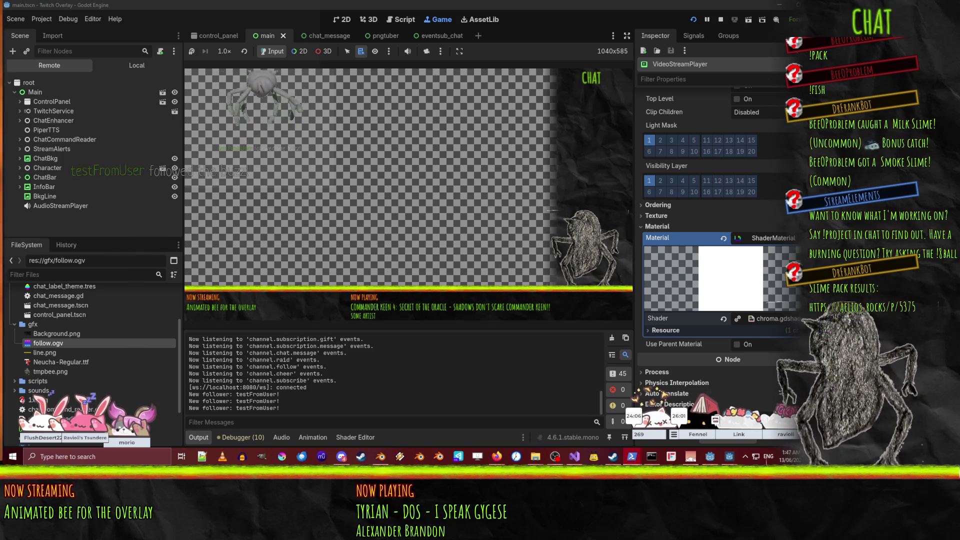
left_click(721, 19)
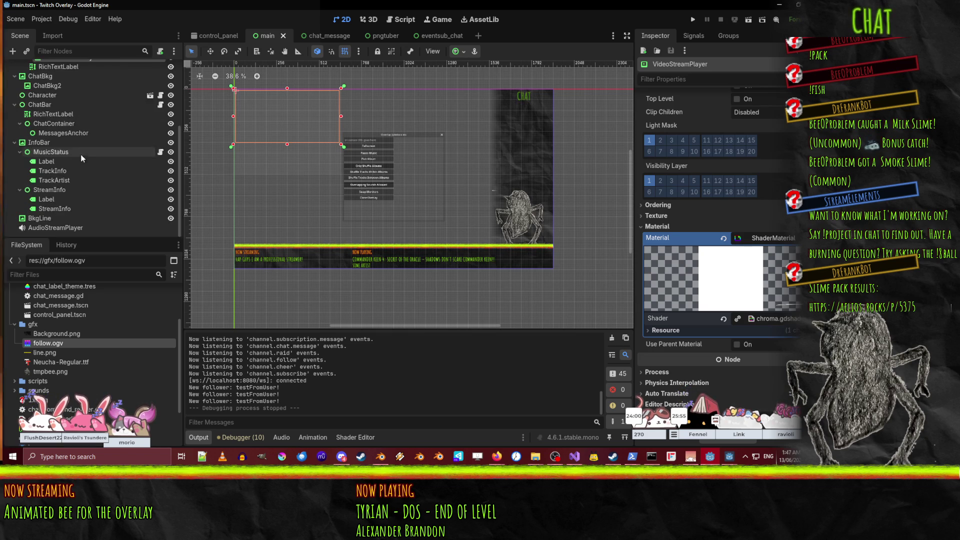
- Select the StreamAlerts AnimationPlayer to view the follow animation's modulate and audio clip tracks
scroll(76, 152, "down", 5)
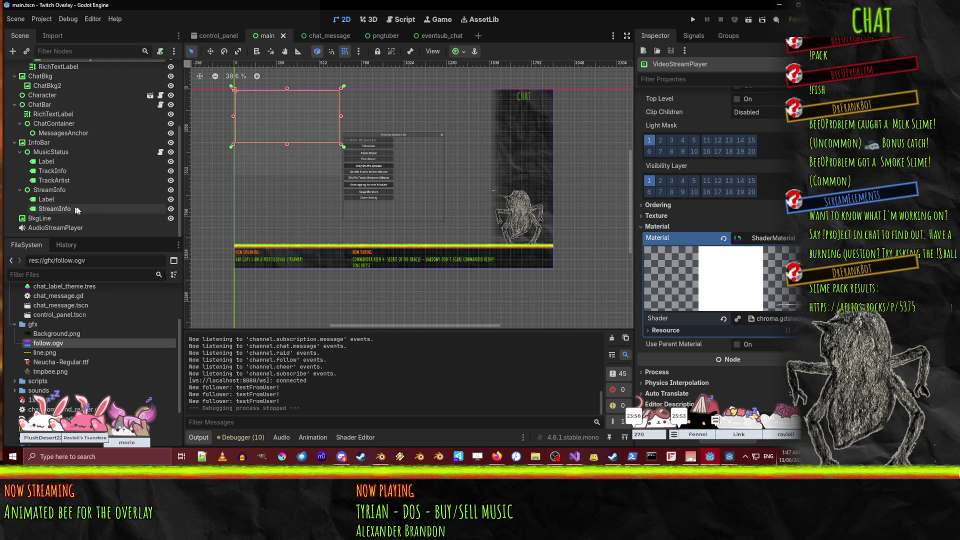
scroll(65, 200, "up", 5)
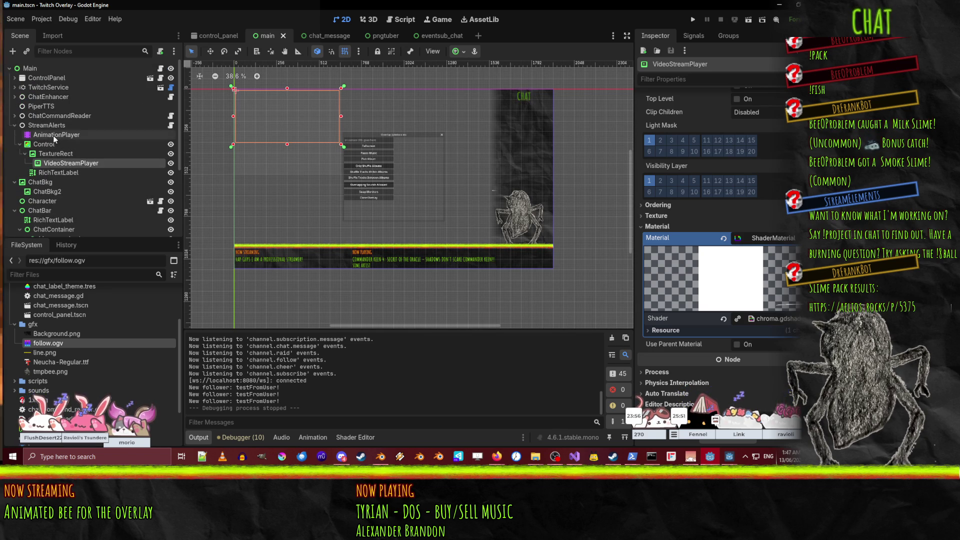
left_click(53, 134)
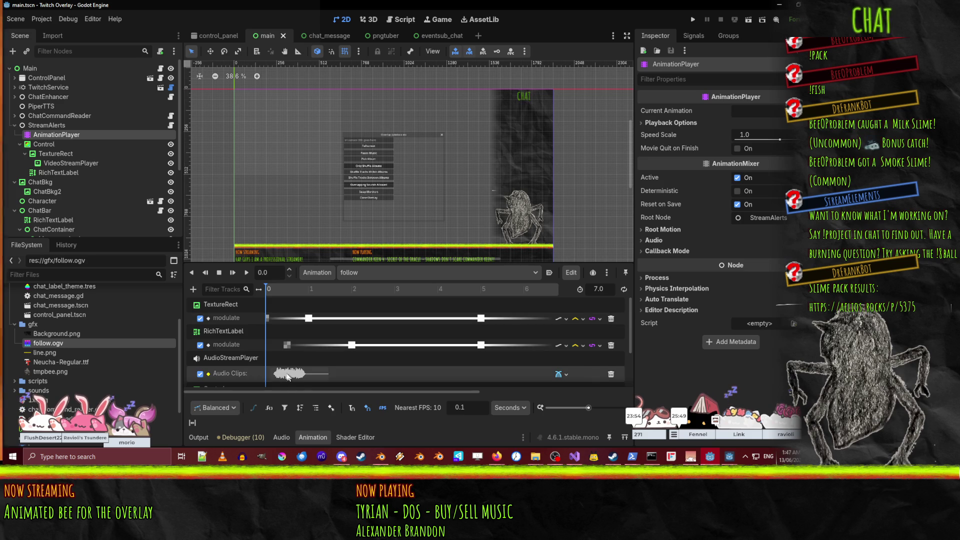
scroll(67, 173, "down", 5)
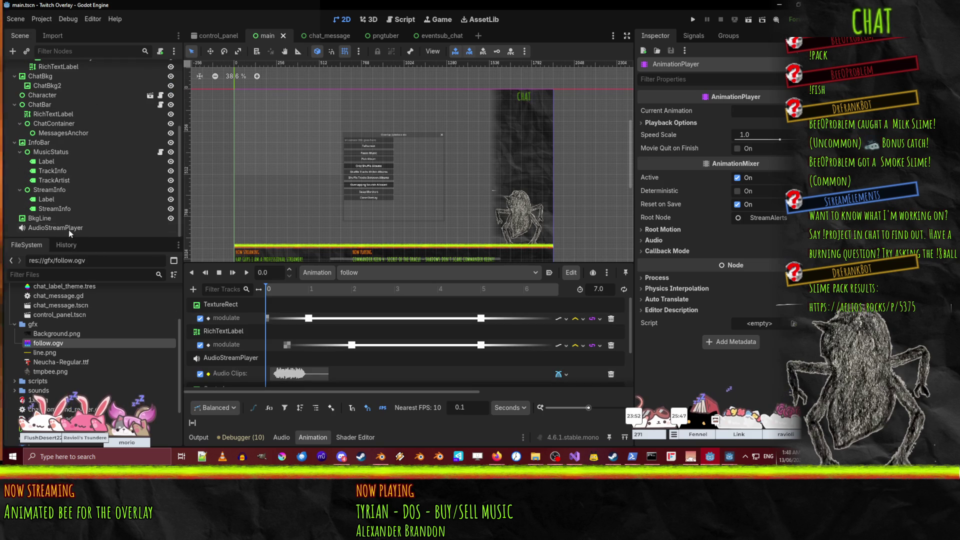
scroll(68, 230, "up", 5)
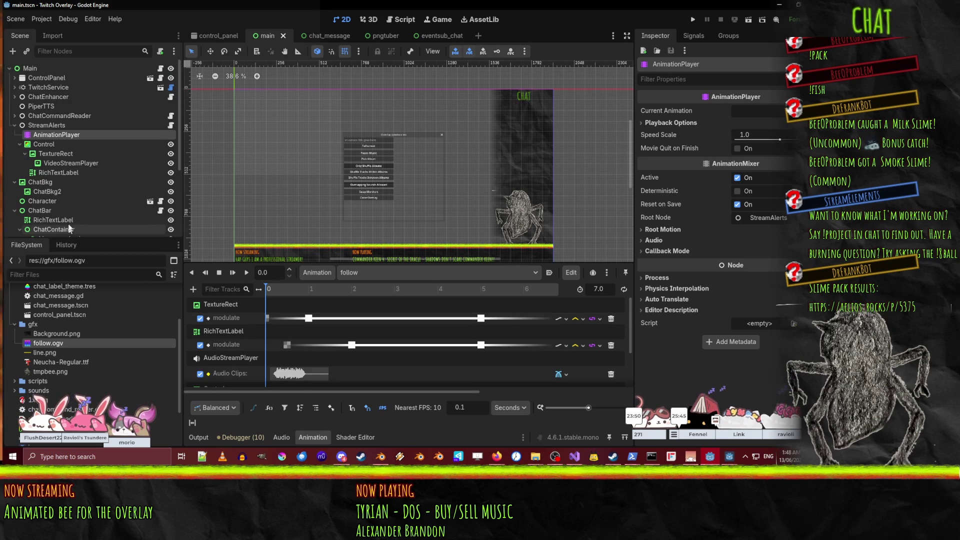
scroll(70, 228, "down", 5)
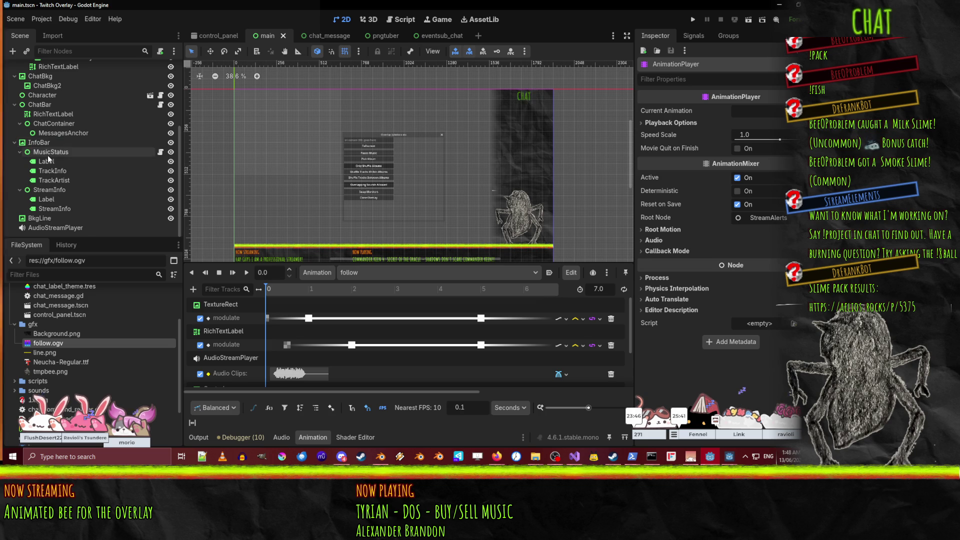
scroll(85, 171, "up", 5)
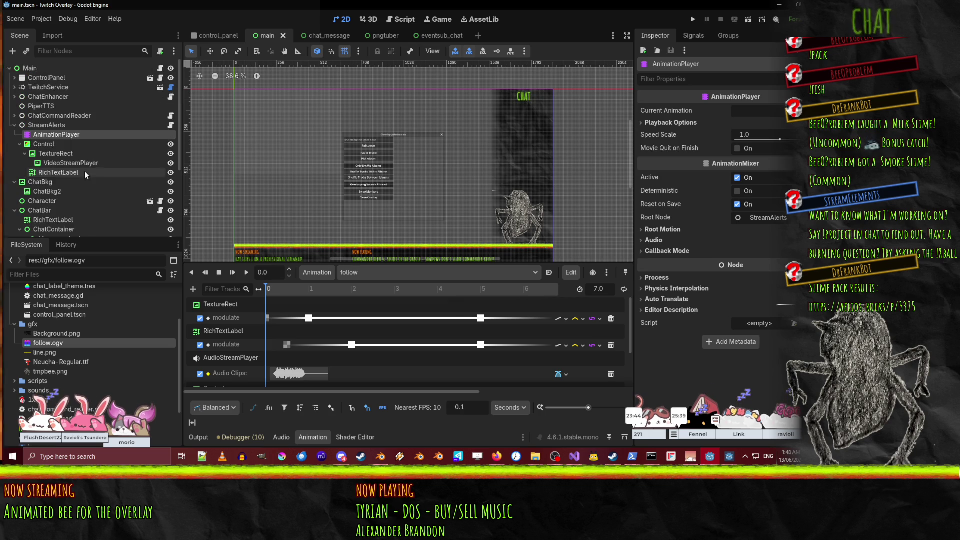
- Add an AudioStreamPlayer child node under StreamAlerts
right_click(60, 126)
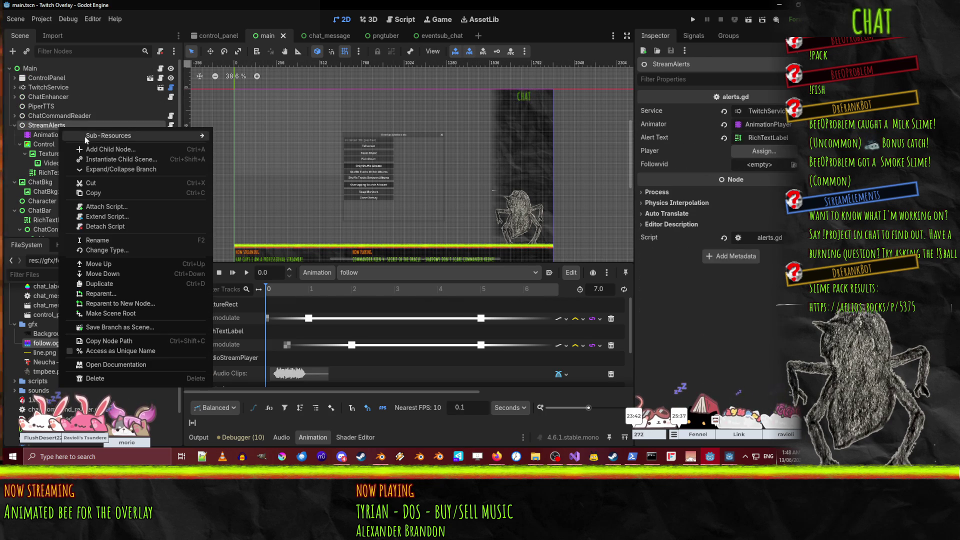
left_click(115, 148)
type("audo")
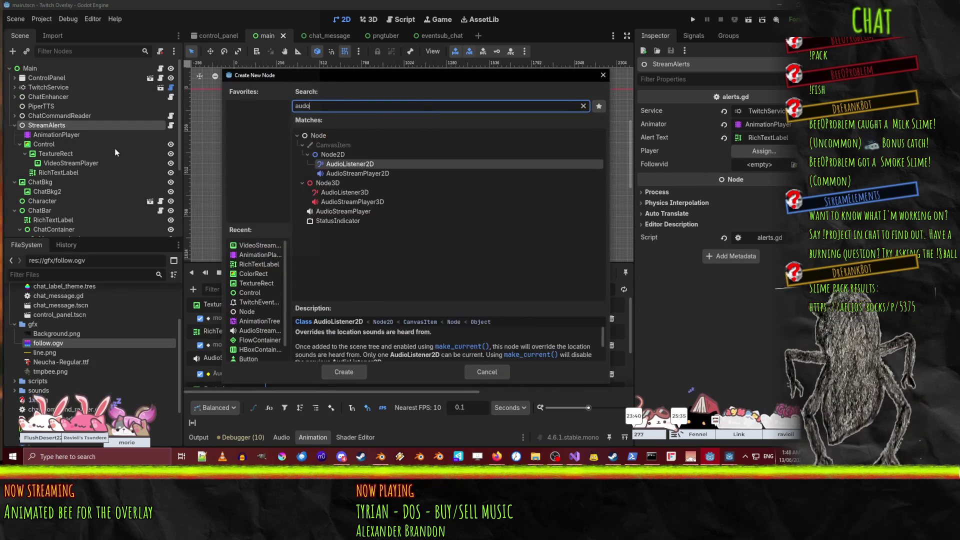
type("i")
key("BackSpace")
key("BackSpace")
type("i")
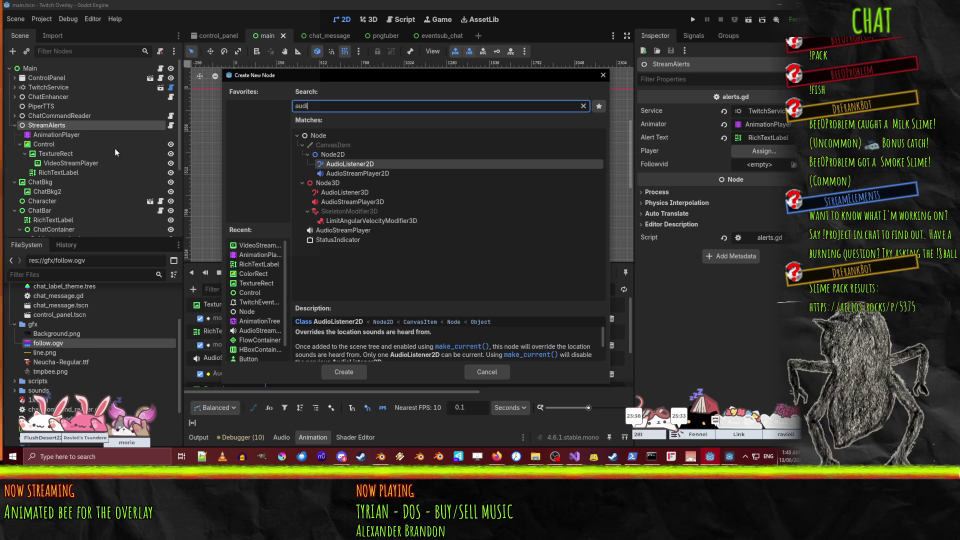
type("o")
left_click(325, 212)
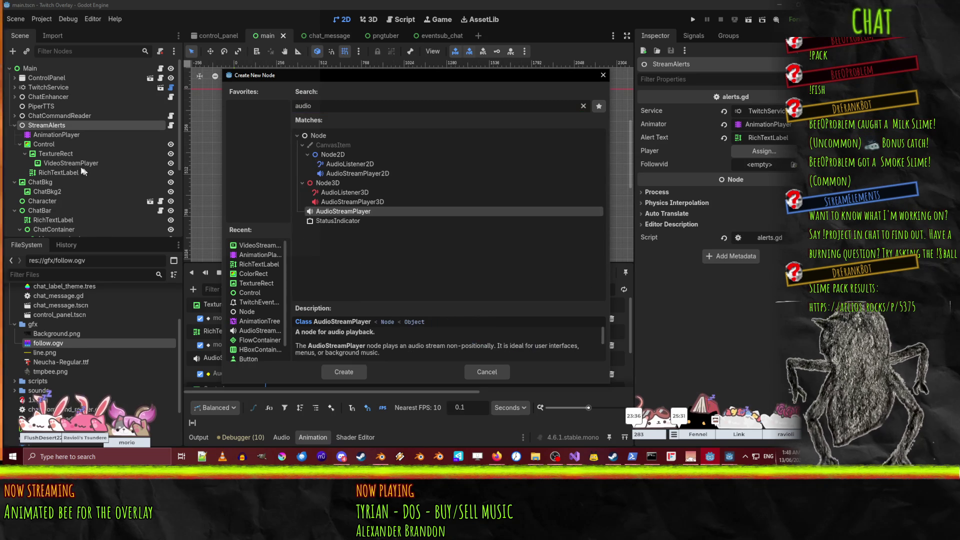
left_click(340, 371)
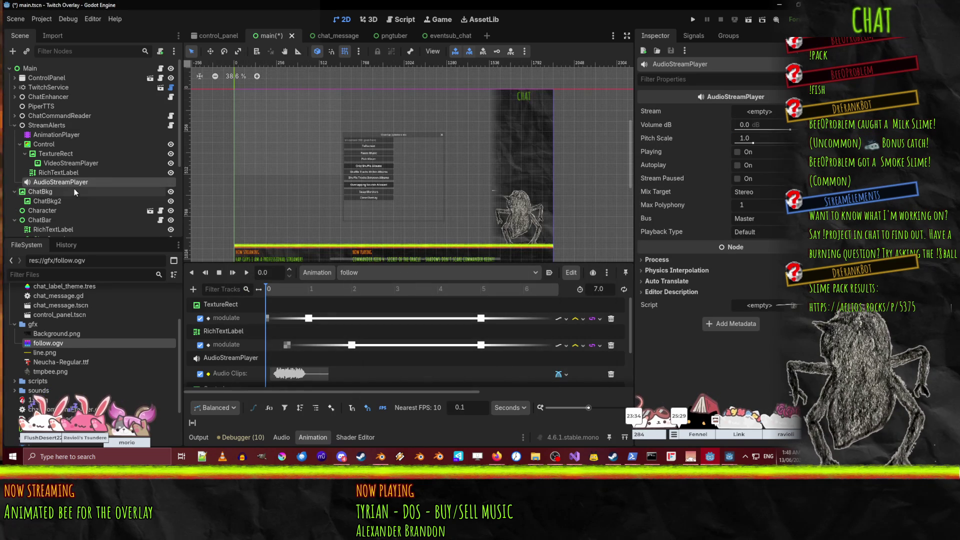
- Rename the new node AlertsAudioStreamPlayer and check which node the follow audio track targets
double_click(92, 183)
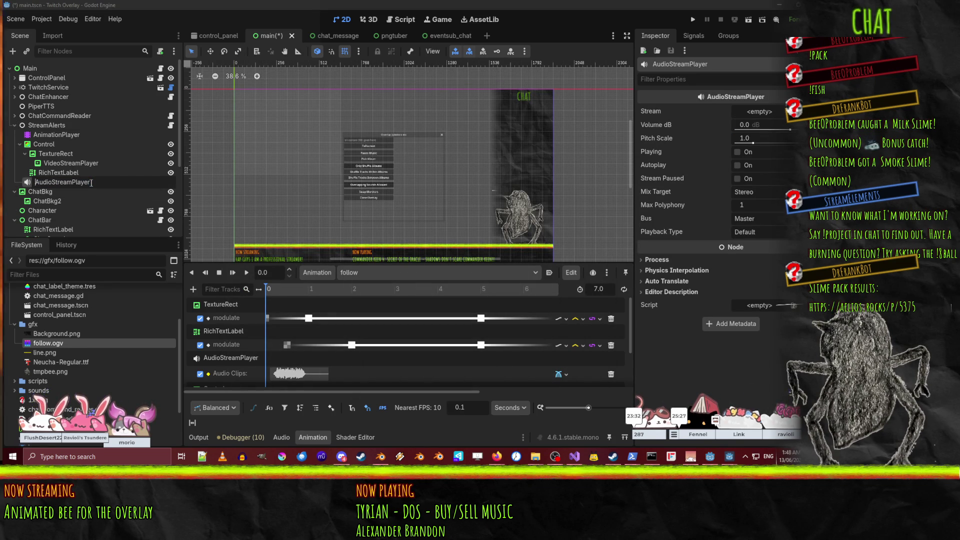
type("Alerts")
key("Return")
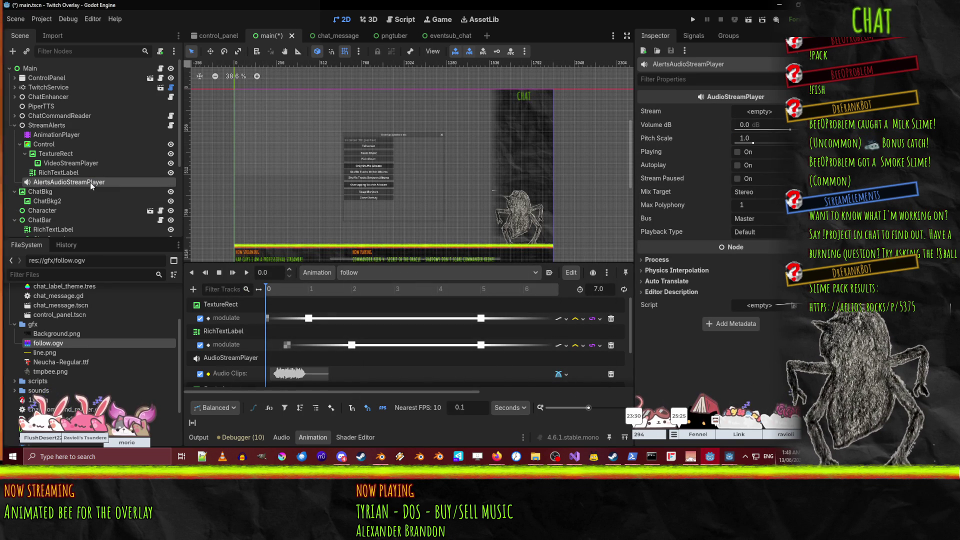
left_click(61, 135)
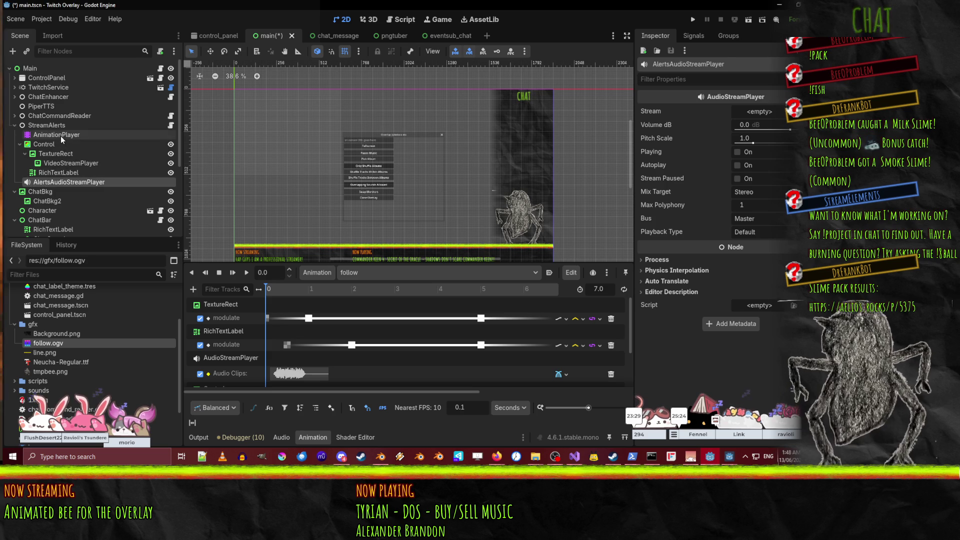
left_click(233, 356)
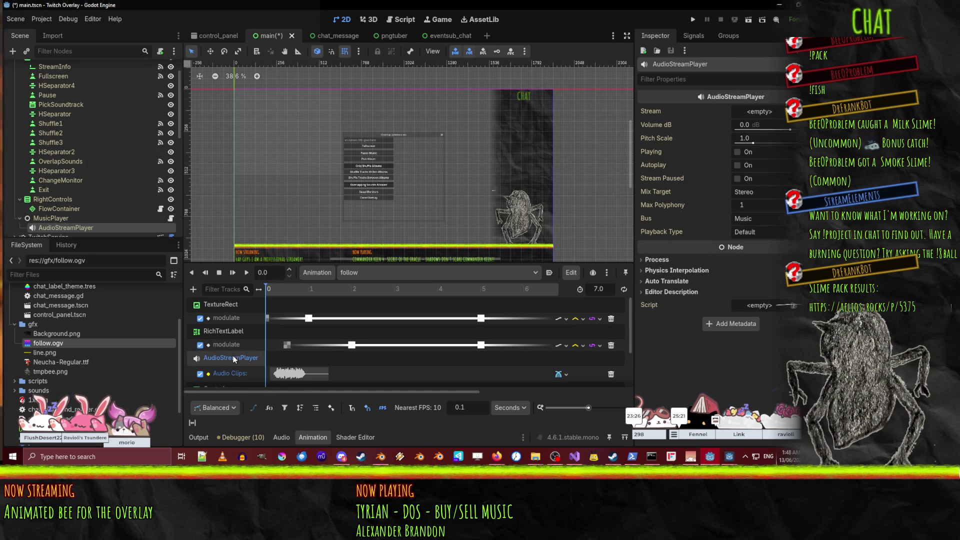
scroll(46, 175, "up", 2)
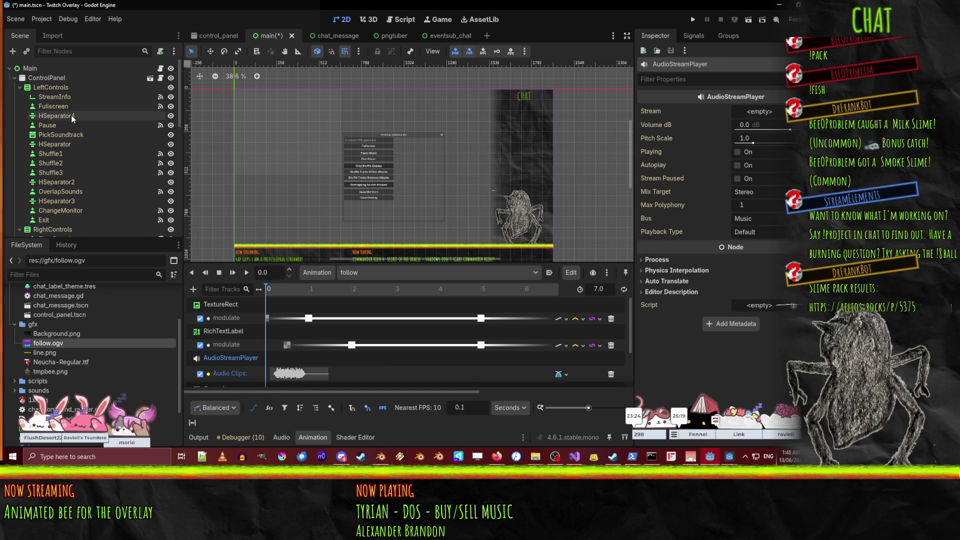
scroll(88, 147, "down", 10)
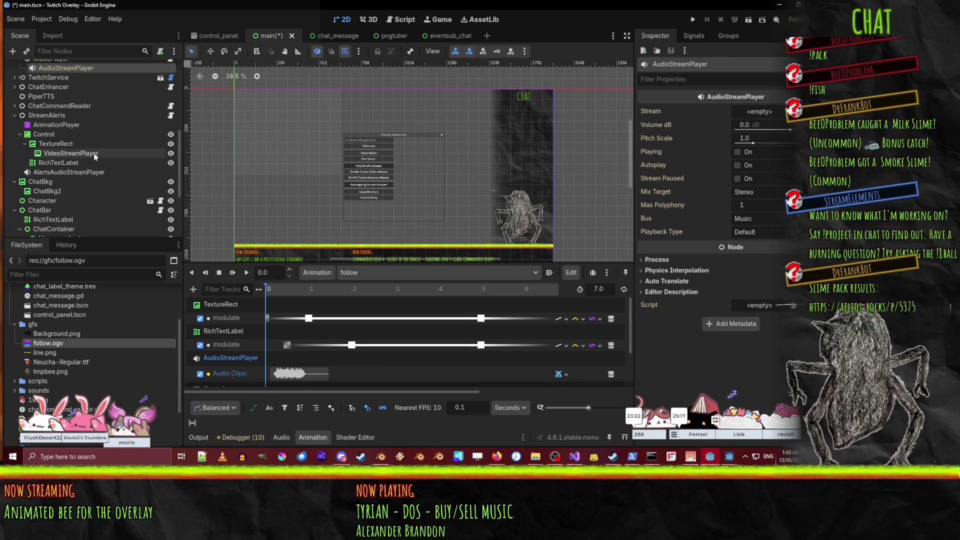
scroll(94, 153, "down", 3)
scroll(94, 156, "up", 7)
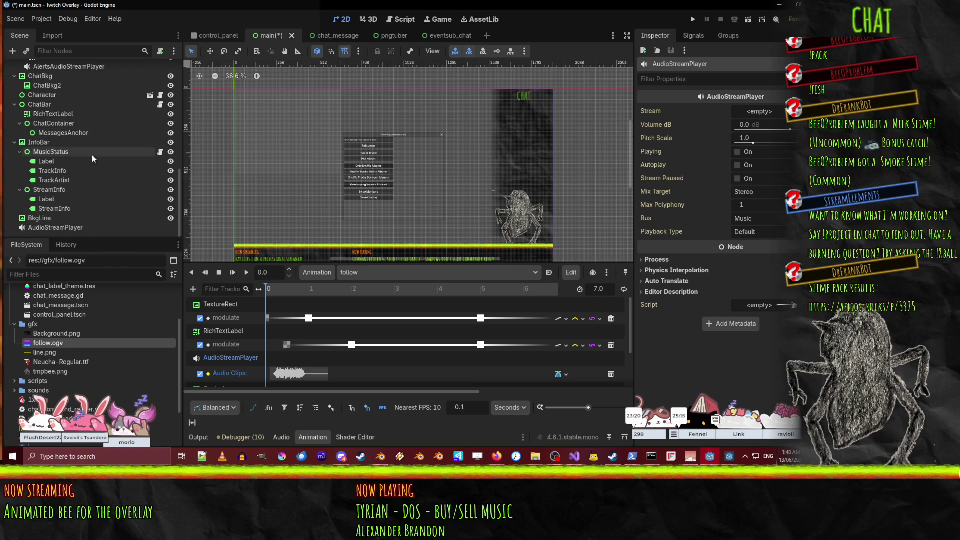
scroll(85, 183, "down", 3)
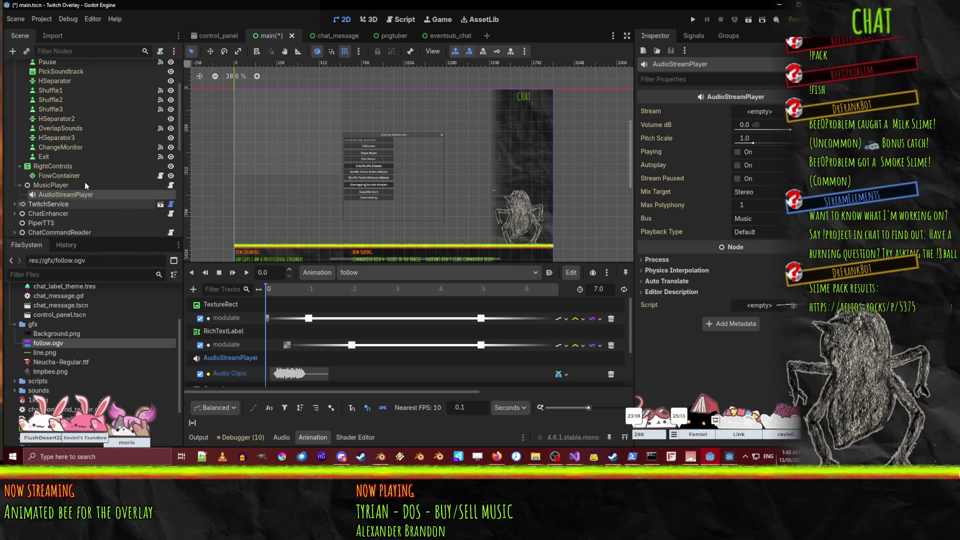
scroll(85, 183, "up", 3)
scroll(54, 189, "down", 12)
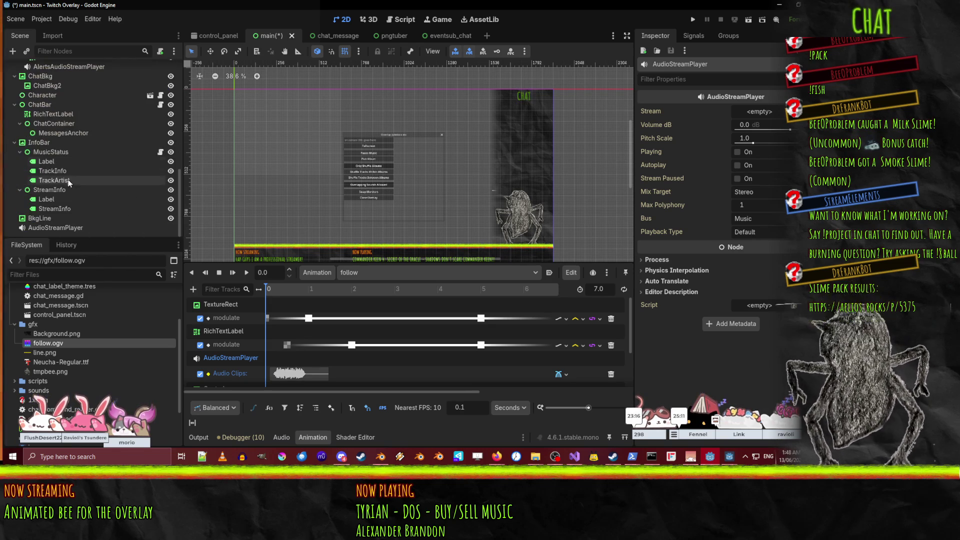
left_click(63, 228)
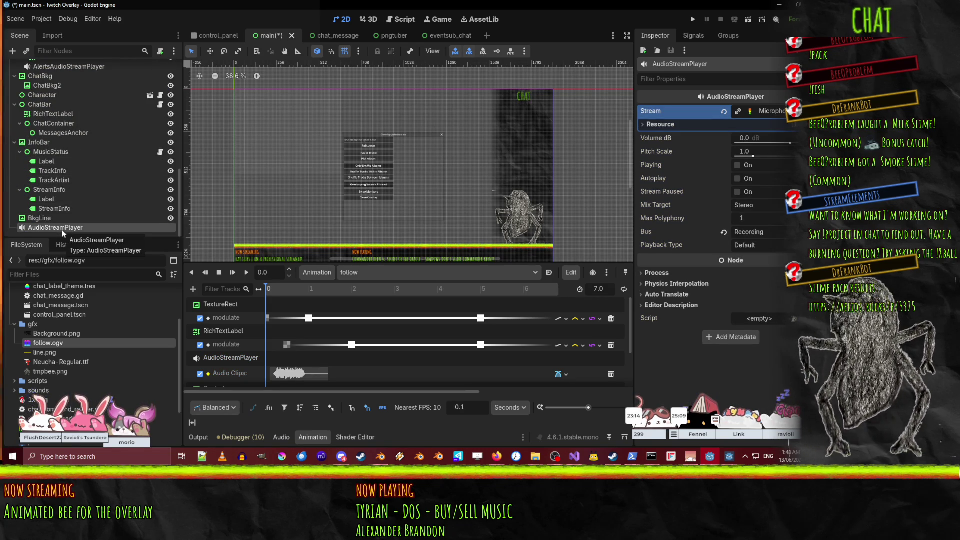
scroll(70, 223, "up", 8)
left_click(73, 194)
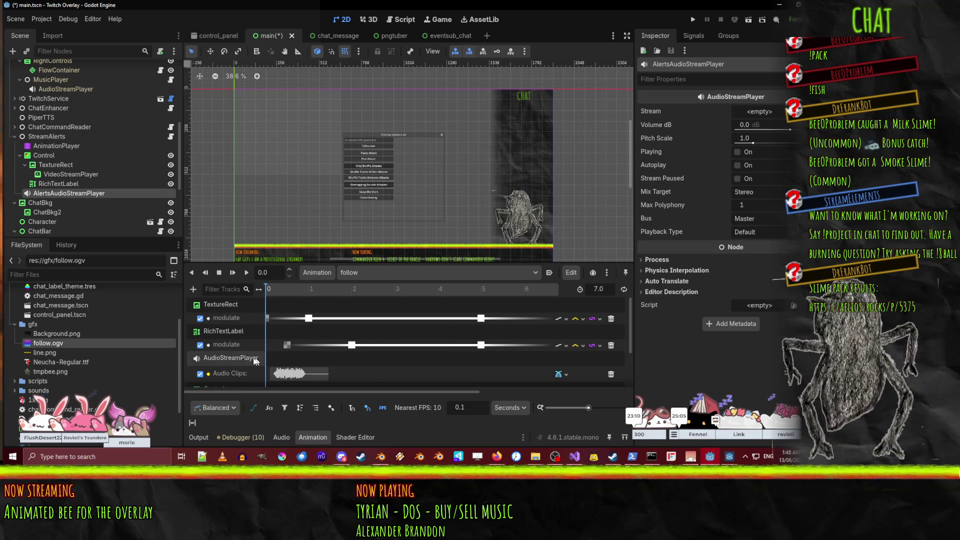
left_click(215, 361)
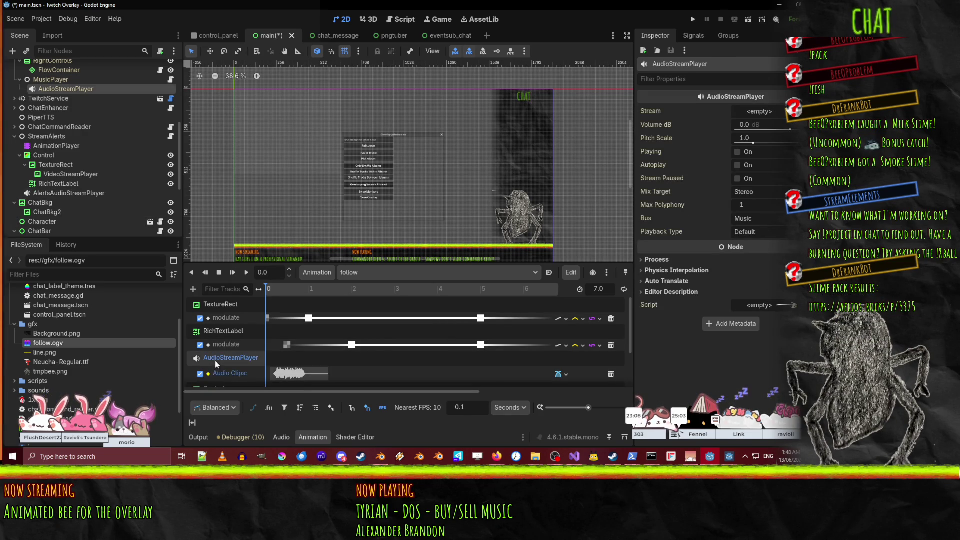
left_click(316, 408)
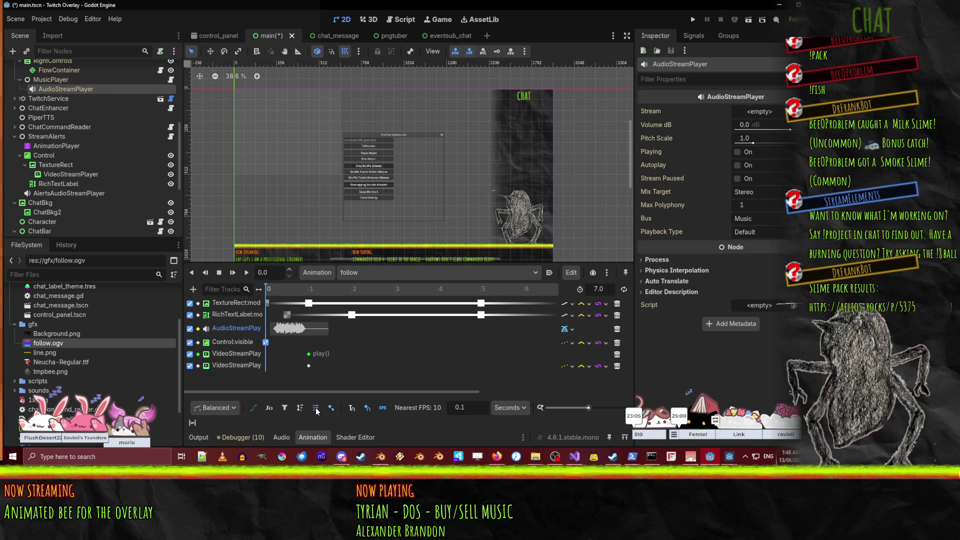
- Retarget the follow animation's audio track path to AlertsAudioStreamPlayer
double_click(219, 329)
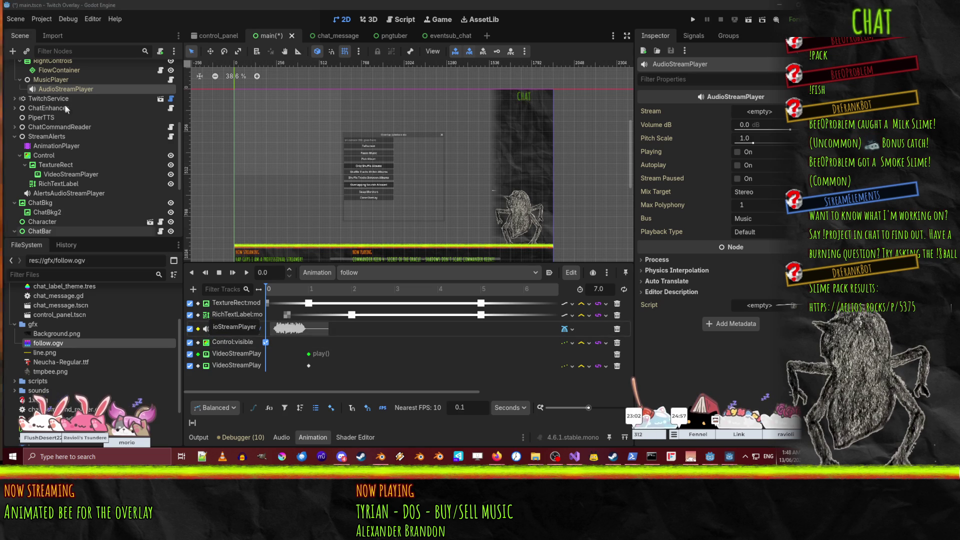
scroll(66, 170, "down", 2)
left_click(60, 150)
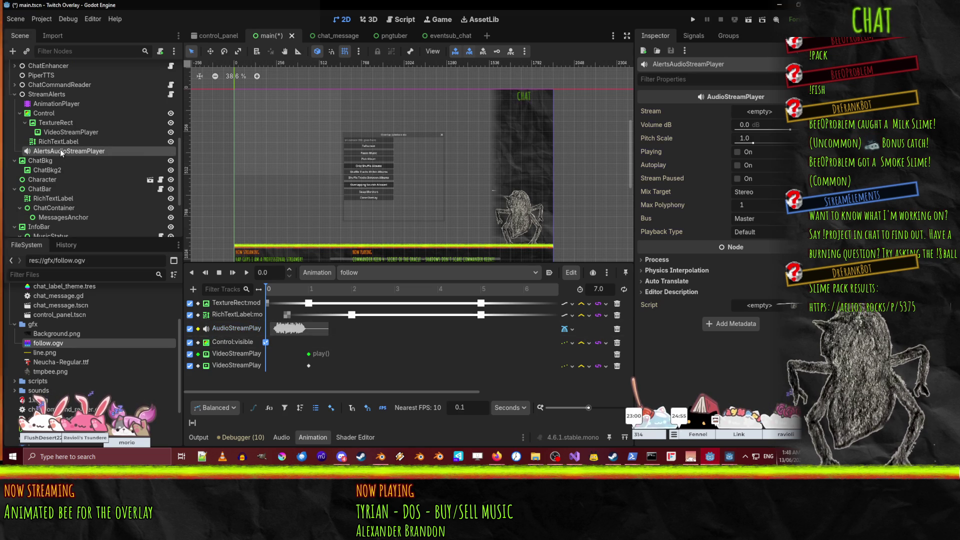
right_click(60, 149)
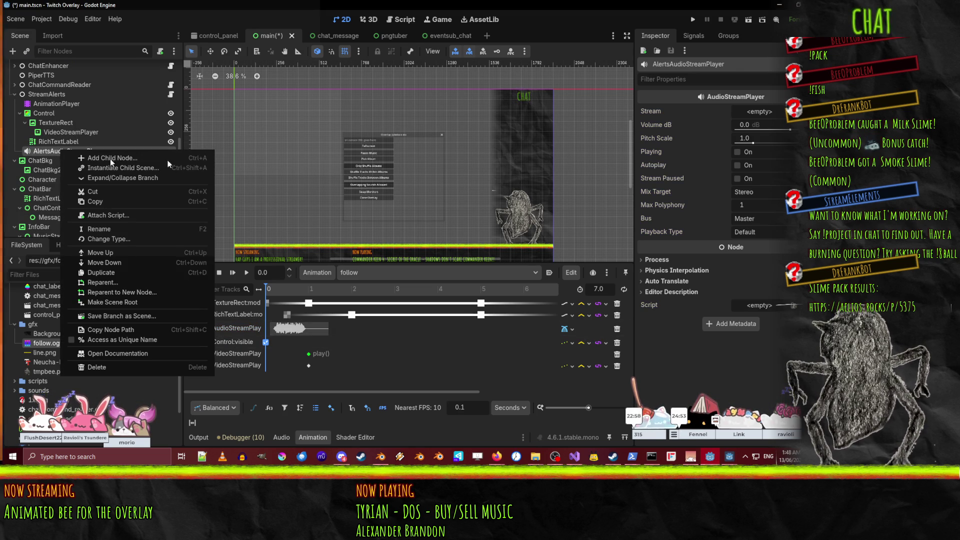
left_click(684, 64)
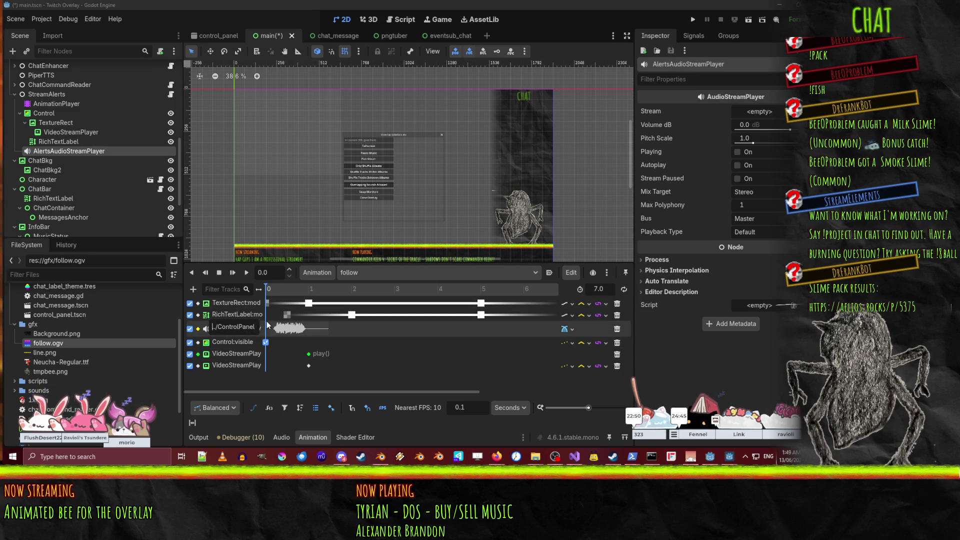
key("shift+Right")
key("shift+Right")
key("shift+Right")
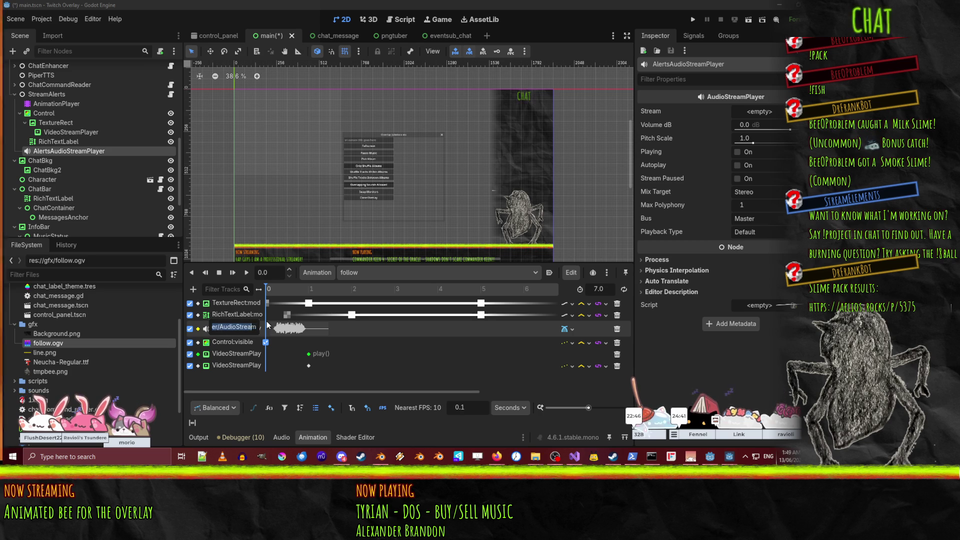
key("shift+Left")
key("shift+Left")
key("shift+Left")
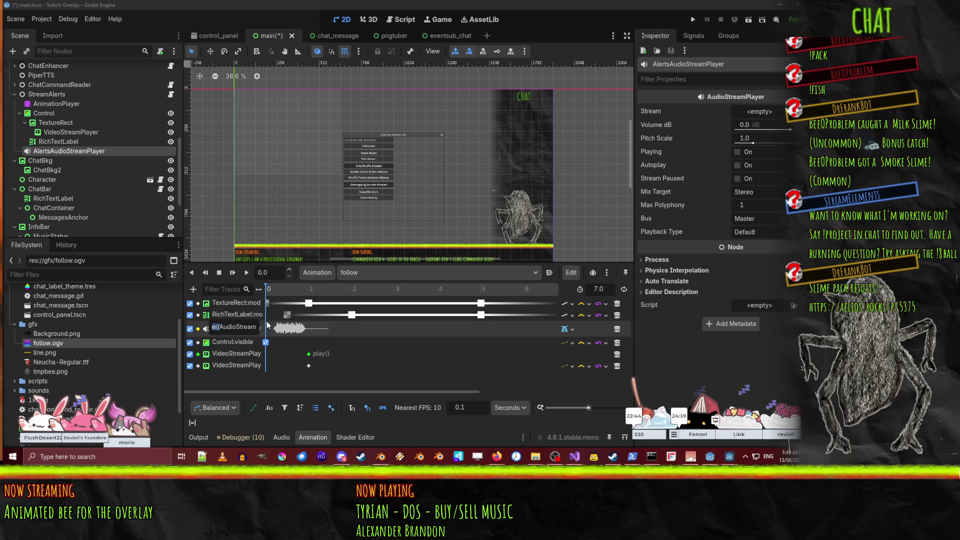
type("Alerts")
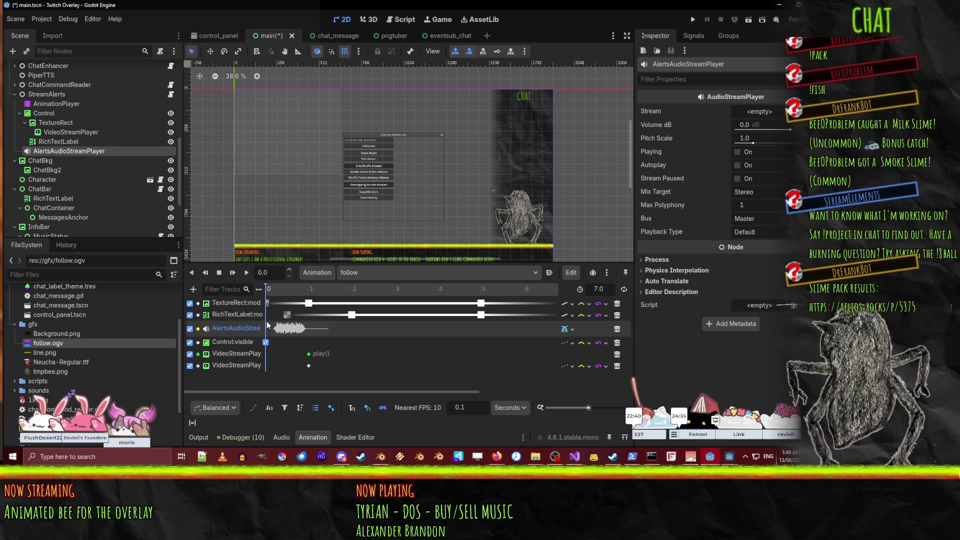
key("Return")
- Move AlertsAudioStreamPlayer directly below AnimationPlayer under StreamAlerts and save the scene
left_click_drag(30, 136, 47, 109)
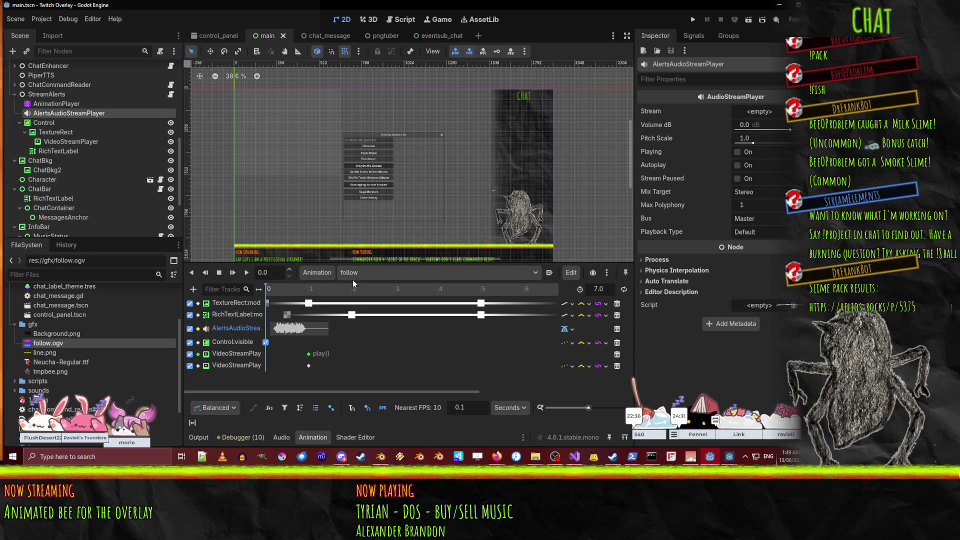
double_click(225, 327)
key("ctrl+s")
key("Return")
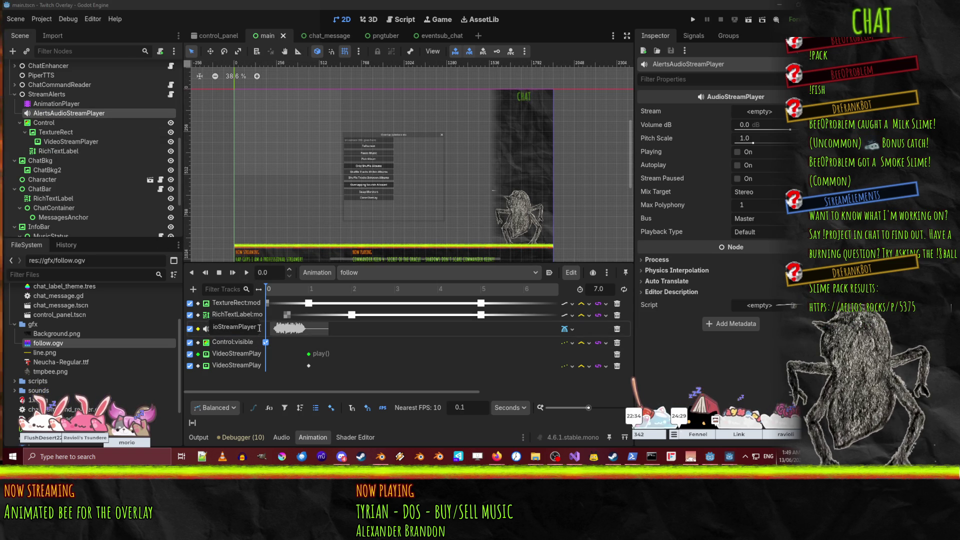
- Confirm the bits animation's audio track path, then switch to the gift animation
left_click(376, 274)
left_click(375, 298)
double_click(231, 329)
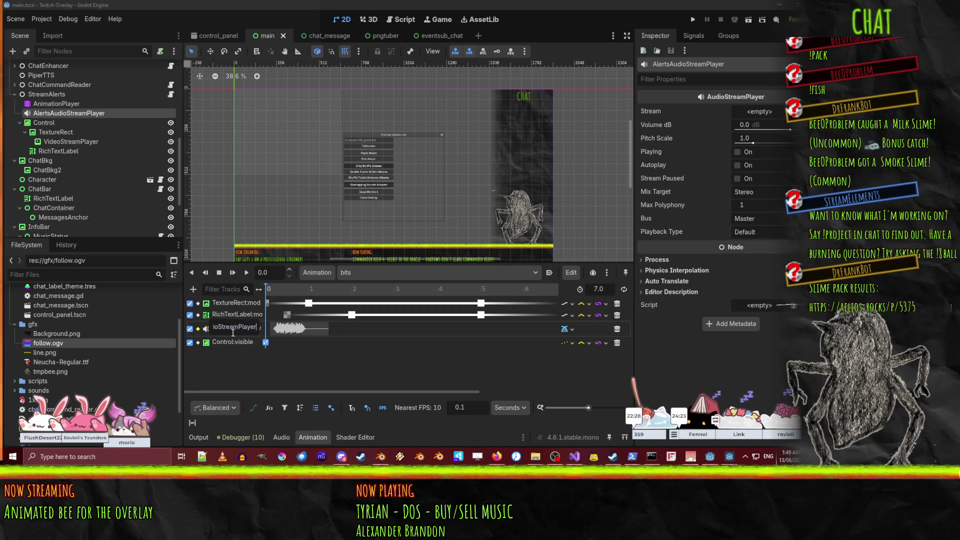
key("Return")
left_click(356, 275)
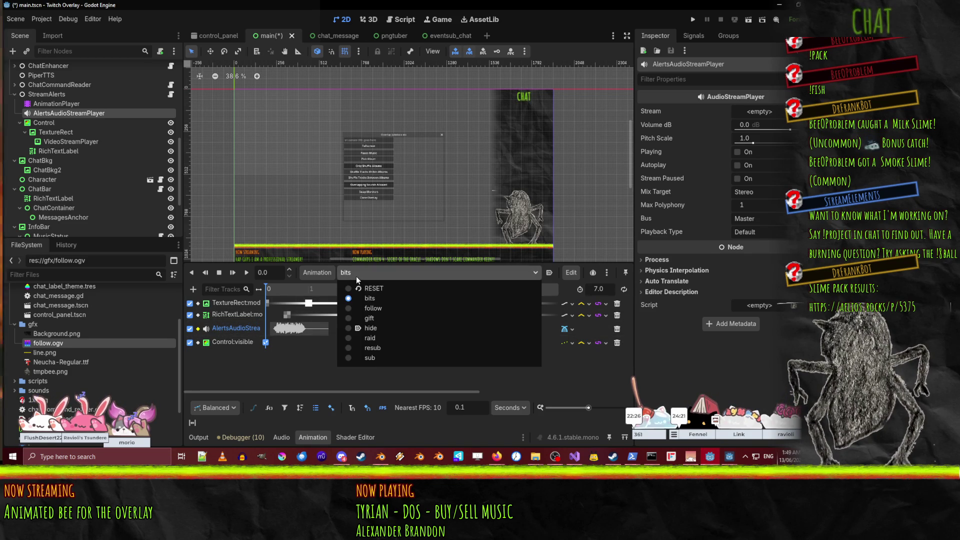
left_click(392, 320)
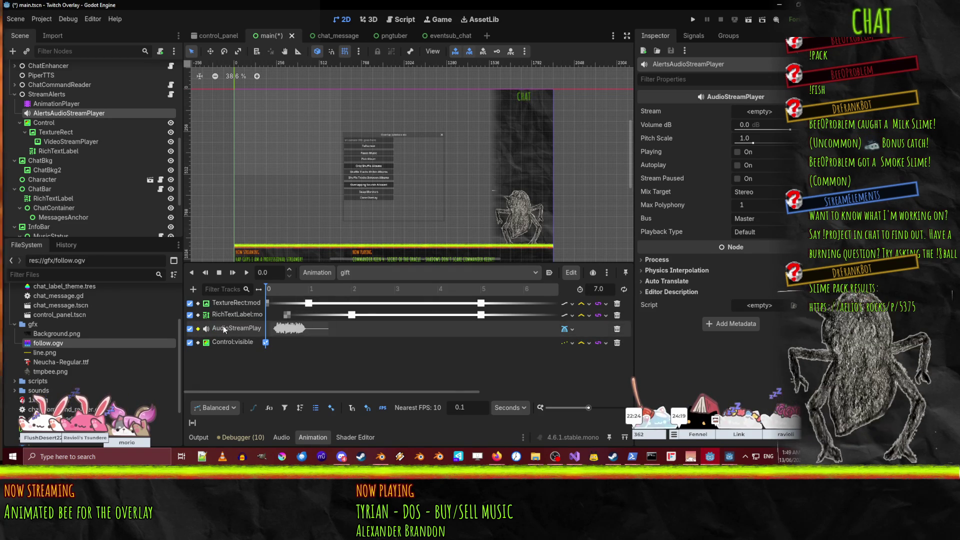